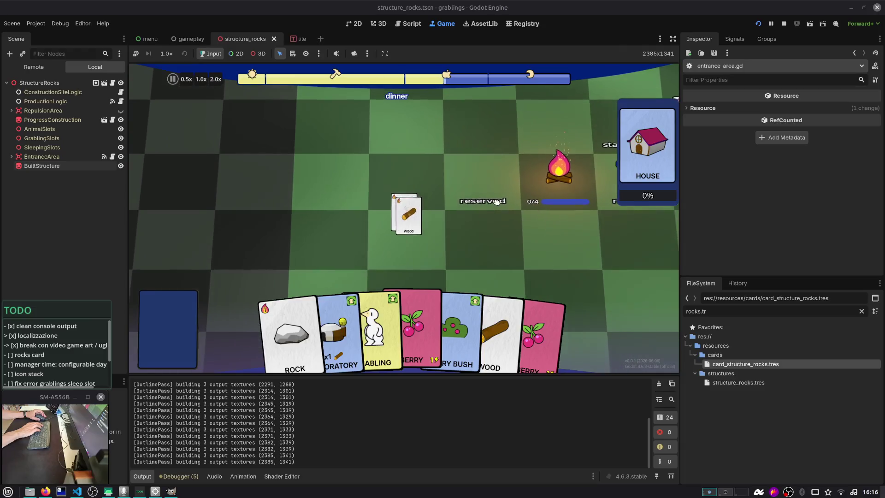
Pause and resume the game, then open the Debug Gameplay Window and stop time progress
{"action": "key", "text": "Escape"}
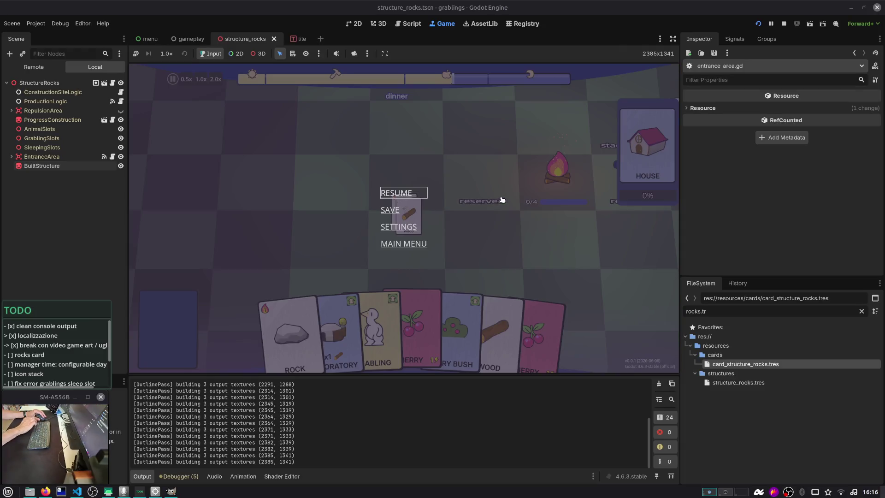
{"action": "key", "text": "Escape"}
{"action": "key", "text": "F12"}
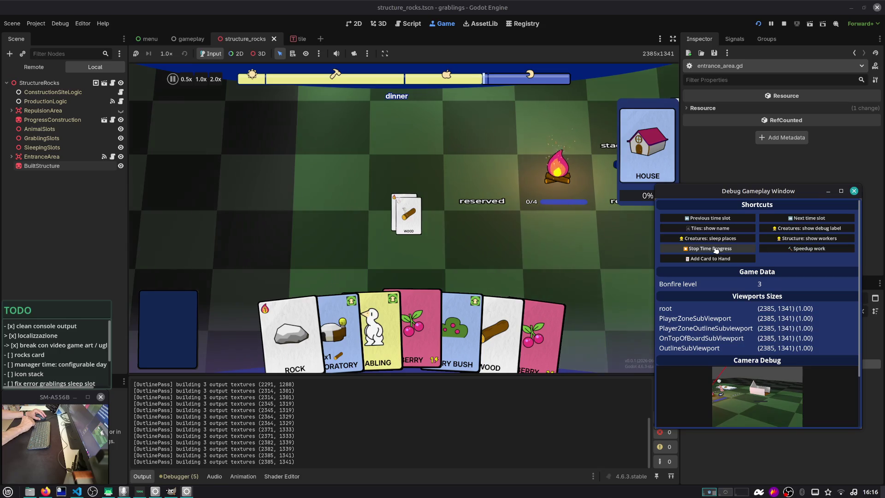
{"action": "left_click", "coordinate": [715, 249]}
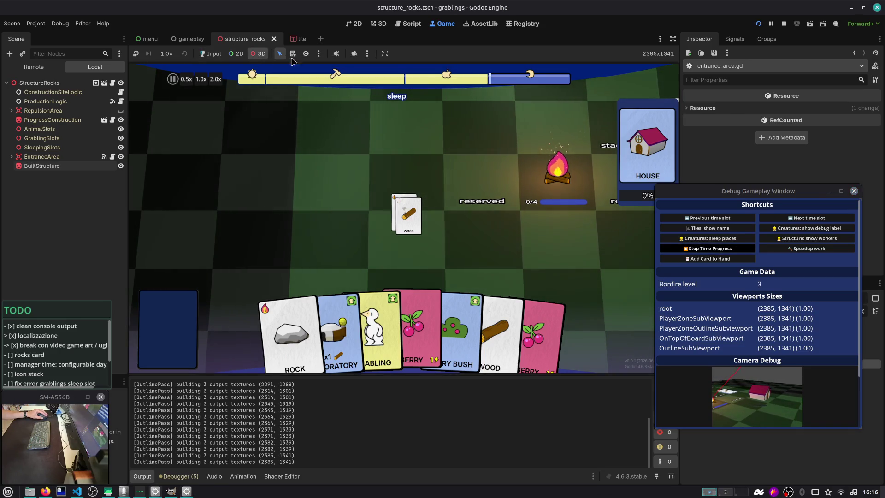
Let the editor override the game camera and orbit and pan it over the board
{"action": "left_click", "coordinate": [354, 54]}
{"action": "left_click", "coordinate": [365, 144]}
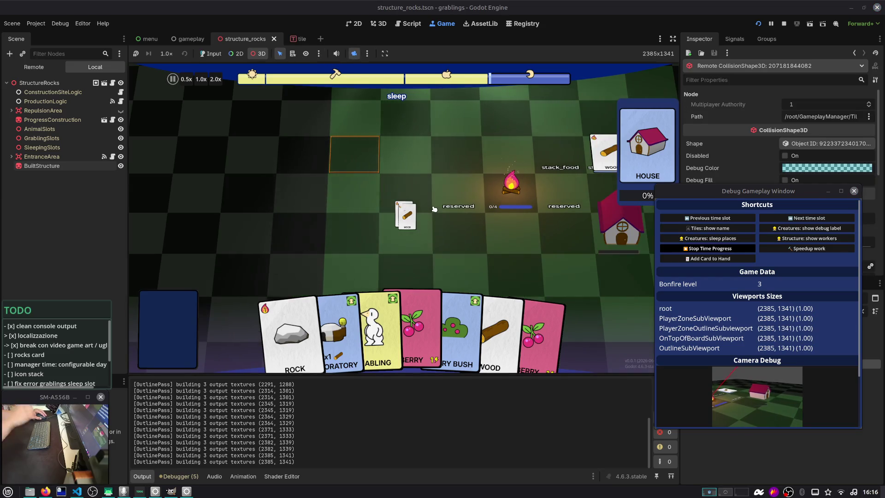
{"action": "left_click_drag", "start_coordinate": [400, 226], "coordinate": [273, 206]}
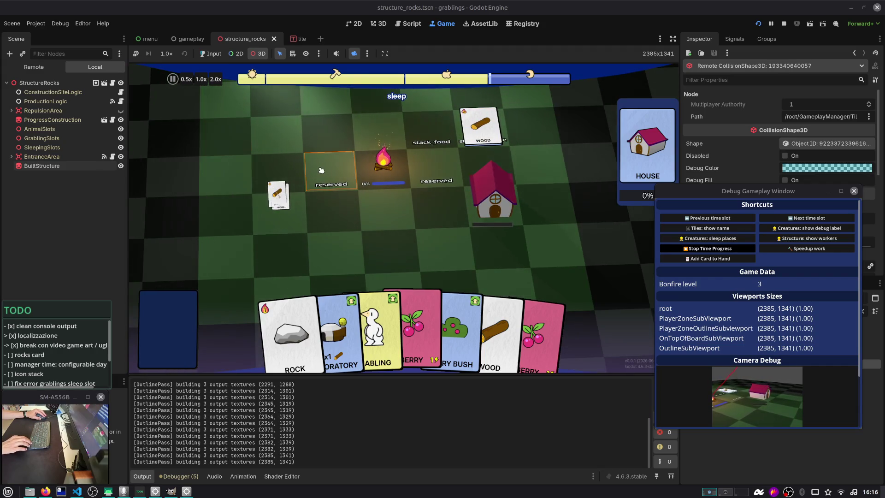
{"action": "left_click_drag", "start_coordinate": [317, 174], "coordinate": [284, 154]}
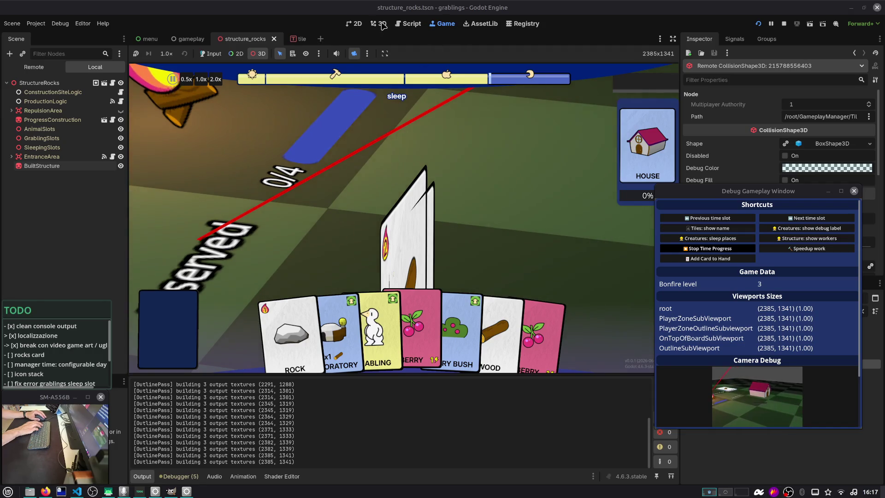
Switch to the script workspace showing entrance_area.gd
{"action": "left_click", "coordinate": [402, 24]}
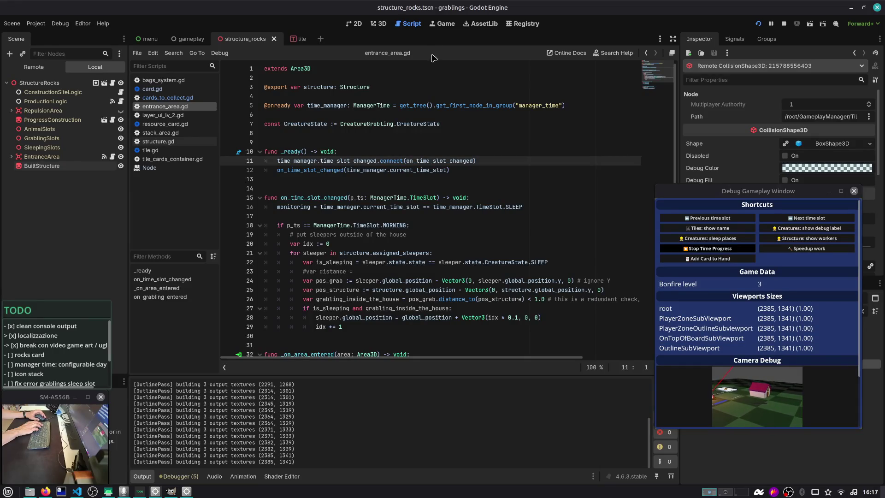
Close stack_area.gd and entrance_area.gd, change line 27 of cards_to_collect.gd to position.y, and rerun
{"action": "left_click", "coordinate": [163, 134]}
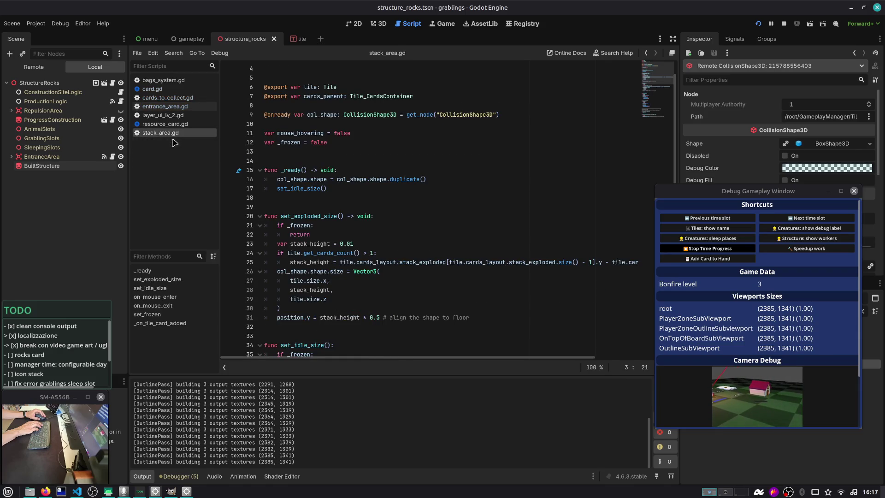
{"action": "middle_click", "coordinate": [175, 134]}
{"action": "middle_click", "coordinate": [176, 108]}
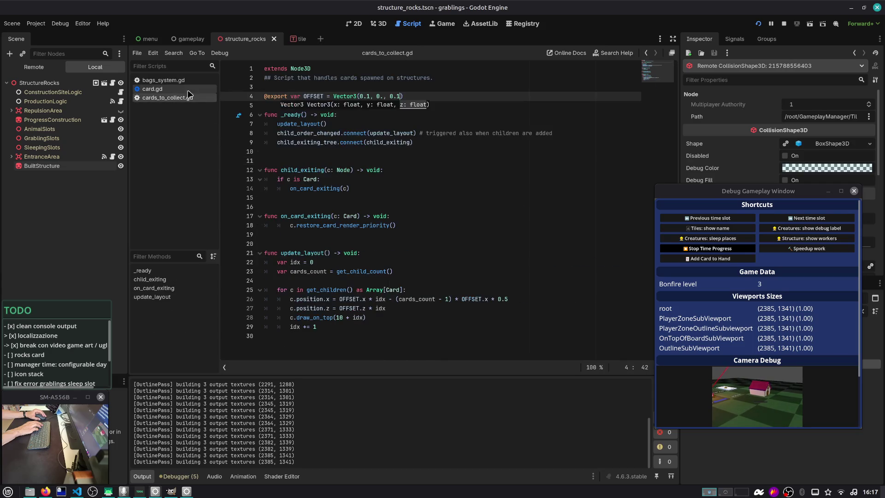
{"action": "left_click", "coordinate": [388, 308]}
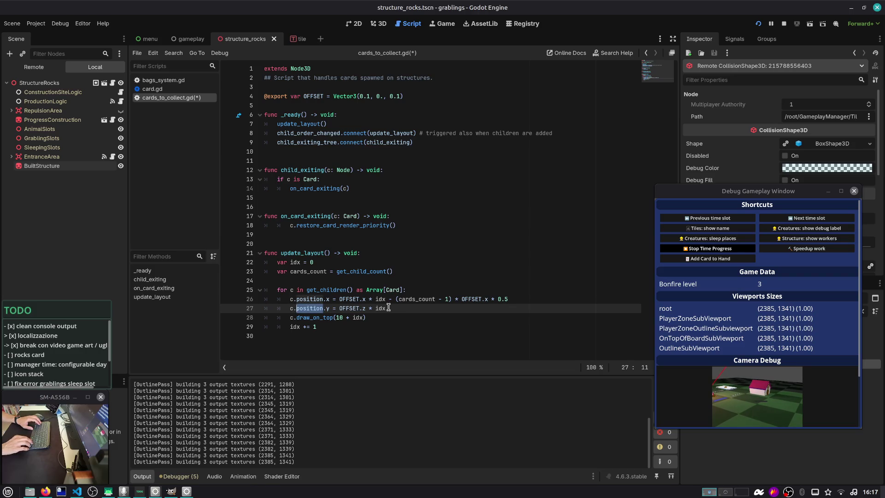
{"action": "key", "text": "F5"}
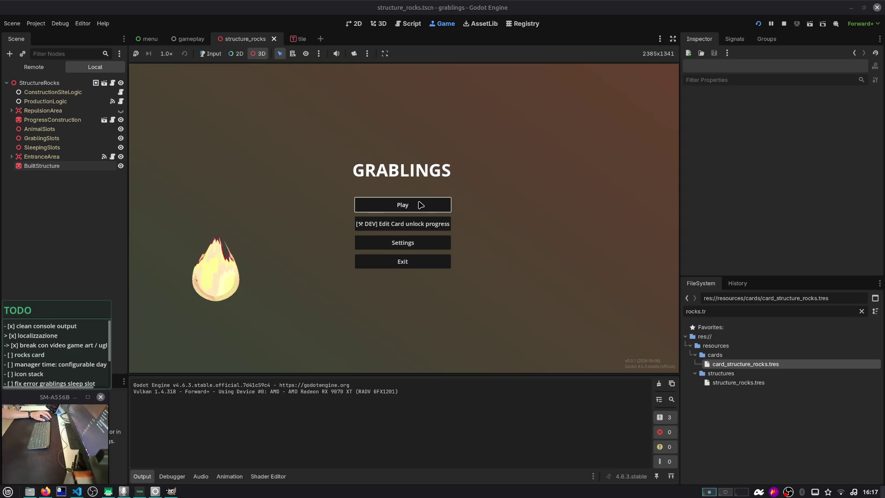
Restart the game, check the rocks scene in 3D, run again, and close the structure_rocks tab
{"action": "left_click", "coordinate": [783, 26]}
{"action": "key", "text": "F5"}
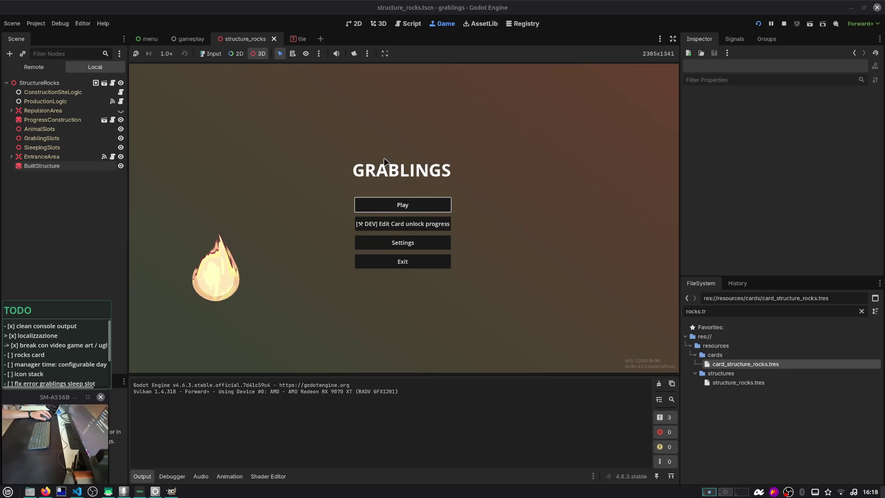
{"action": "left_click", "coordinate": [379, 24]}
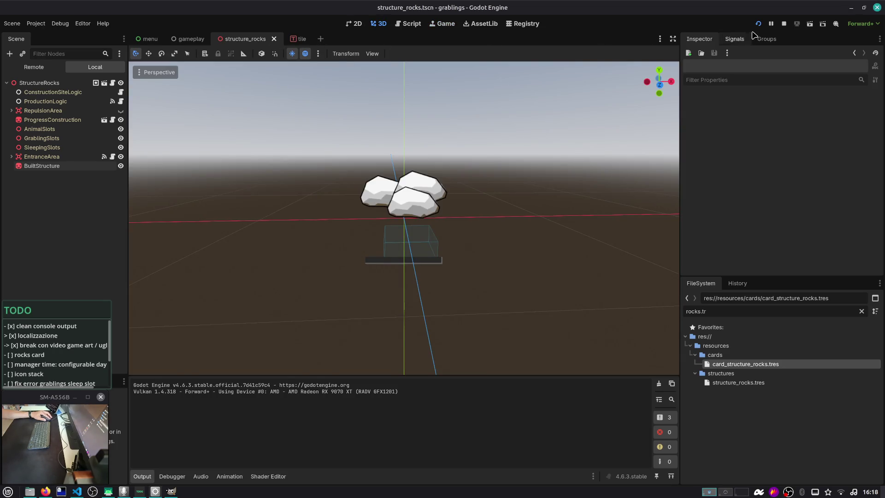
{"action": "left_click", "coordinate": [758, 24]}
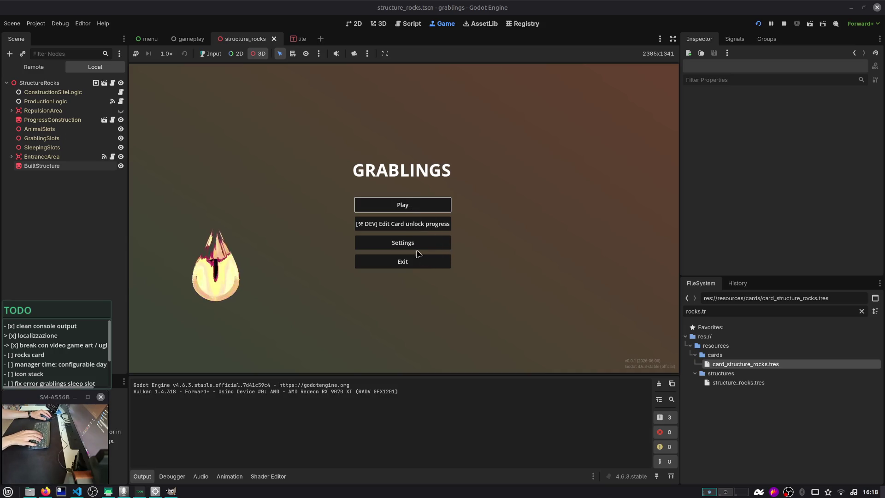
{"action": "middle_click", "coordinate": [259, 42]}
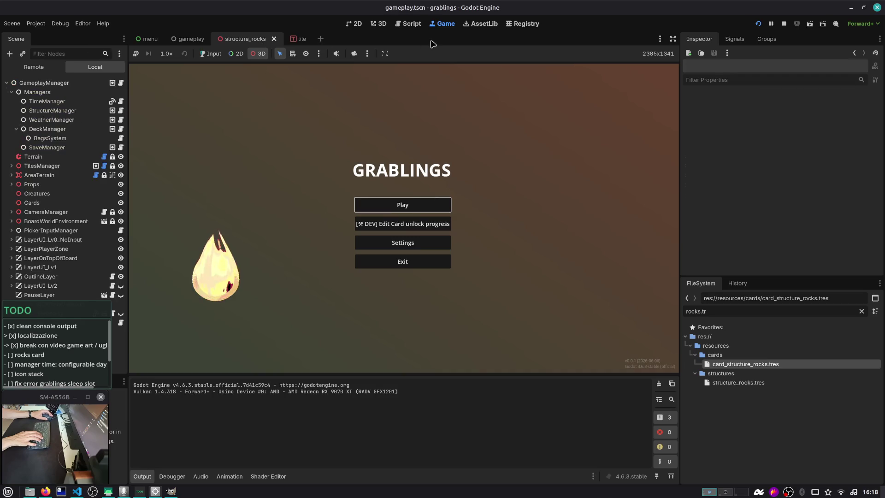
{"action": "left_click", "coordinate": [783, 24]}
Quit GIMP, discarding its unsaved changes
{"action": "key", "text": "alt+Tab"}
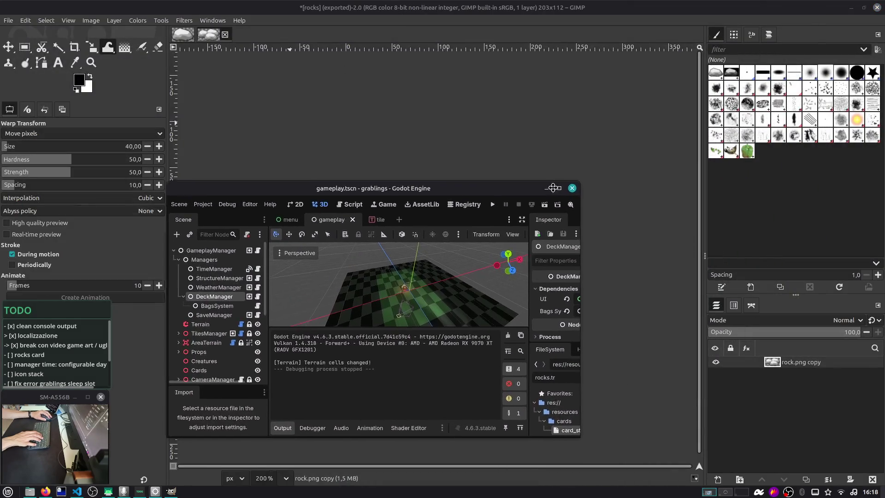
{"action": "left_click", "coordinate": [877, 8]}
{"action": "left_click", "coordinate": [507, 313]}
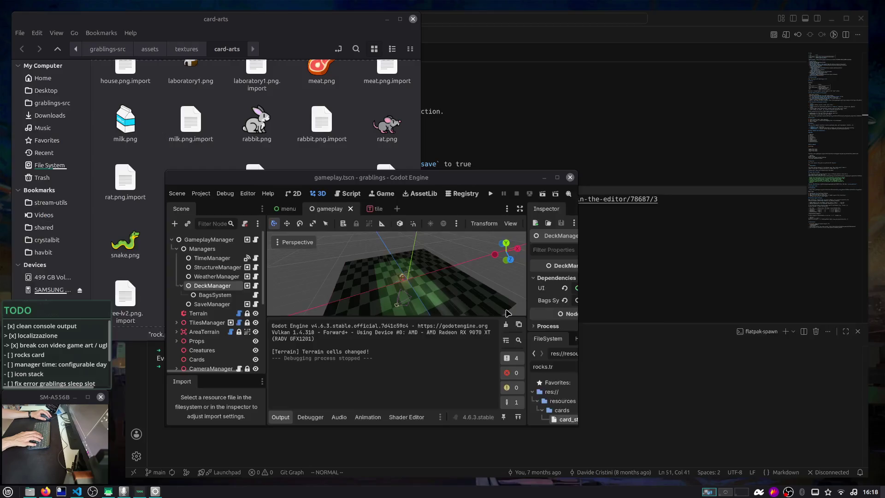
Maximize Godot, reload the current project, and save and run the game
{"action": "double_click", "coordinate": [529, 178]}
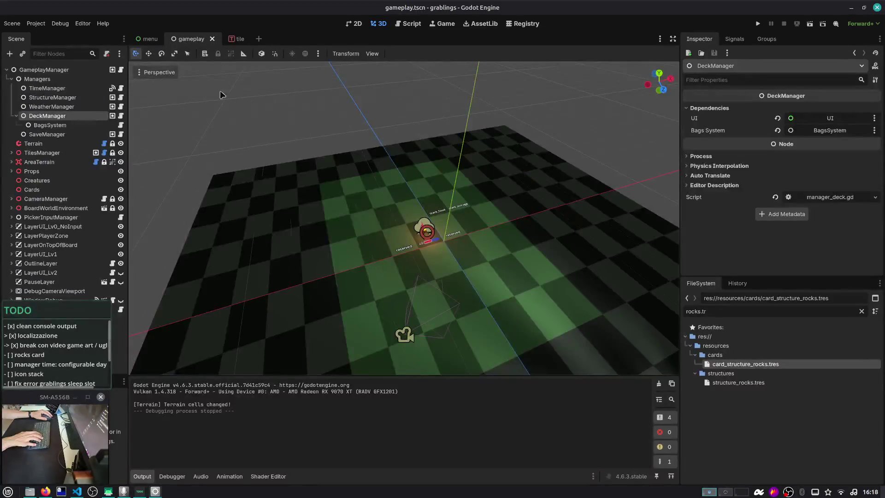
{"action": "left_click", "coordinate": [43, 25]}
{"action": "left_click", "coordinate": [76, 119]}
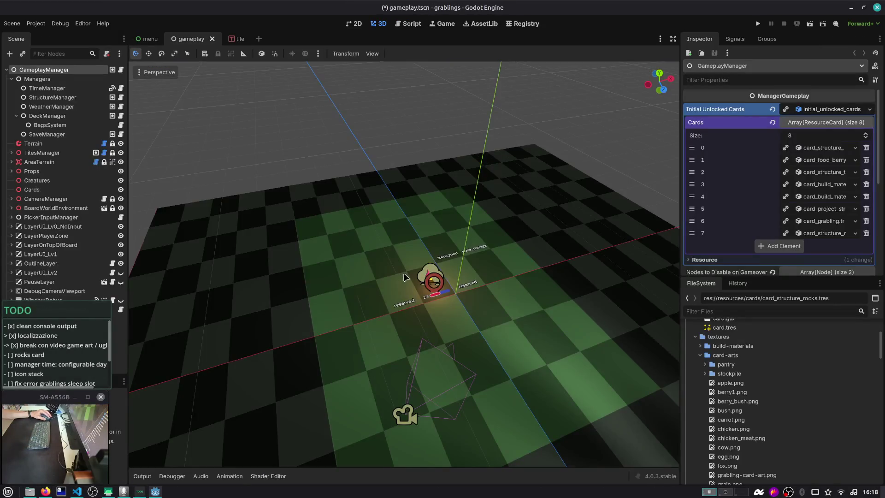
{"action": "key", "text": "F5"}
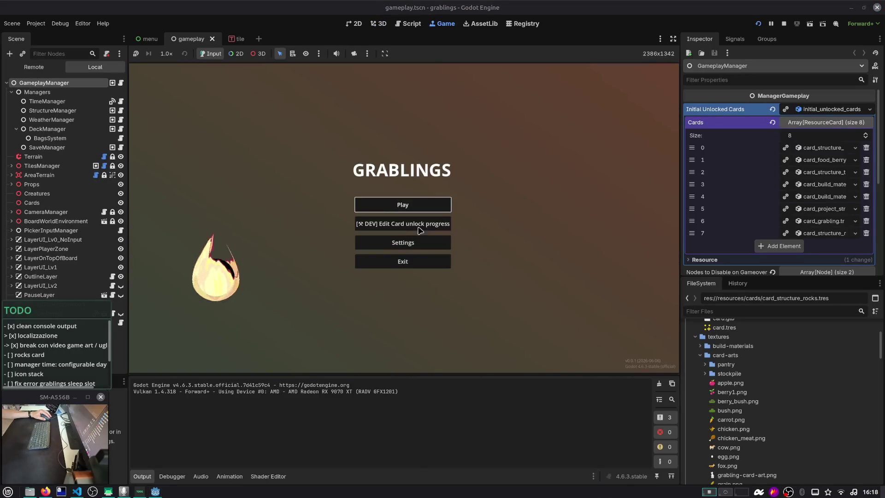
Start a game from the first slot, open the debug window, stop time, and widen the Scene dock
{"action": "left_click", "coordinate": [416, 207]}
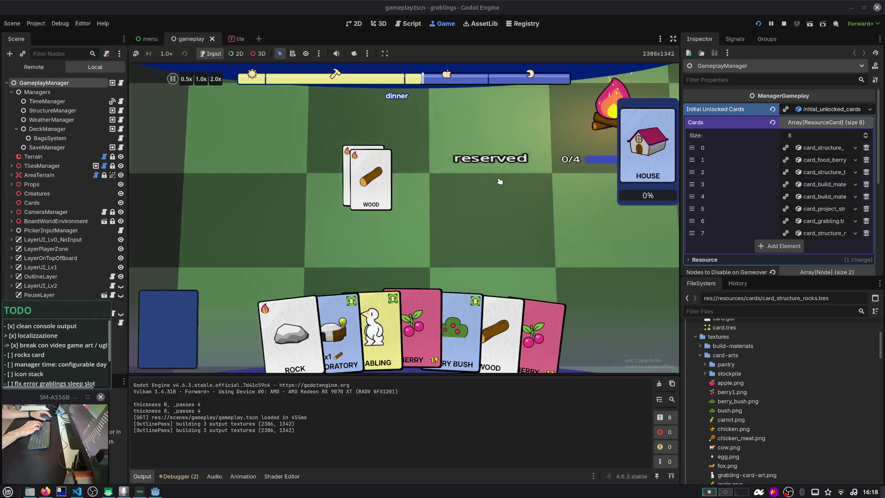
{"action": "key", "text": "F3"}
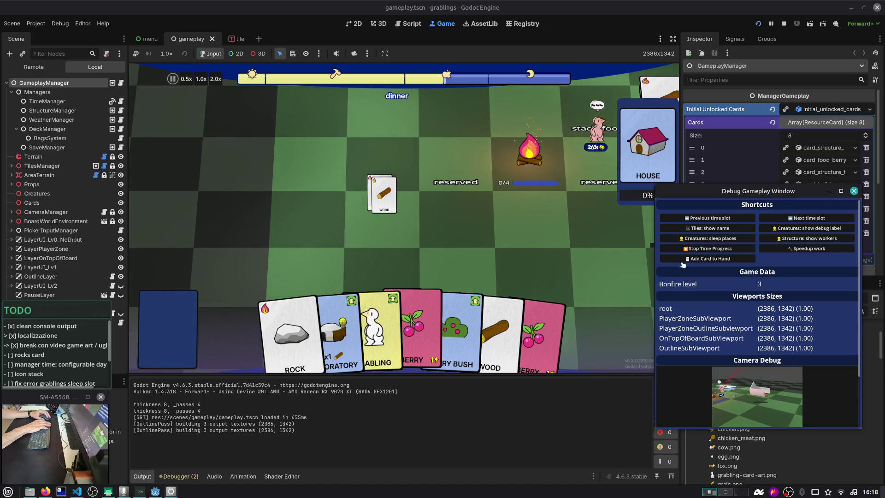
{"action": "left_click", "coordinate": [710, 248]}
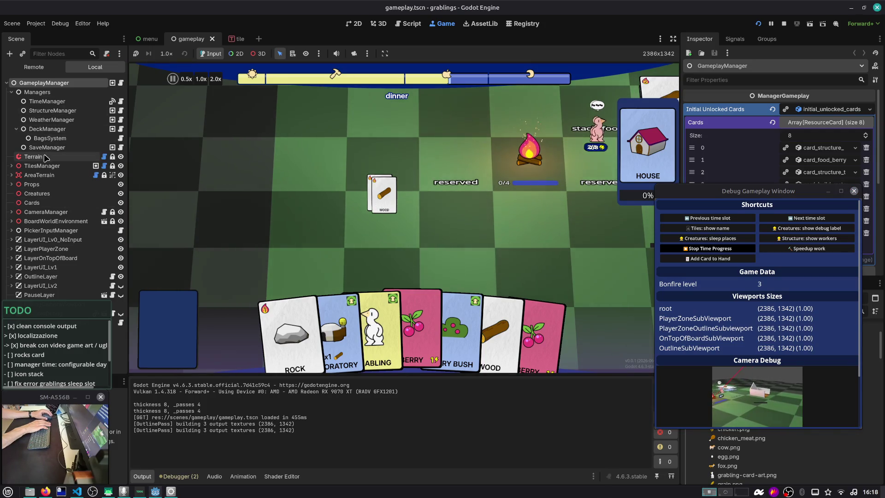
{"action": "left_click", "coordinate": [12, 211]}
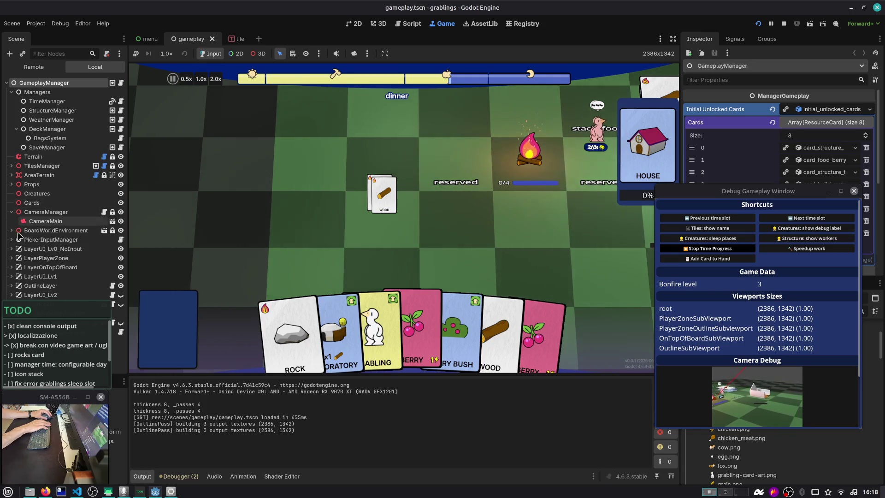
{"action": "left_click", "coordinate": [12, 212]}
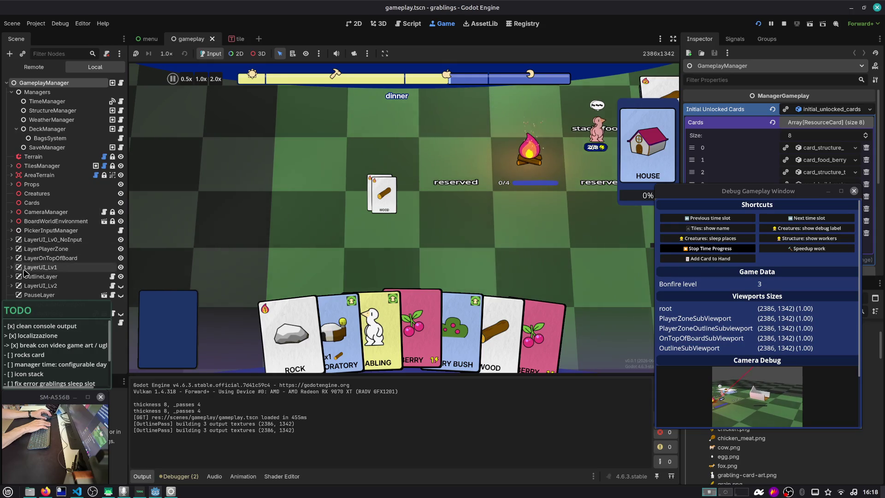
{"action": "left_click_drag", "start_coordinate": [129, 341], "coordinate": [160, 346]}
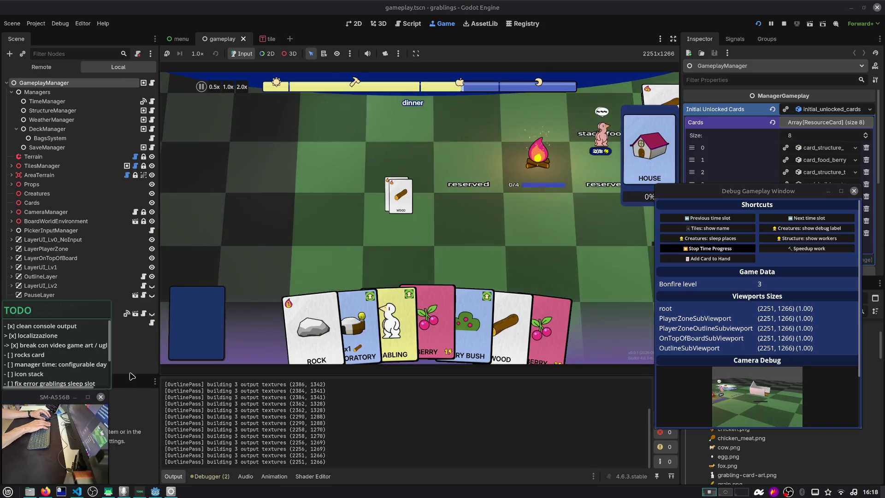
Expand DebugCameraViewport and select the CameraLeftDebug camera
{"action": "left_click_drag", "start_coordinate": [124, 376], "coordinate": [125, 288]}
{"action": "scroll", "coordinate": [46, 230], "scroll_direction": "down", "scroll_amount": 3}
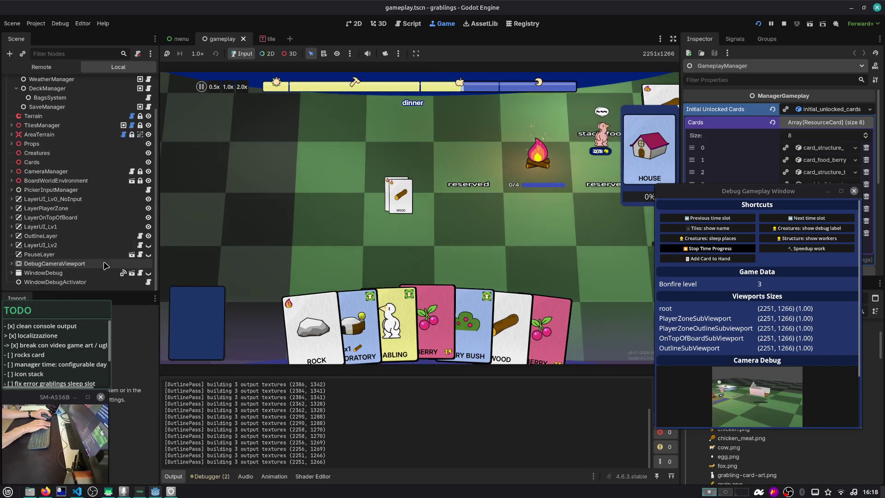
{"action": "left_click", "coordinate": [12, 264]}
{"action": "left_click", "coordinate": [52, 272]}
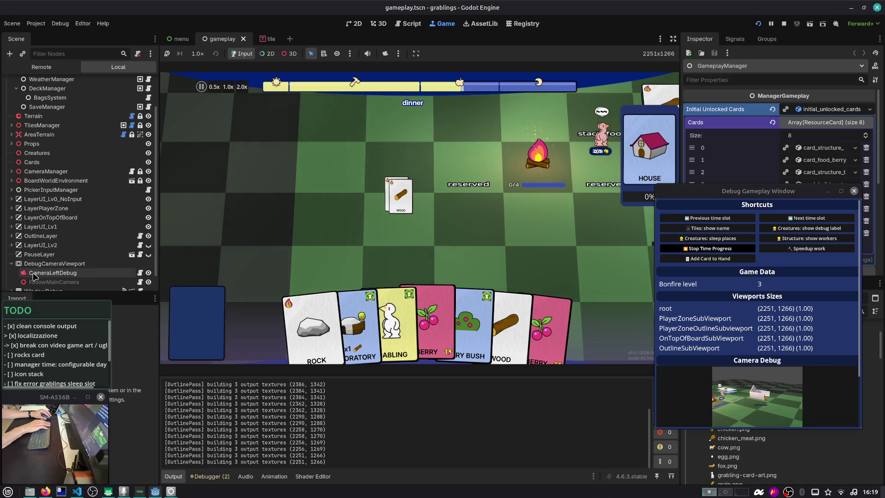
Move the debug window aside and drag CameraLeftDebug's position sliders to reposition it
{"action": "left_click_drag", "start_coordinate": [755, 189], "coordinate": [558, 217]}
{"action": "scroll", "coordinate": [732, 229], "scroll_direction": "down", "scroll_amount": 10}
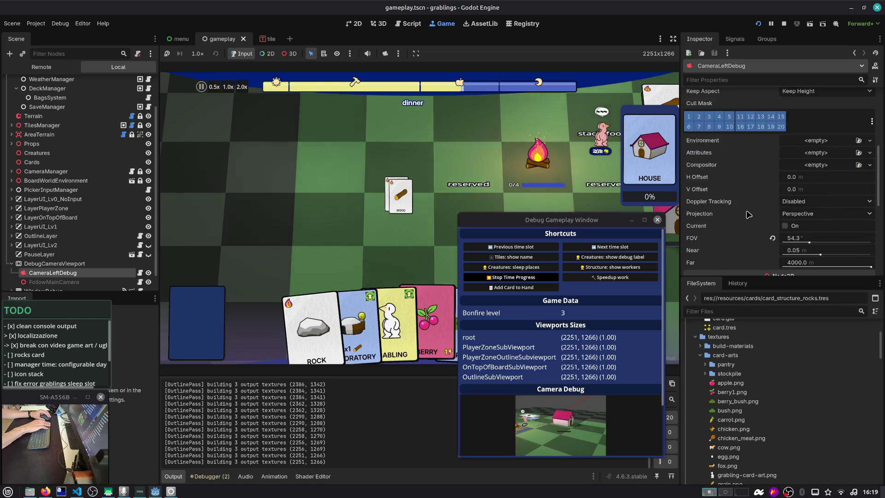
{"action": "scroll", "coordinate": [743, 214], "scroll_direction": "down", "scroll_amount": 1}
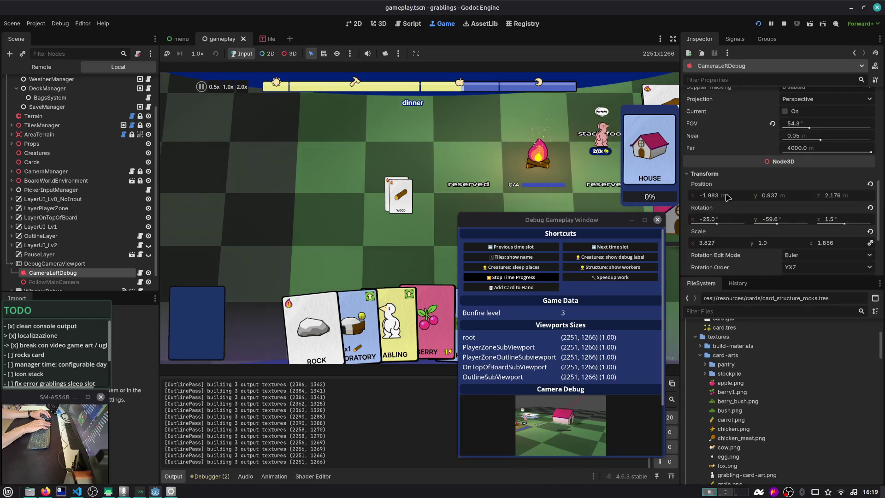
{"action": "mouse_move", "coordinate": [807, 199]}
{"action": "left_mouse_down"}
{"action": "mouse_move", "coordinate": [774, 199]}
{"action": "mouse_move", "coordinate": [811, 199]}
{"action": "left_mouse_up"}
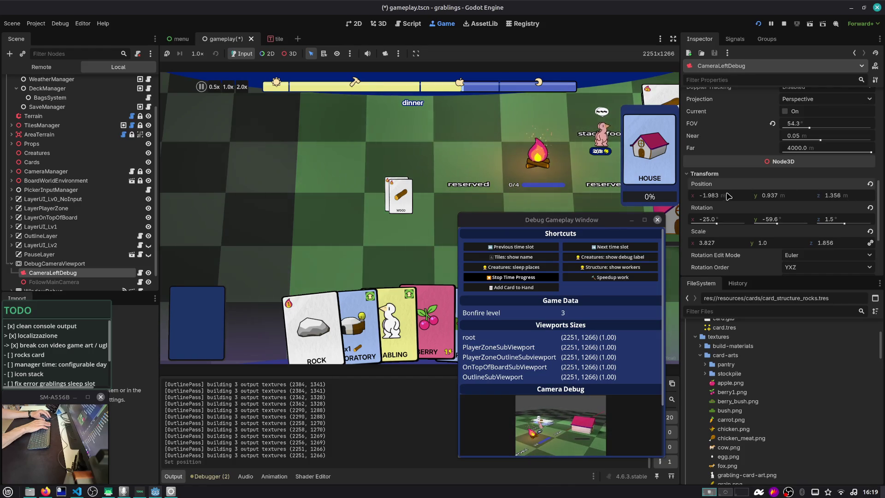
{"action": "left_click_drag", "start_coordinate": [710, 195], "coordinate": [691, 195]}
{"action": "left_click_drag", "start_coordinate": [837, 197], "coordinate": [828, 196]}
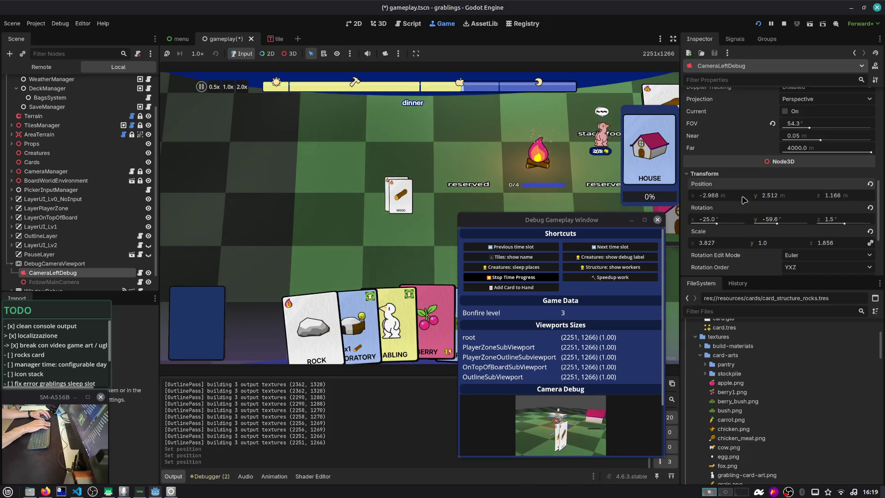
{"action": "left_click_drag", "start_coordinate": [769, 195], "coordinate": [756, 194]}
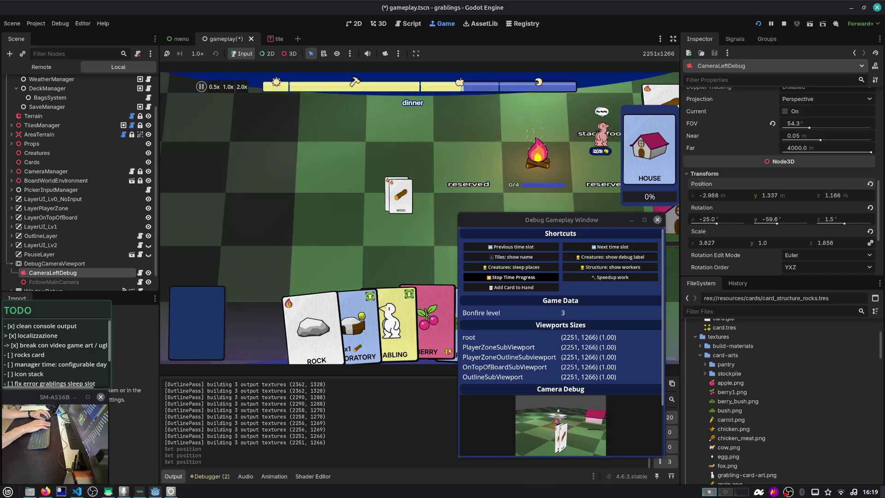
{"action": "left_click_drag", "start_coordinate": [874, 195], "coordinate": [882, 195]}
{"action": "left_click_drag", "start_coordinate": [712, 194], "coordinate": [703, 195]}
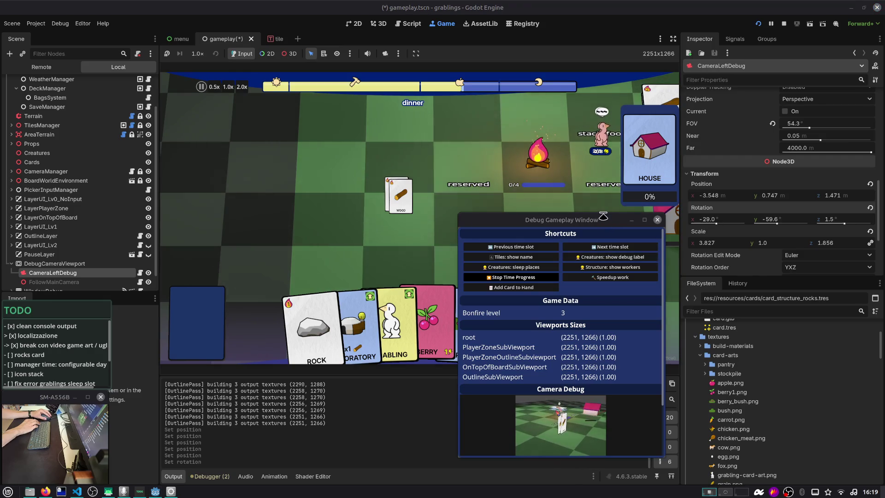
Fine-tune CameraLeftDebug to position (-2.823, 0.632, 0.596) and rotation (-29°, -84.6°, 1.5°)
{"action": "left_click_drag", "start_coordinate": [664, 180], "coordinate": [596, 180]}
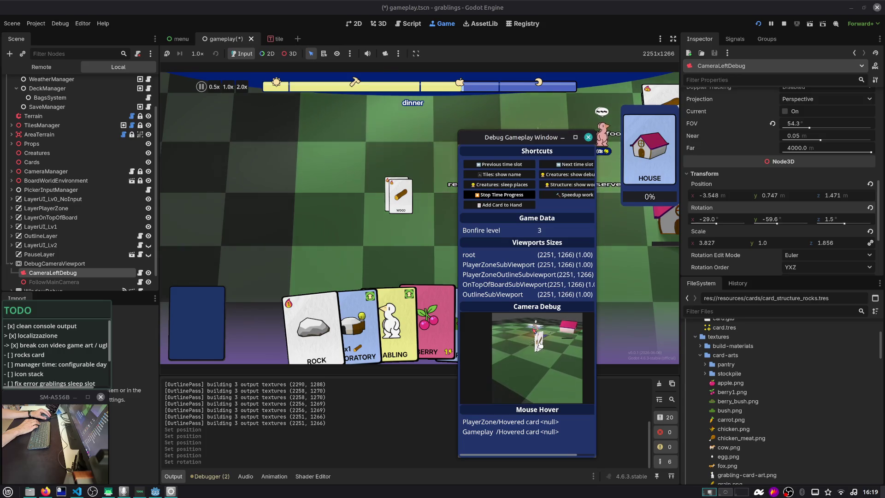
{"action": "mouse_move", "coordinate": [709, 195]}
{"action": "left_mouse_down"}
{"action": "mouse_move", "coordinate": [824, 195]}
{"action": "mouse_move", "coordinate": [718, 195]}
{"action": "mouse_move", "coordinate": [728, 195]}
{"action": "left_mouse_up"}
{"action": "left_click_drag", "start_coordinate": [829, 195], "coordinate": [820, 195]}
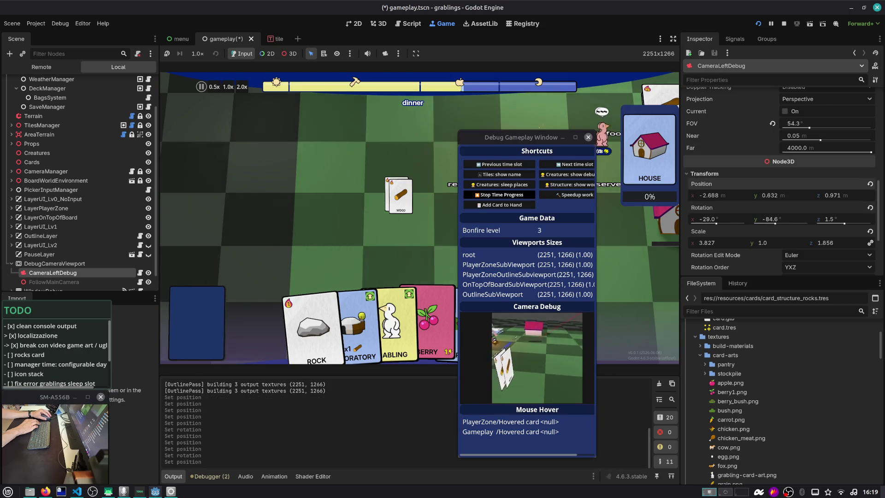
{"action": "left_click_drag", "start_coordinate": [728, 195], "coordinate": [702, 195]}
{"action": "left_click_drag", "start_coordinate": [828, 196], "coordinate": [813, 196]}
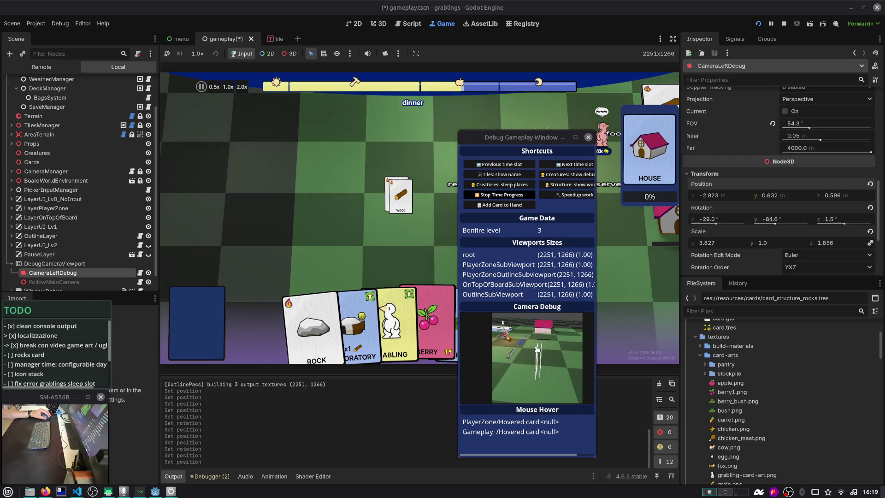
{"action": "left_click", "coordinate": [411, 23]}
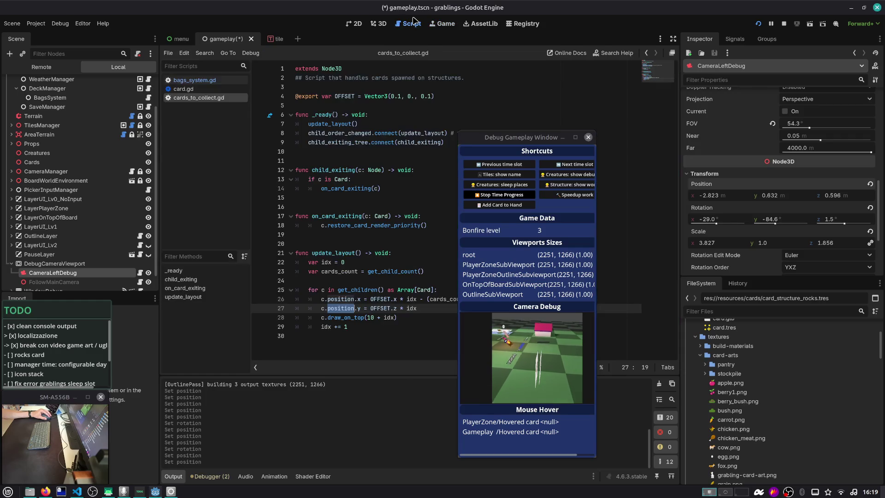
Compare the 3D scene and the running game against cards_to_collect.gd
{"action": "left_click", "coordinate": [378, 24]}
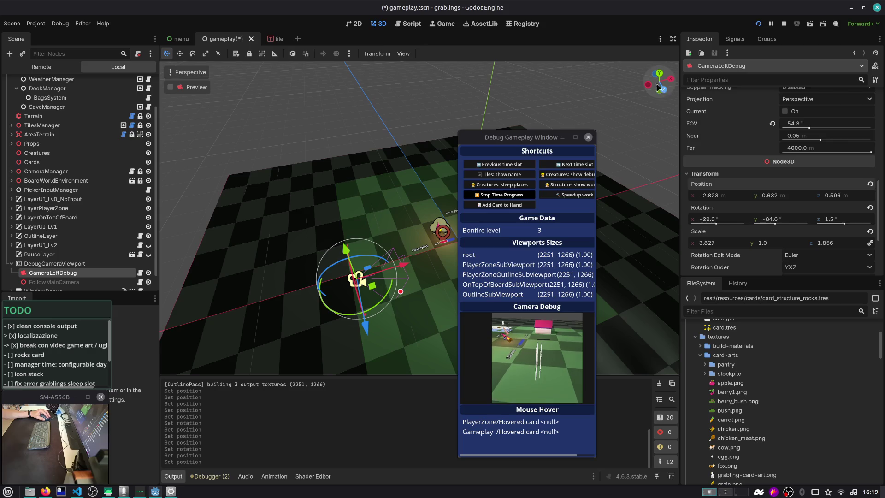
{"action": "left_click", "coordinate": [412, 23]}
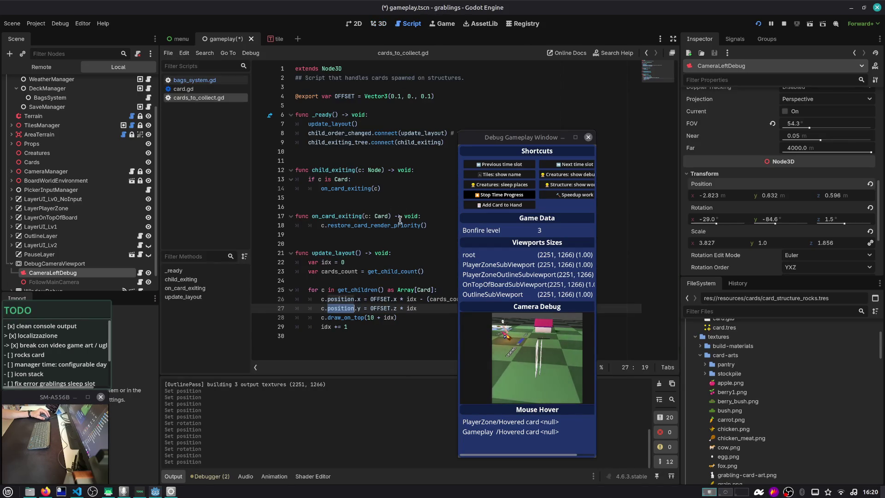
{"action": "left_click", "coordinate": [441, 24]}
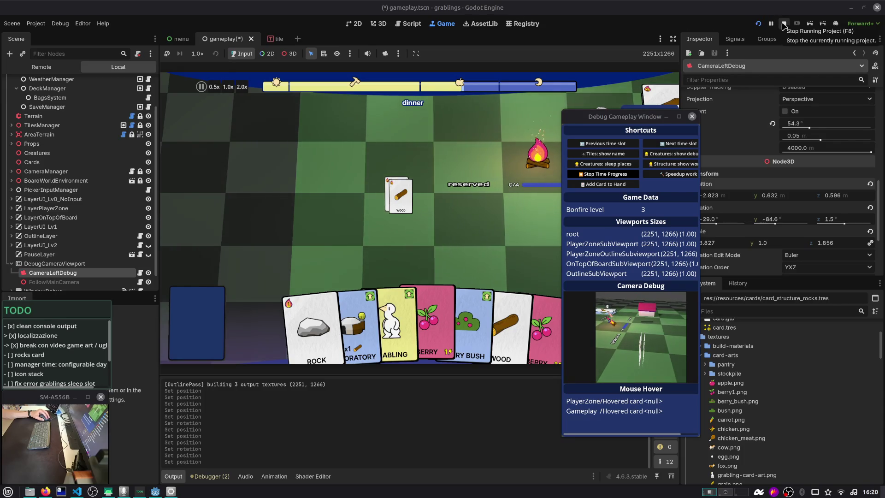
{"action": "left_click", "coordinate": [411, 23]}
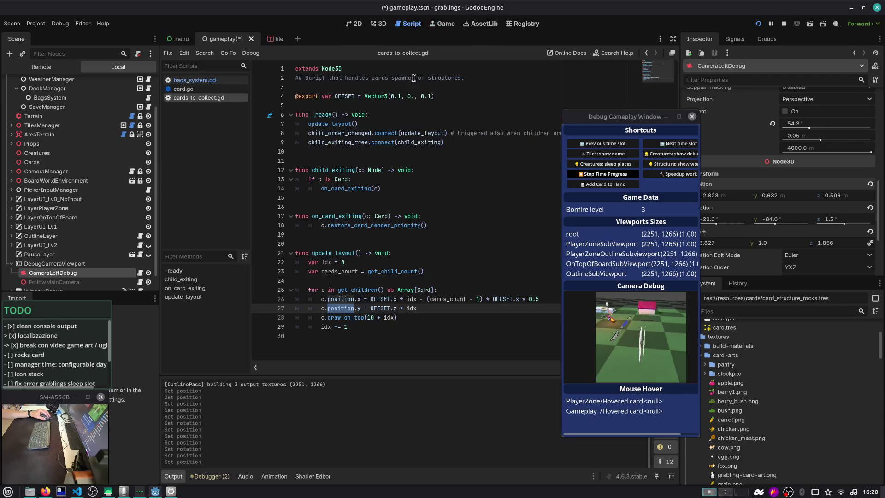
Change line 27 to use c.global_position via code completion
{"action": "mouse_move", "coordinate": [355, 309]}
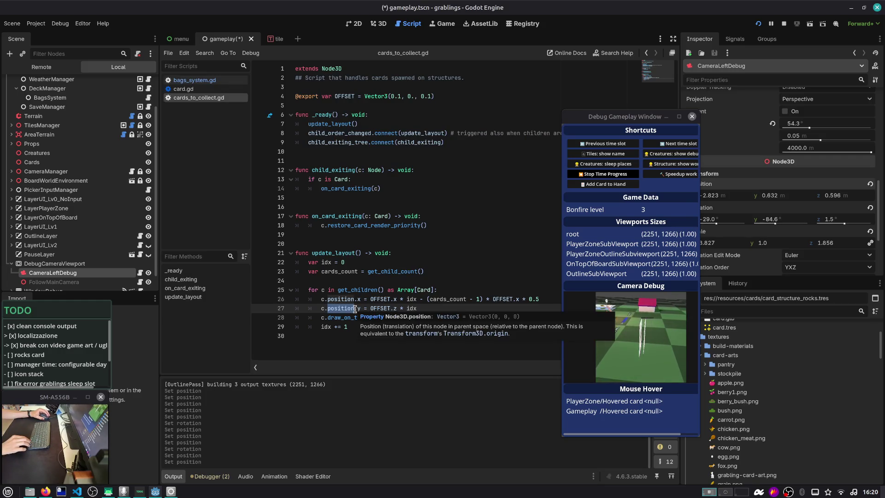
{"action": "type", "text": "GLOB"}
{"action": "key", "text": "BackSpace"}
{"action": "key", "text": "BackSpace"}
{"action": "key", "text": "BackSpace"}
{"action": "type", "text": "glo"}
{"action": "key", "text": "Down"}
{"action": "key", "text": "Return"}
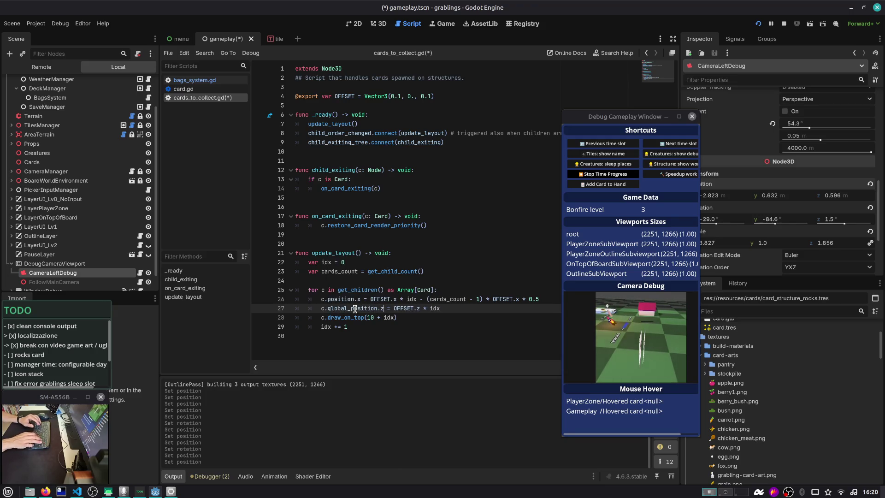
{"action": "key", "text": "ctrl+space"}
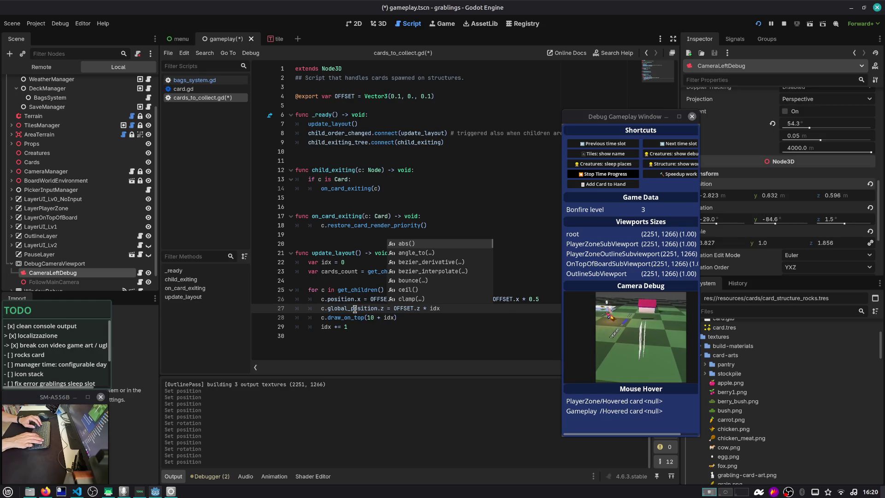
{"action": "key", "text": "Escape"}
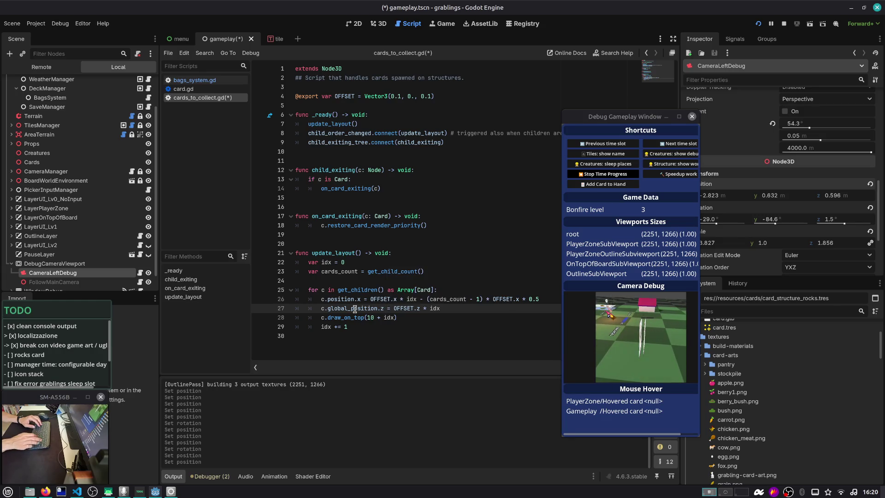
Make line 26 add OFFSET to c.global_position.x, then save and relaunch
{"action": "key", "text": "Up"}
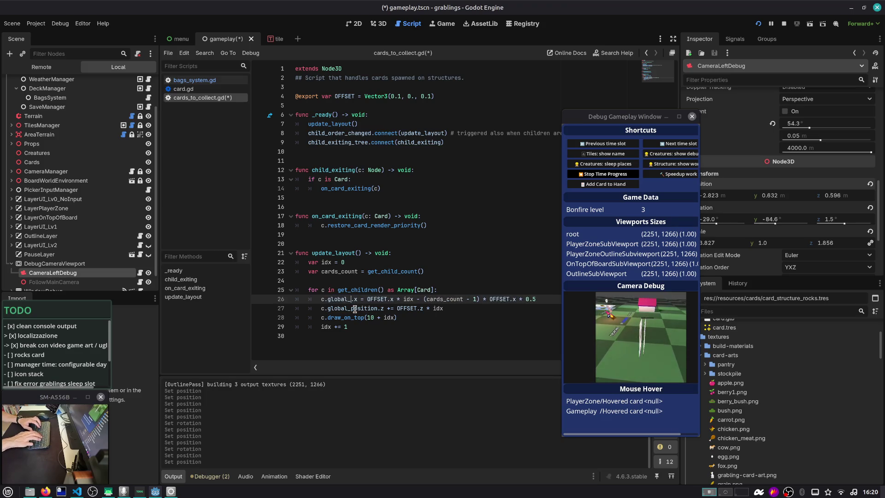
{"action": "type", "text": "position"}
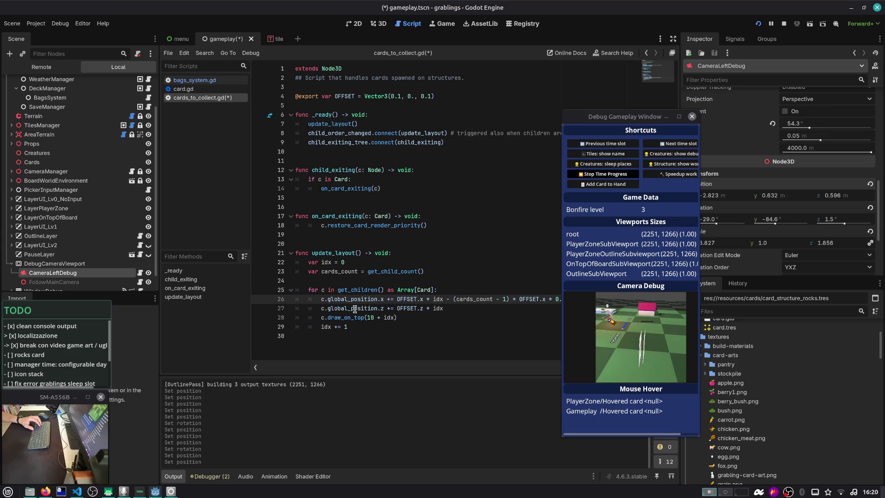
{"action": "key", "text": "F5"}
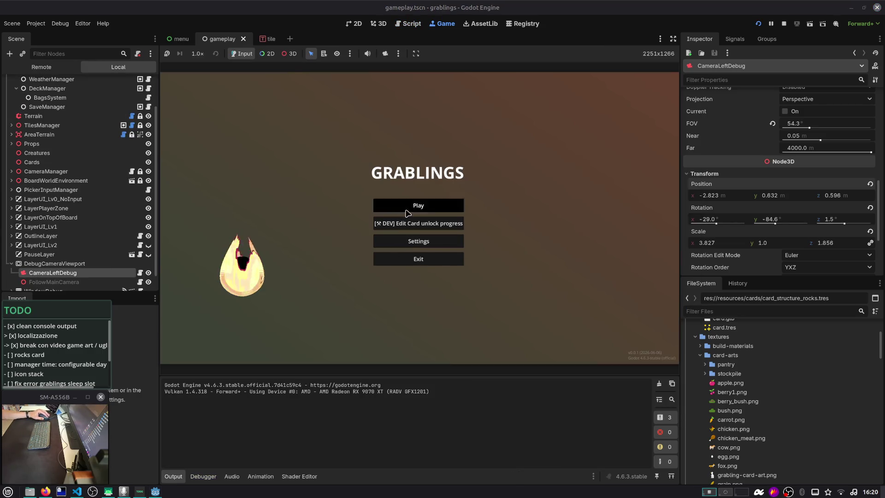
Playtest from the main menu, then edit the OFFSET value on line 4 and rerun
{"action": "left_click", "coordinate": [407, 213]}
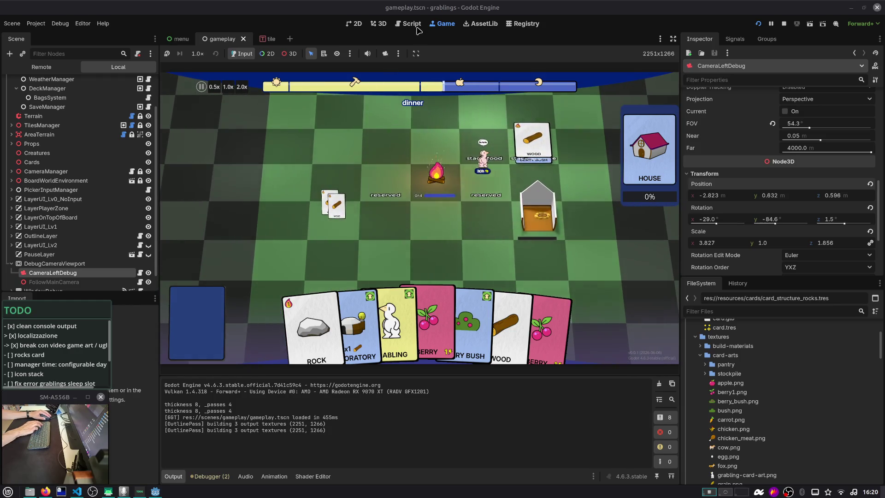
{"action": "left_click", "coordinate": [415, 25]}
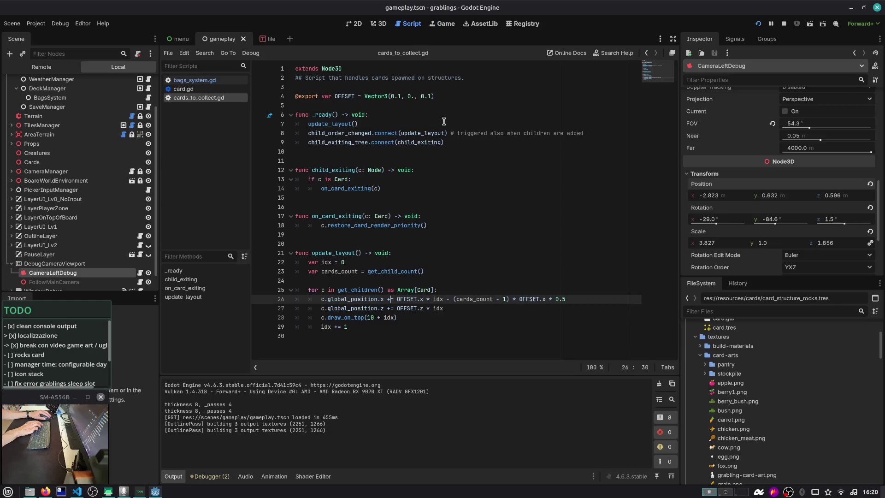
{"action": "left_click", "coordinate": [428, 96]}
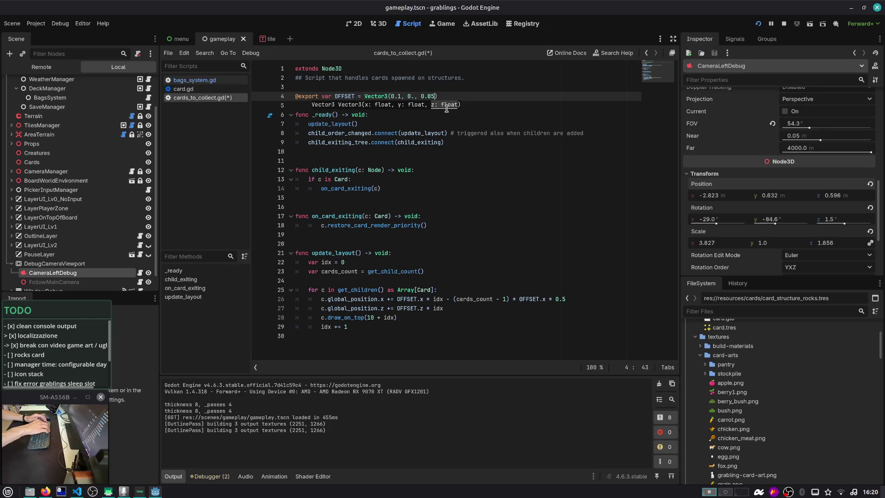
{"action": "key", "text": "F5"}
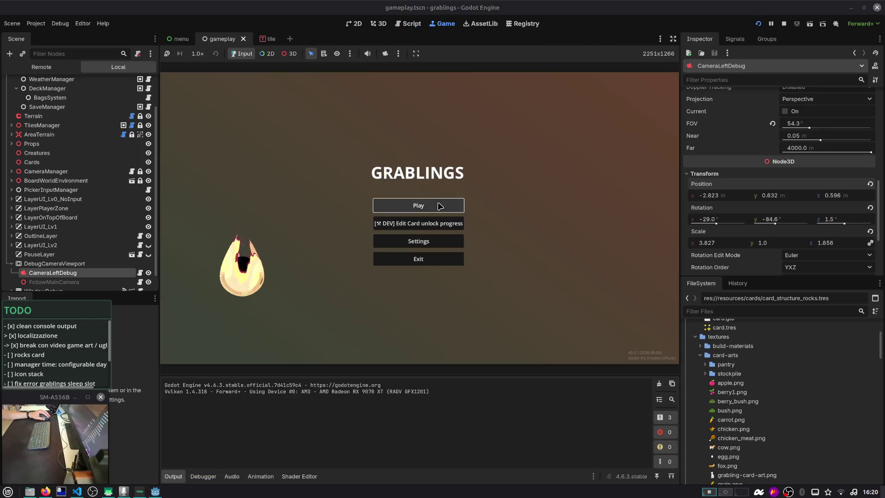
Playtest again, review how OFFSET is used on line 26, adjust OFFSET x, and rerun
{"action": "left_click", "coordinate": [439, 206]}
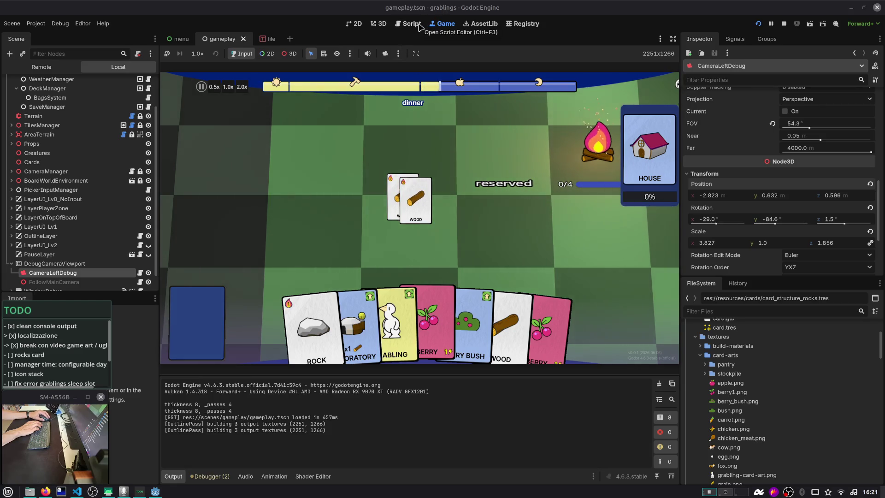
{"action": "left_click", "coordinate": [418, 25]}
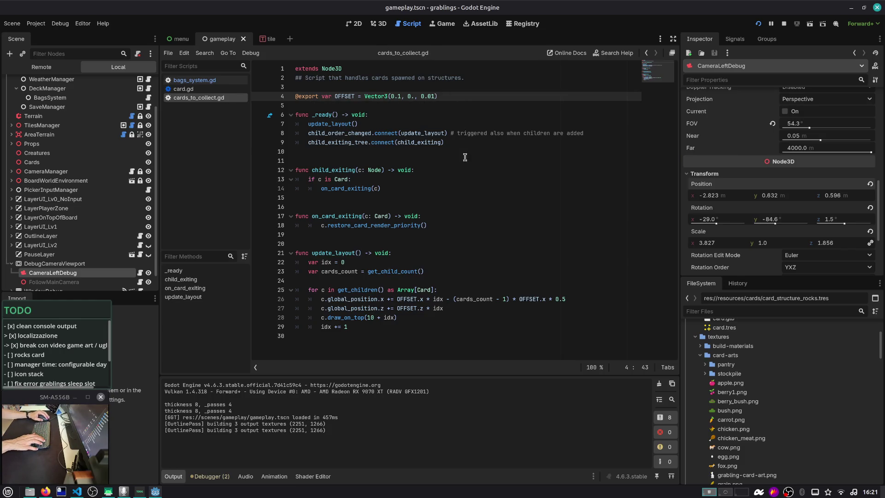
{"action": "left_click", "coordinate": [534, 299]}
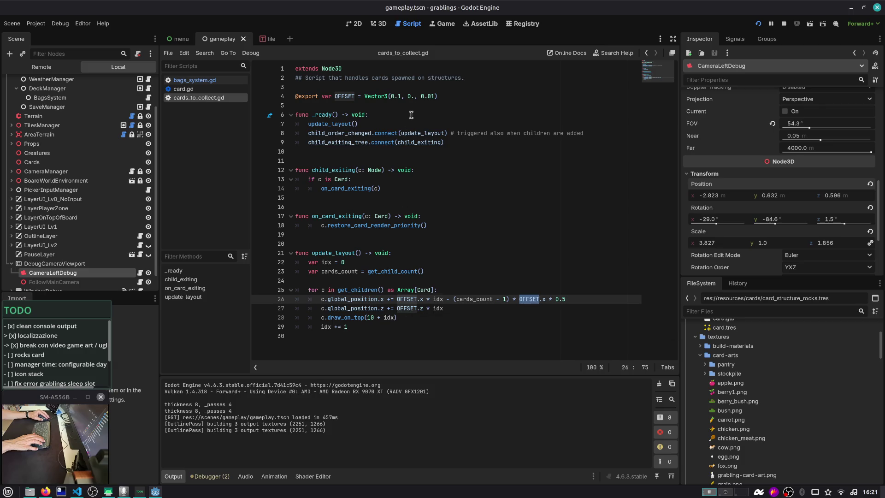
{"action": "left_click", "coordinate": [413, 97]}
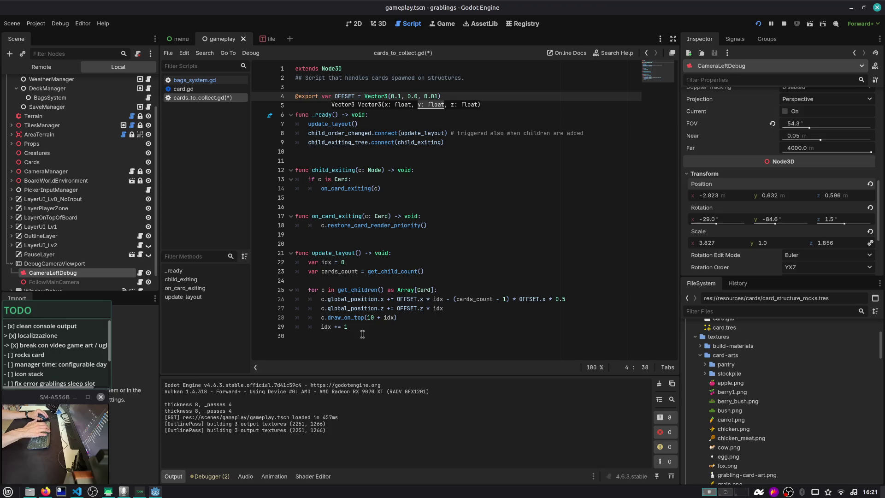
{"action": "key", "text": "F5"}
Load a save slot to test, then set OFFSET to Vector3(0.05, 0.0, 0.01) and relaunch
{"action": "left_click", "coordinate": [414, 204]}
{"action": "left_click", "coordinate": [419, 212]}
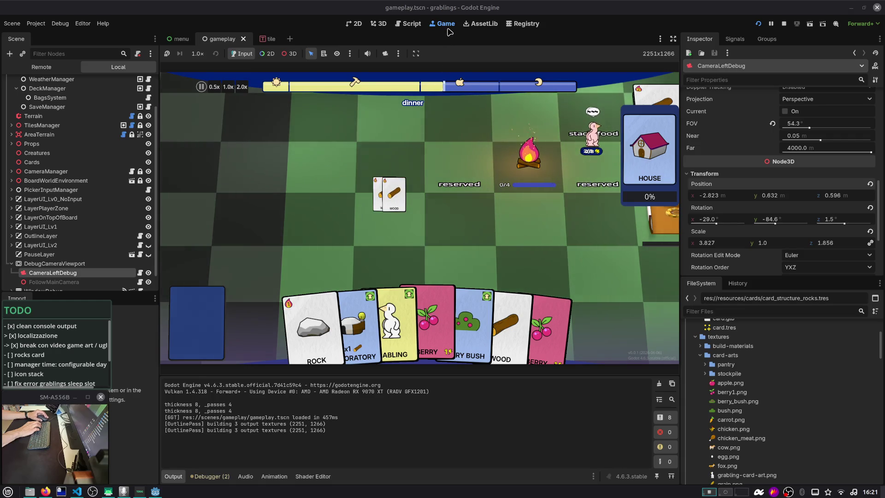
{"action": "left_click", "coordinate": [408, 28]}
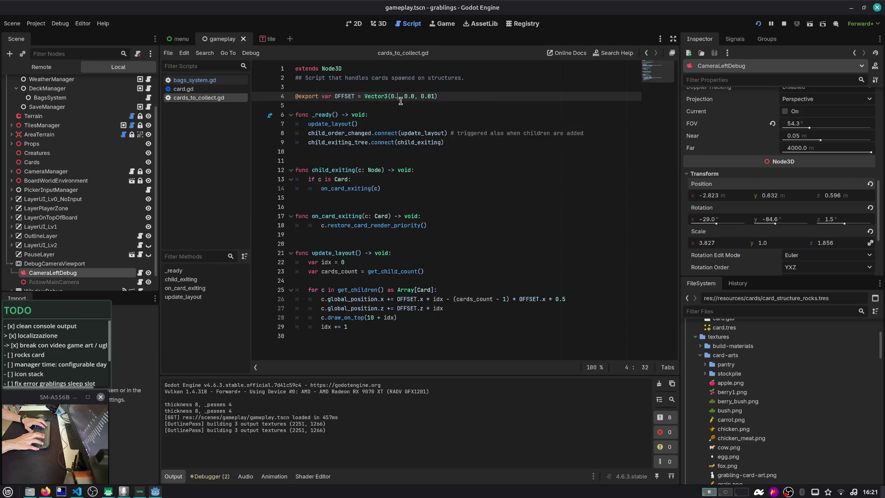
{"action": "type", "text": "05"}
{"action": "key", "text": "F5"}
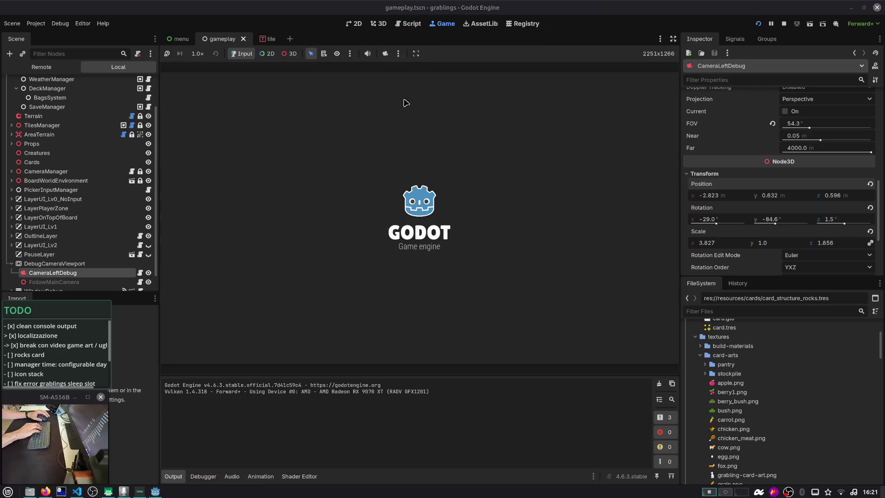
Load Slot 1, carry the WOOD card to the campfire, reload, and place the Berry cards
{"action": "left_click", "coordinate": [404, 205]}
{"action": "left_click", "coordinate": [404, 207]}
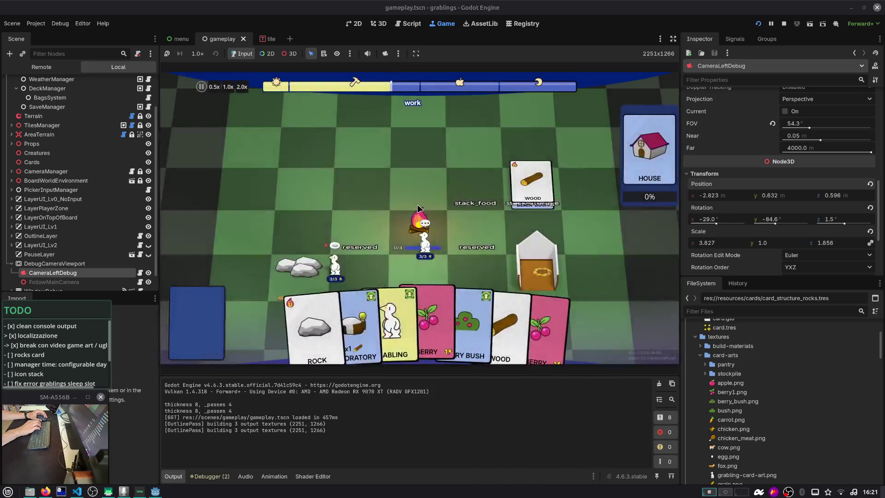
{"action": "scroll", "coordinate": [414, 213], "scroll_direction": "up", "scroll_amount": 1}
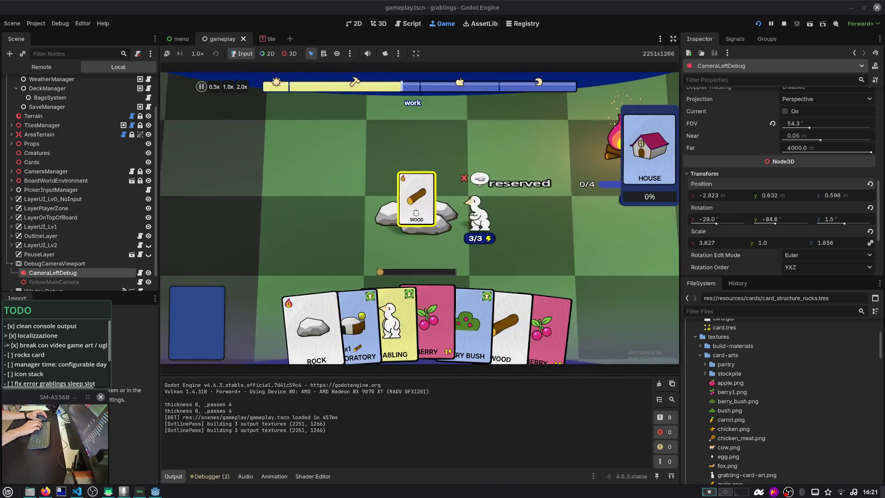
{"action": "scroll", "coordinate": [383, 202], "scroll_direction": "up", "scroll_amount": 1}
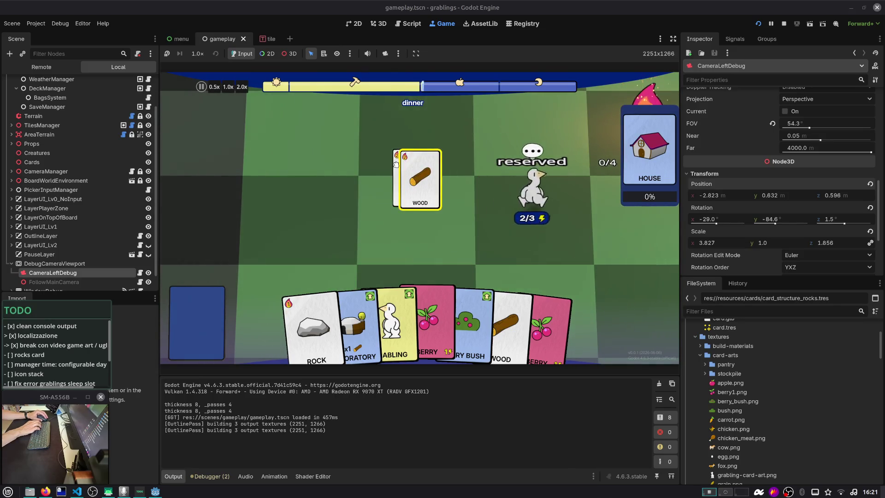
{"action": "scroll", "coordinate": [494, 164], "scroll_direction": "down", "scroll_amount": 2}
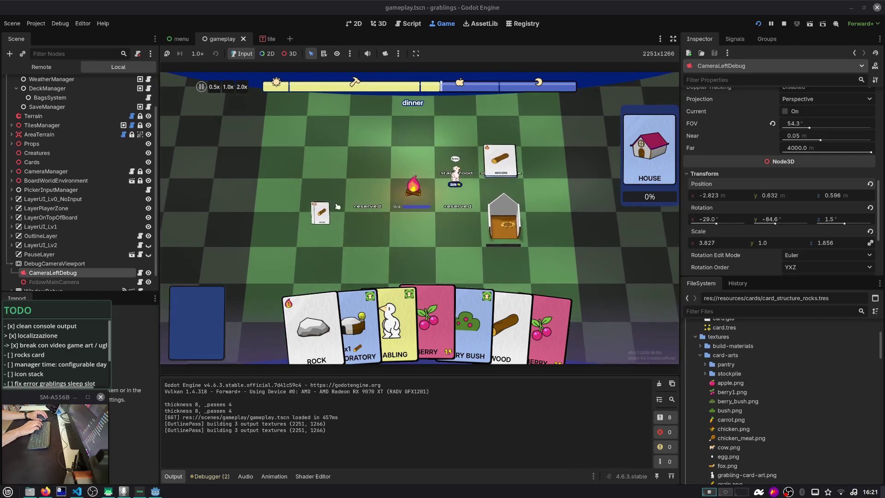
{"action": "mouse_move", "coordinate": [338, 206]}
{"action": "left_mouse_down"}
{"action": "mouse_move", "coordinate": [323, 214]}
{"action": "mouse_move", "coordinate": [324, 198]}
{"action": "mouse_move", "coordinate": [503, 158]}
{"action": "left_mouse_up"}
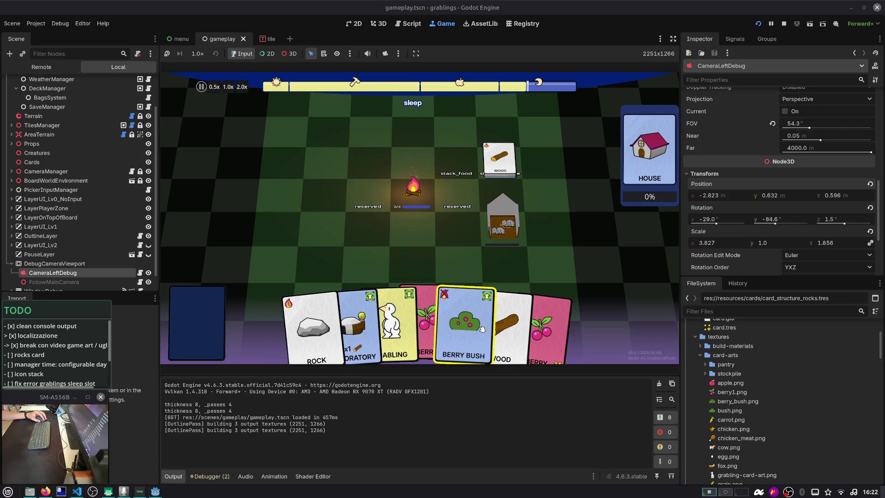
{"action": "key", "text": "r"}
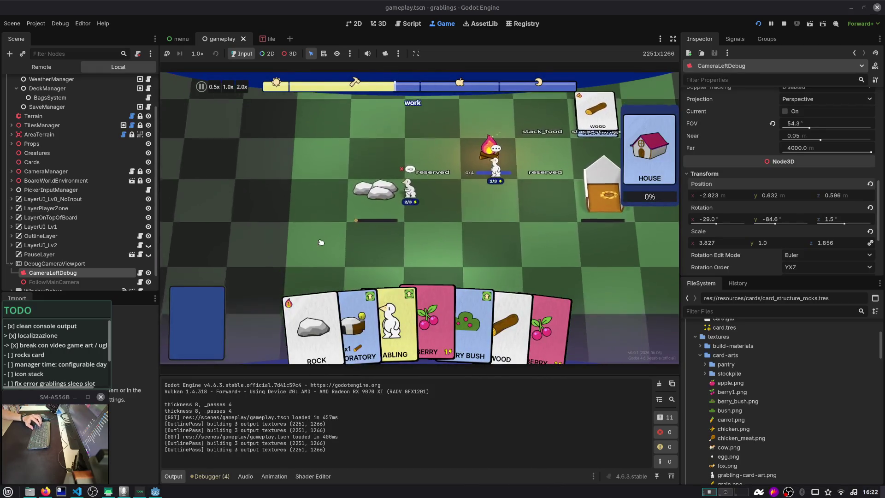
{"action": "left_click_drag", "start_coordinate": [431, 322], "coordinate": [541, 131]}
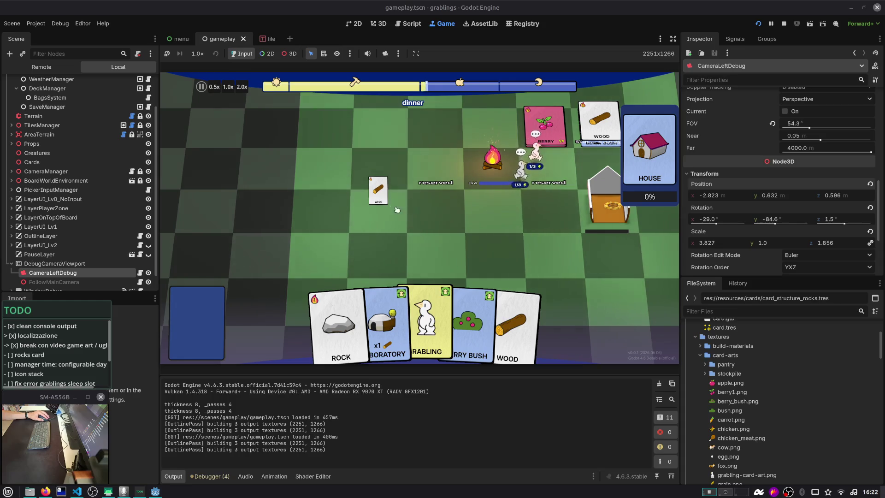
{"action": "mouse_move", "coordinate": [470, 327]}
{"action": "left_mouse_down"}
{"action": "mouse_move", "coordinate": [378, 196]}
{"action": "mouse_move", "coordinate": [430, 222]}
{"action": "left_mouse_up"}
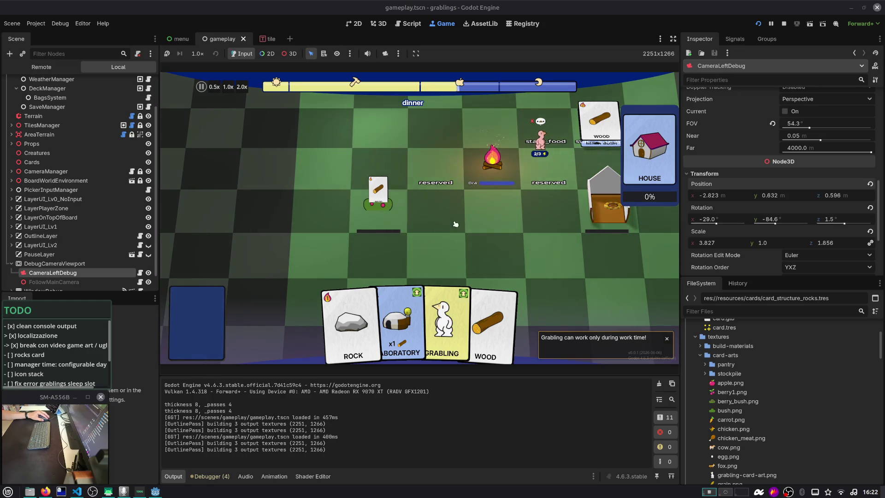
Advance the time slot from morning to work and drop the Berry Bush onto the berry stack
{"action": "key", "text": "F1"}
{"action": "left_click", "coordinate": [779, 218]}
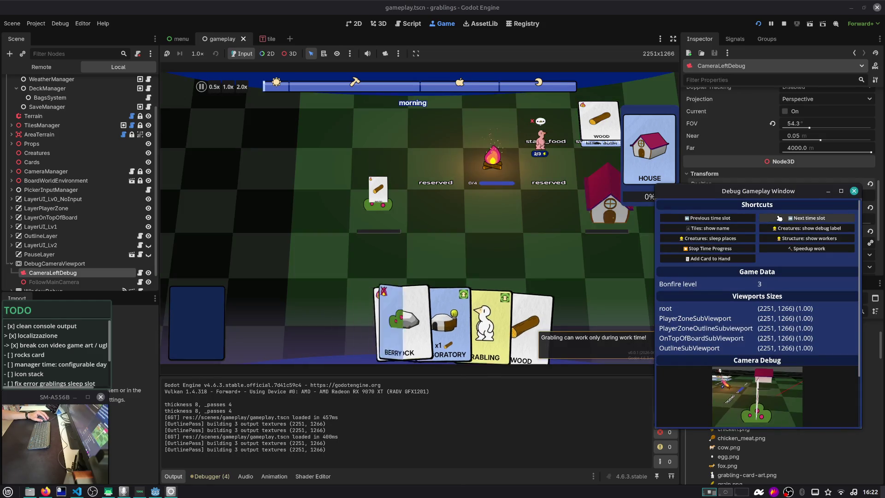
{"action": "left_click", "coordinate": [778, 218]}
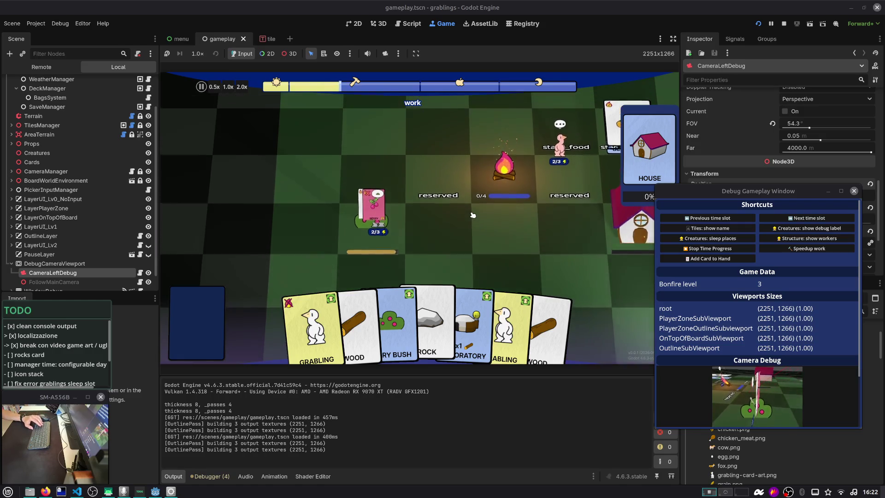
{"action": "mouse_move", "coordinate": [395, 300]}
{"action": "left_mouse_down"}
{"action": "mouse_move", "coordinate": [367, 225]}
{"action": "mouse_move", "coordinate": [371, 210]}
{"action": "left_mouse_up"}
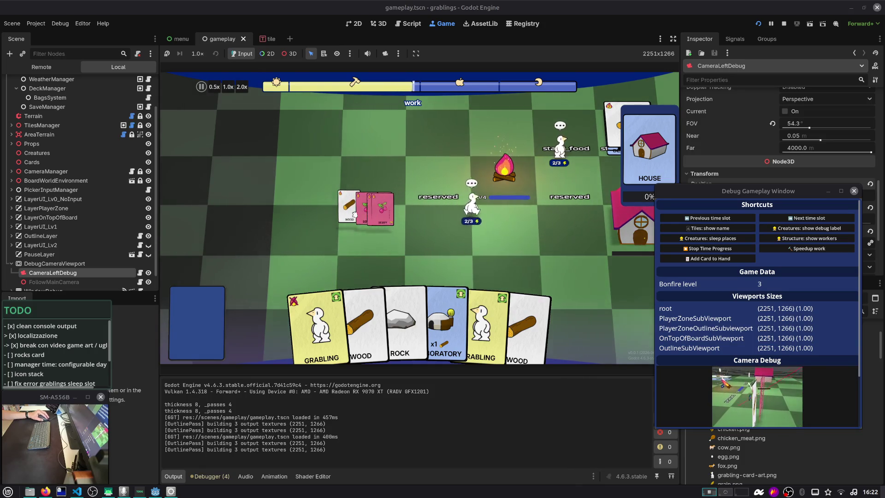
Revert OFFSET in cards_to_collect.gd back to Vector3(0.1, 0., 0.1)
{"action": "key", "text": "ctrl+F3"}
{"action": "left_click", "coordinate": [405, 261]}
{"action": "key", "text": "ctrl+z"}
{"action": "key", "text": "ctrl+z"}
{"action": "key", "text": "ctrl+z"}
{"action": "key", "text": "ctrl+z"}
{"action": "key", "text": "ctrl+z"}
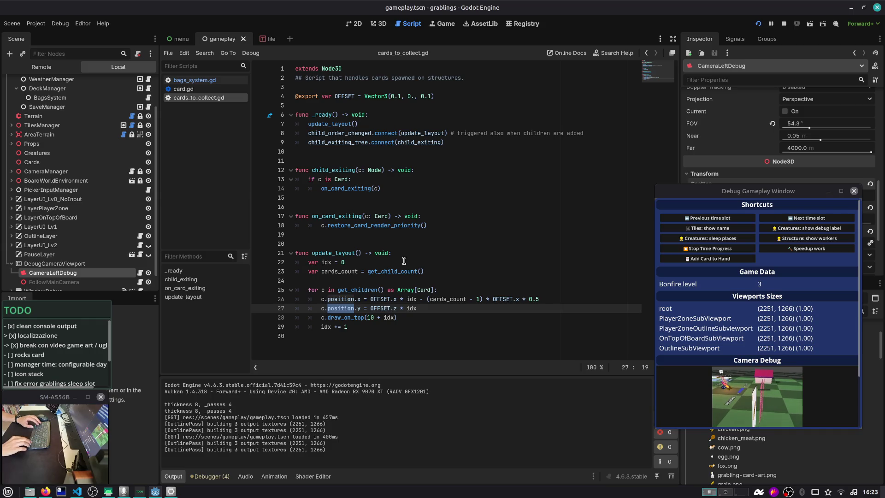
Save the scene and script, keeping c.position.y intact on line 27
{"action": "key", "text": "ctrl+z"}
{"action": "key", "text": "ctrl+shift+z"}
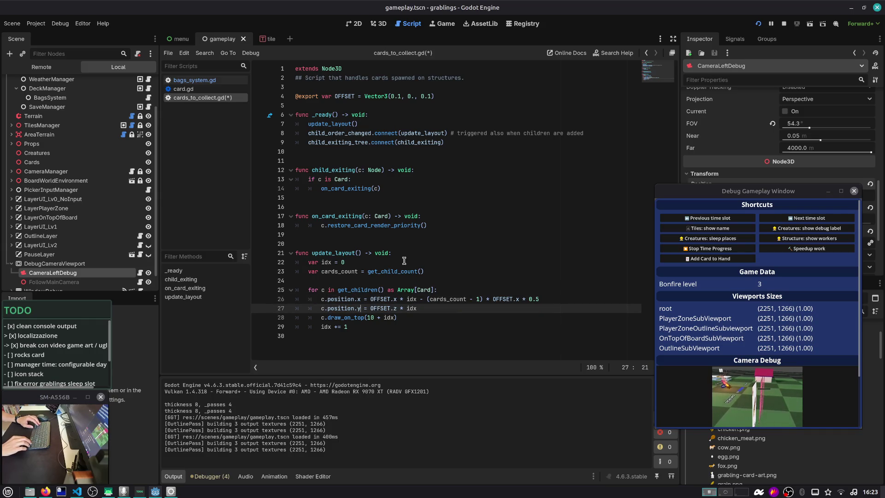
{"action": "key", "text": "ctrl+s"}
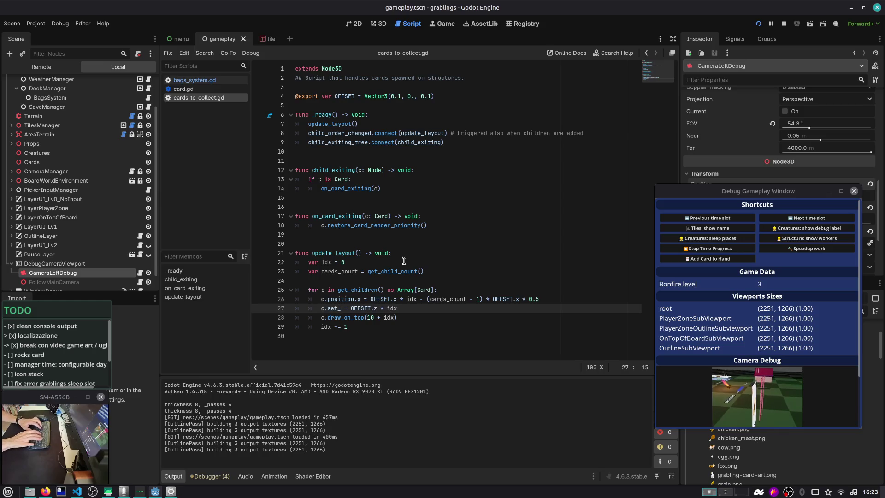
{"action": "key", "text": "BackSpace"}
{"action": "key", "text": "ctrl+z"}
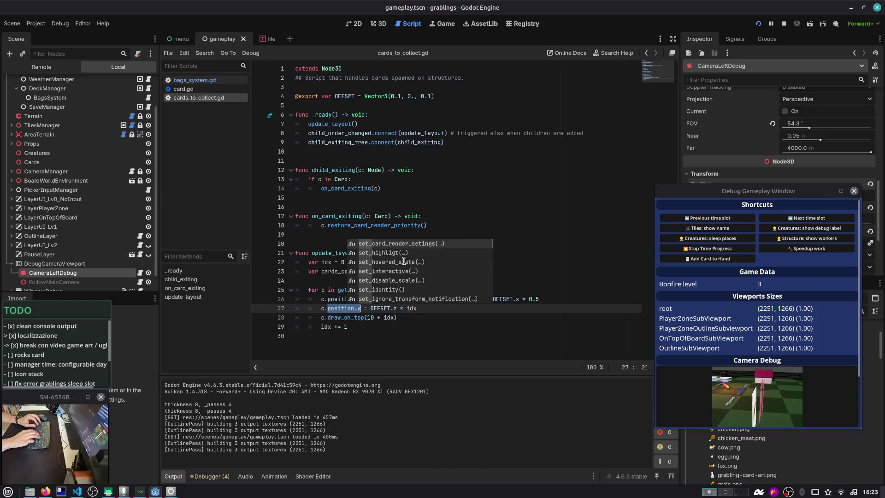
{"action": "key", "text": "Escape"}
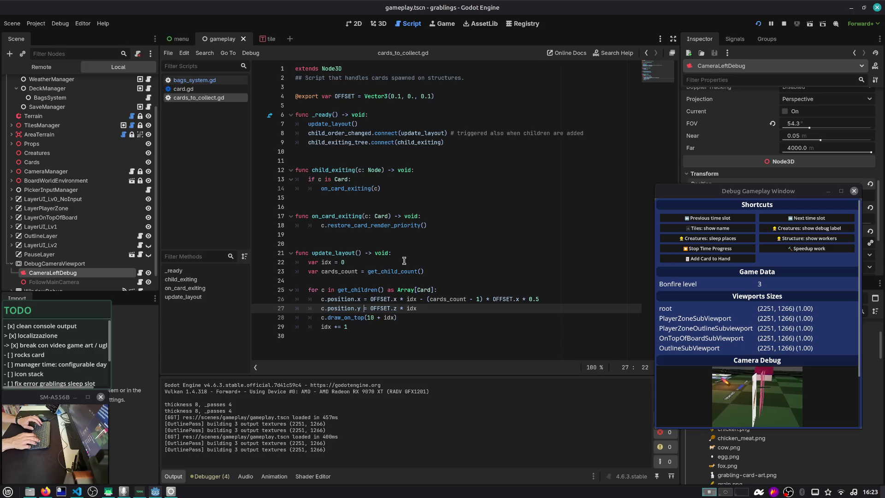
Add an unfinished 'c.set_loc' line 28, then select CardsToCollect in the tile scene
{"action": "key", "text": "Down"}
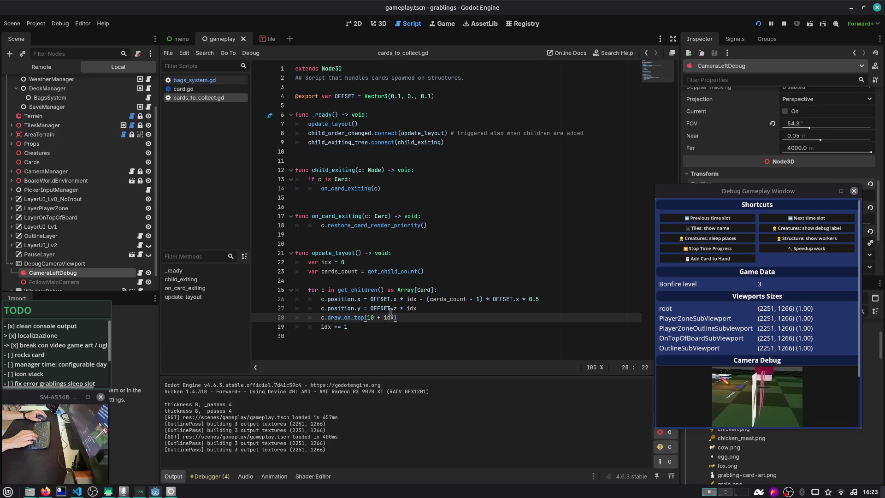
{"action": "left_click", "coordinate": [445, 311]}
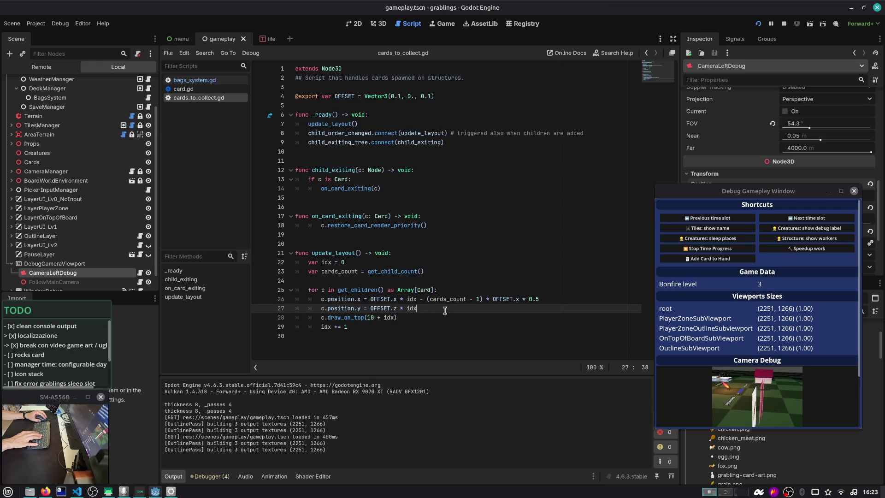
{"action": "key", "text": "Return"}
{"action": "type", "text": "c.set_loc"}
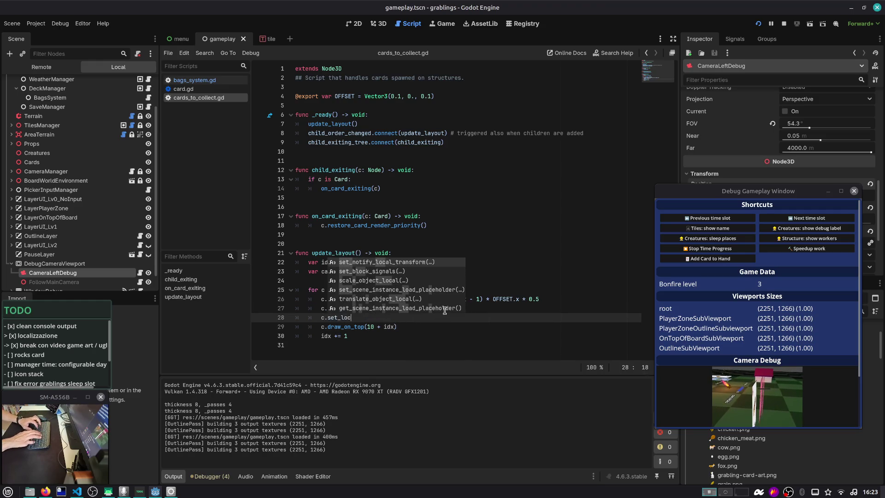
{"action": "key", "text": "Escape"}
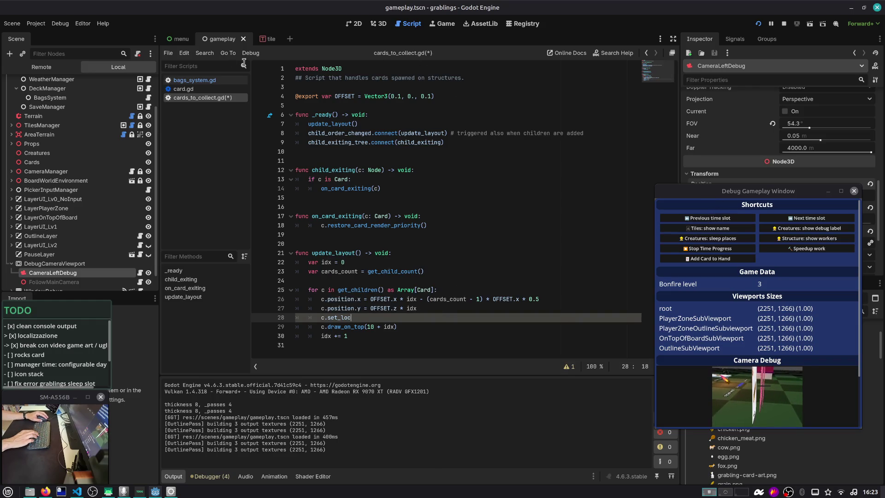
{"action": "left_click", "coordinate": [265, 39]}
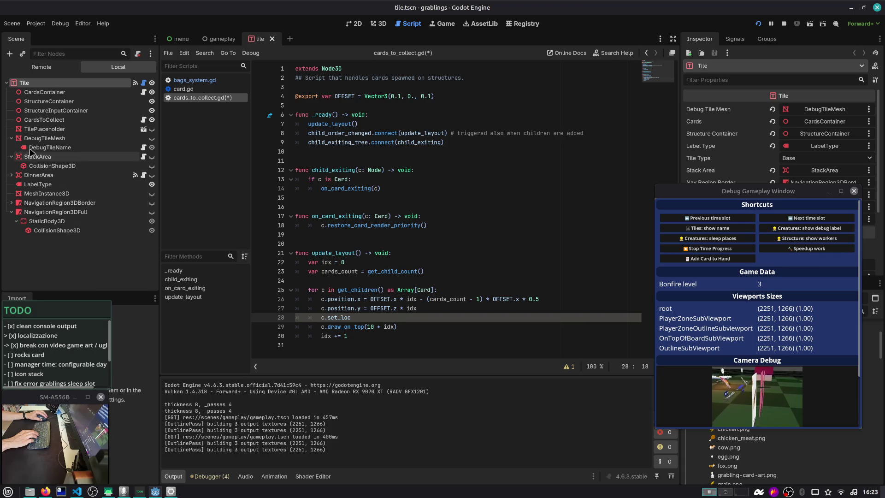
{"action": "left_click", "coordinate": [42, 120]}
Stop the running game and delete the unfinished c.set_loc line from cards_to_collect.gd
{"action": "left_click", "coordinate": [774, 191]}
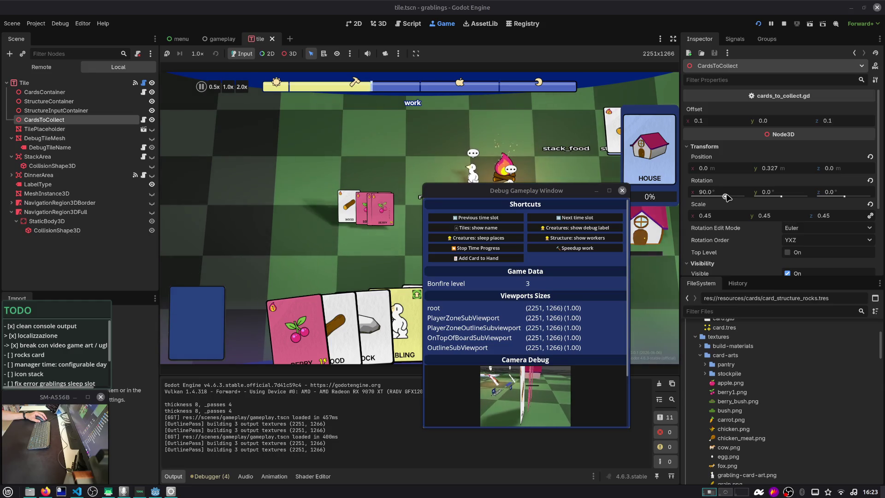
{"action": "left_click", "coordinate": [782, 23]}
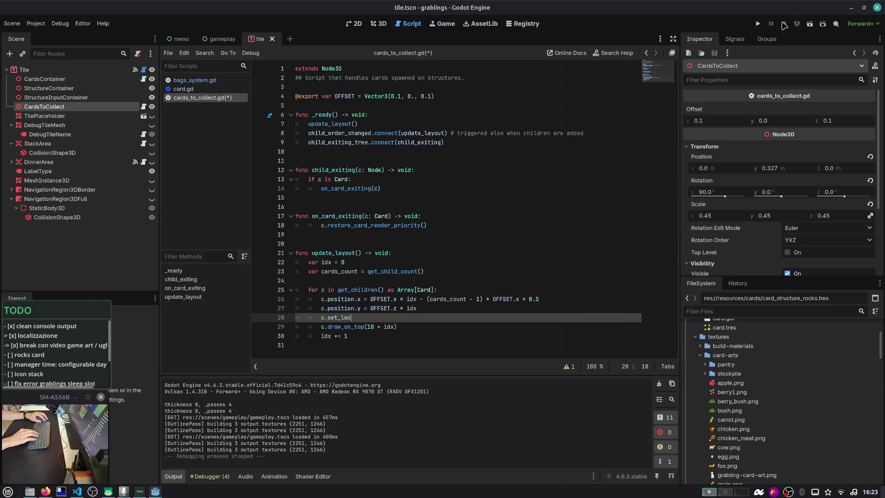
{"action": "left_click", "coordinate": [359, 307]}
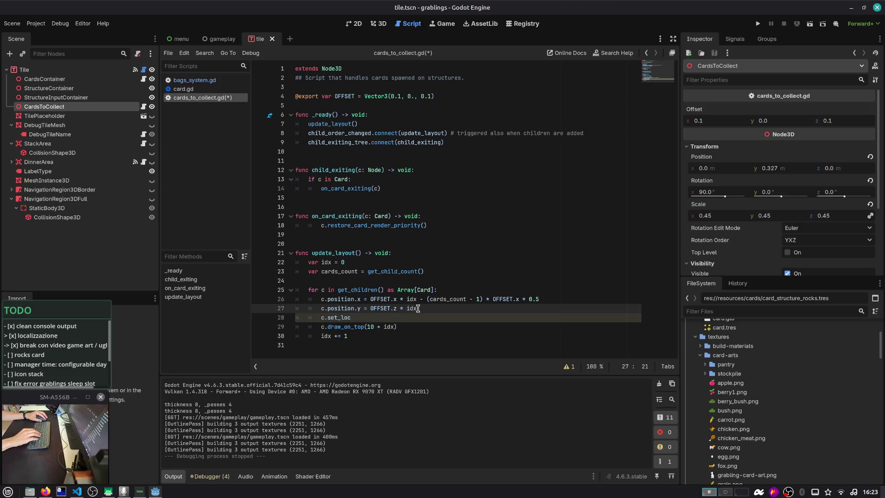
{"action": "key", "text": "Down"}
{"action": "key", "text": "ctrl+shift+k"}
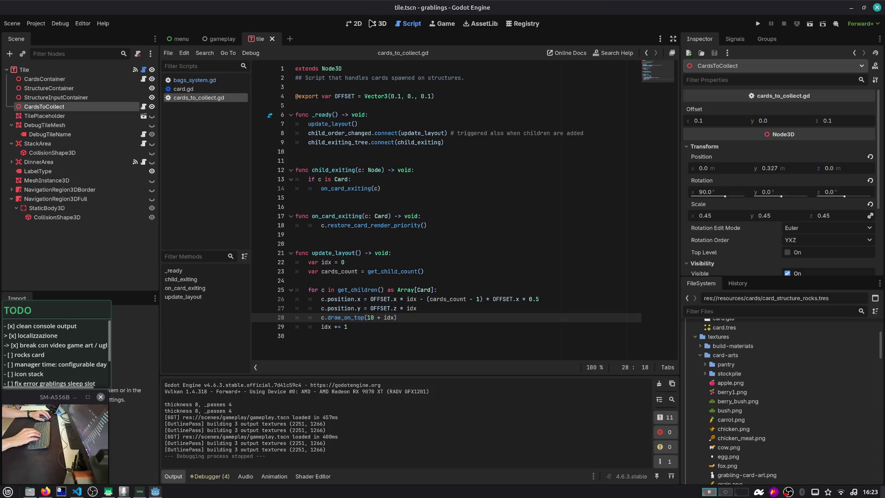
Check the tile in 3D and fix line 27's comment about the 90-degree X-axis rotation
{"action": "left_click", "coordinate": [378, 23]}
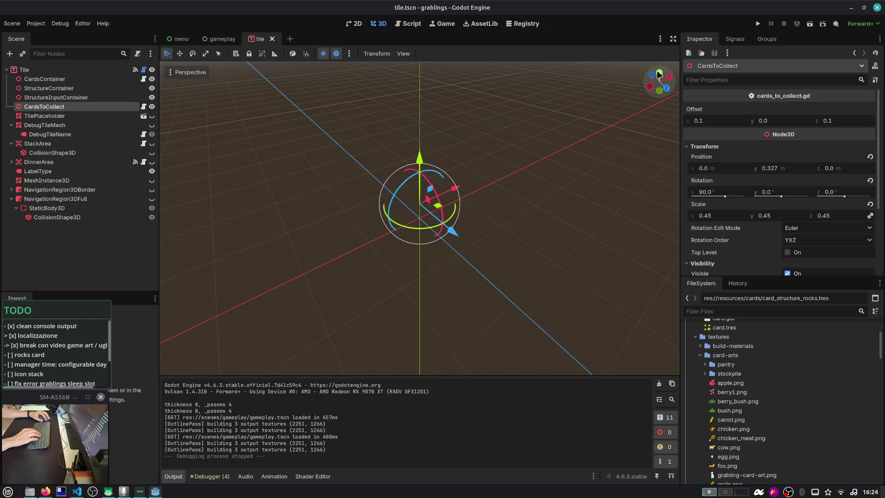
{"action": "left_click", "coordinate": [399, 25]}
{"action": "left_click", "coordinate": [434, 307]}
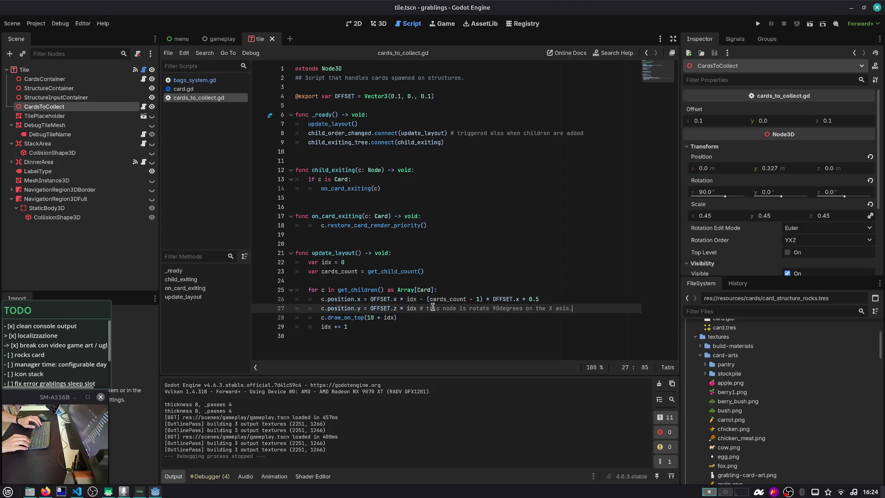
{"action": "key", "text": "Left"}
{"action": "key", "text": "BackSpace"}
{"action": "type", "text": "x"}
{"action": "key", "text": "Left"}
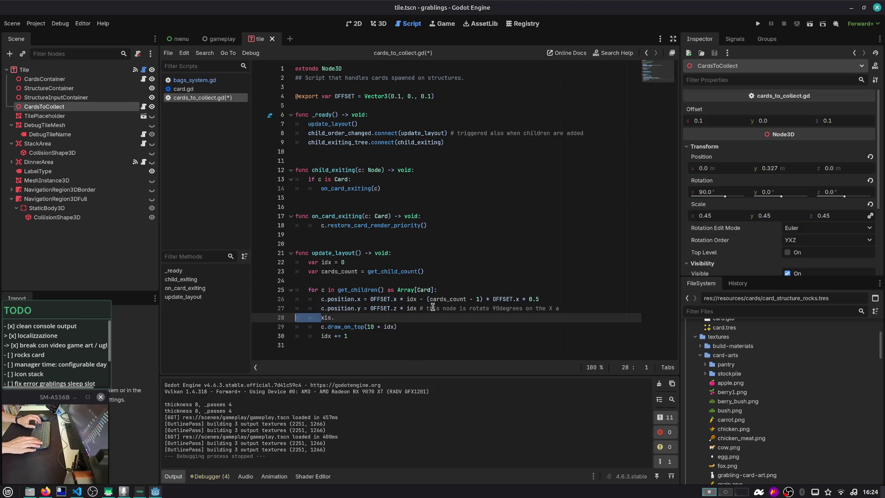
{"action": "key", "text": "Down"}
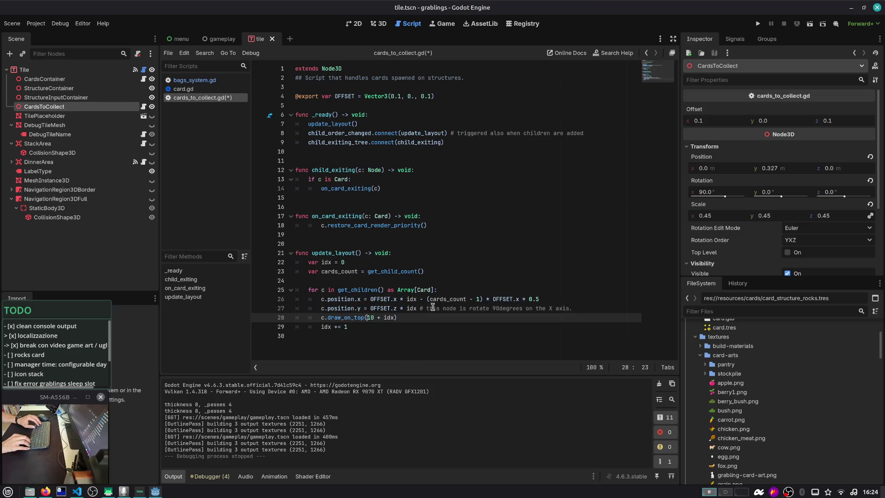
{"action": "key", "text": "Left"}
{"action": "key", "text": "BackSpace"}
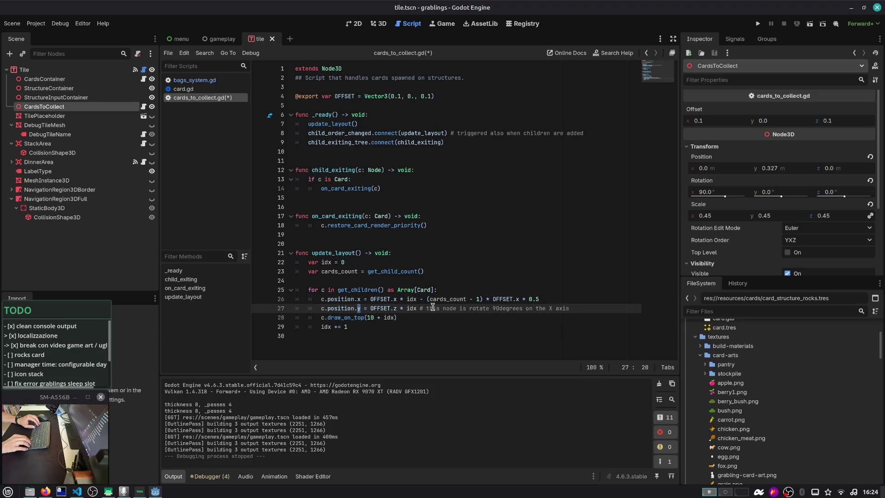
Change OFFSET to Vector3(0.05, 0., 0.01), save, and relaunch the game with F5
{"action": "key", "text": "Up"}
{"action": "key", "text": "Up"}
{"action": "key", "text": "Up"}
{"action": "key", "text": "Down"}
{"action": "key", "text": "Down"}
{"action": "key", "text": "Down"}
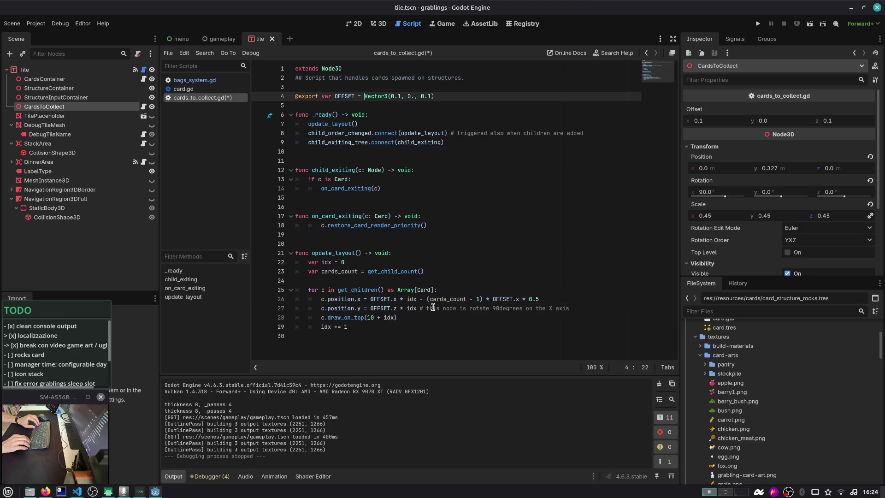
{"action": "key", "text": "Left"}
{"action": "key", "text": "Left"}
{"action": "key", "text": "Left"}
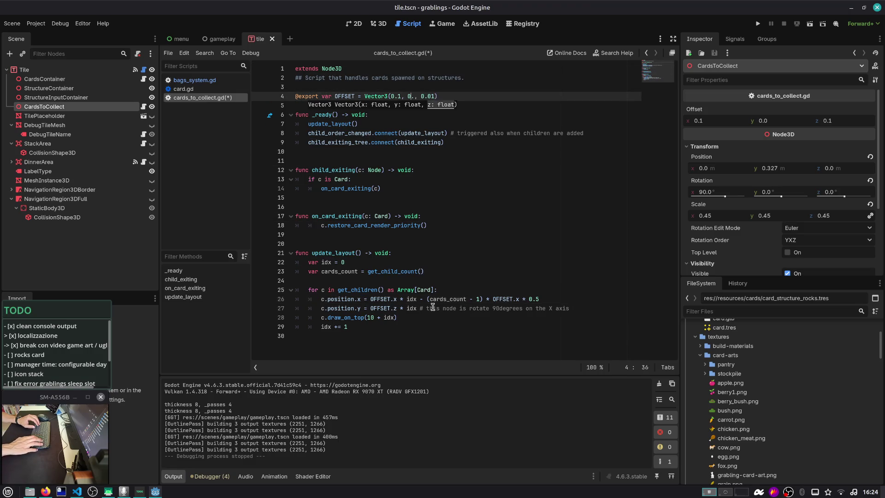
{"action": "type", "text": "5"}
{"action": "key", "text": "ctrl+s"}
{"action": "key", "text": "F5"}
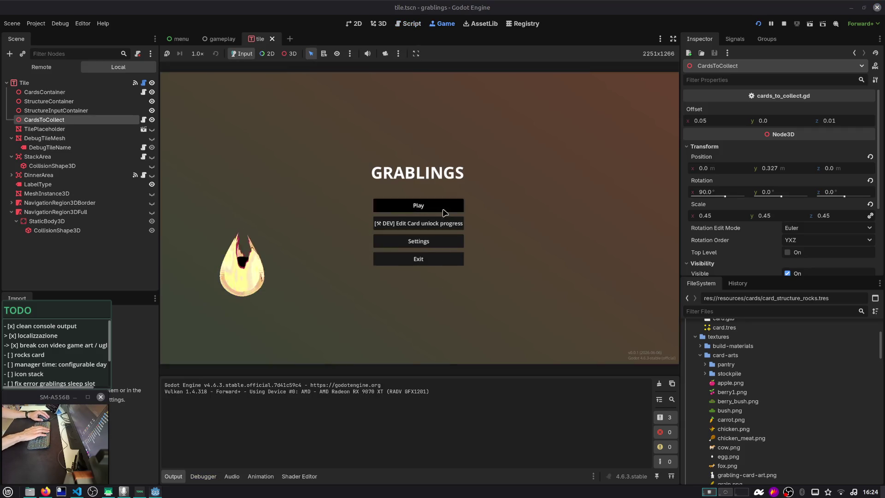
Play-test dropping the Berry Bush and BERRY cards onto the wood tile and advancing time
{"action": "left_click", "coordinate": [442, 209]}
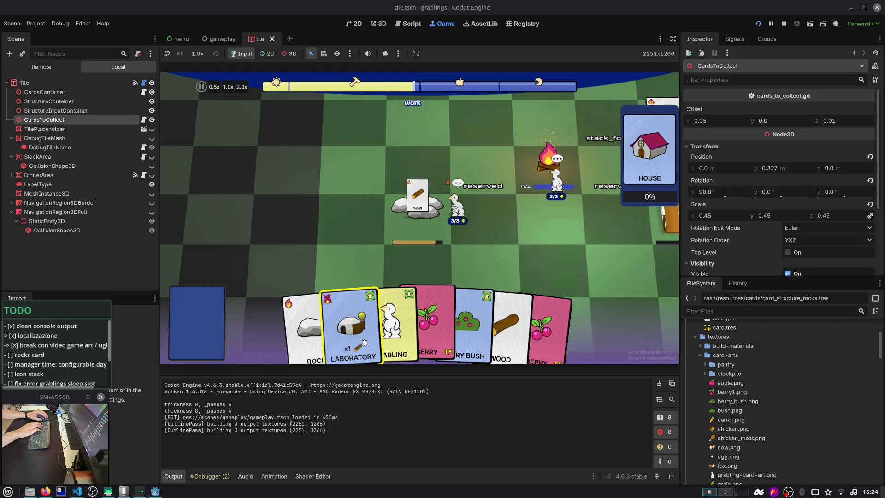
{"action": "left_click_drag", "start_coordinate": [467, 341], "coordinate": [417, 202]}
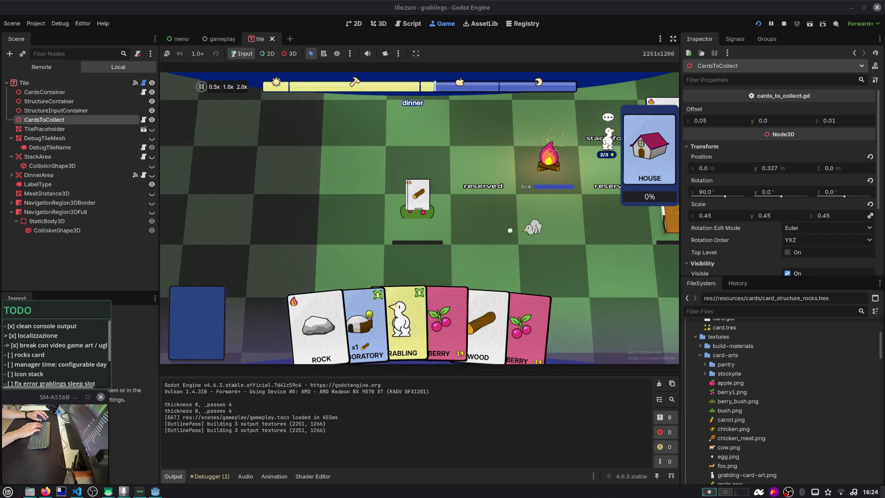
{"action": "key", "text": "F12"}
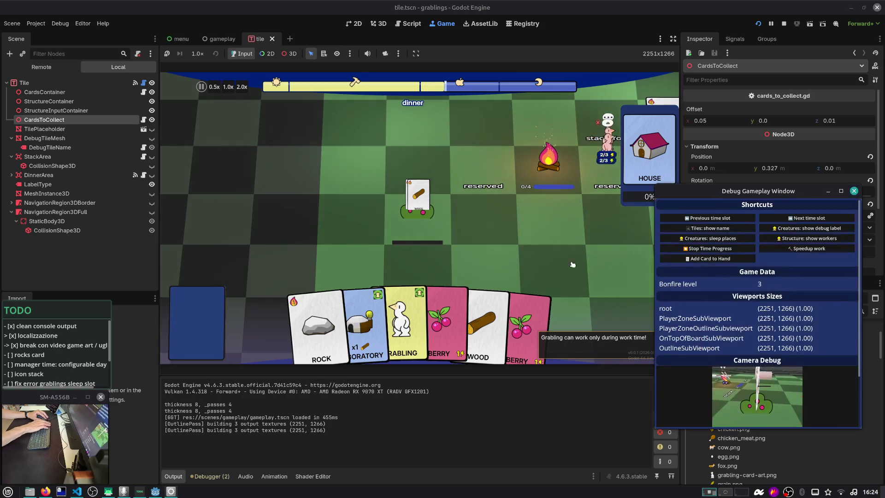
{"action": "left_click", "coordinate": [784, 219]}
{"action": "left_click_drag", "start_coordinate": [595, 268], "coordinate": [474, 266]}
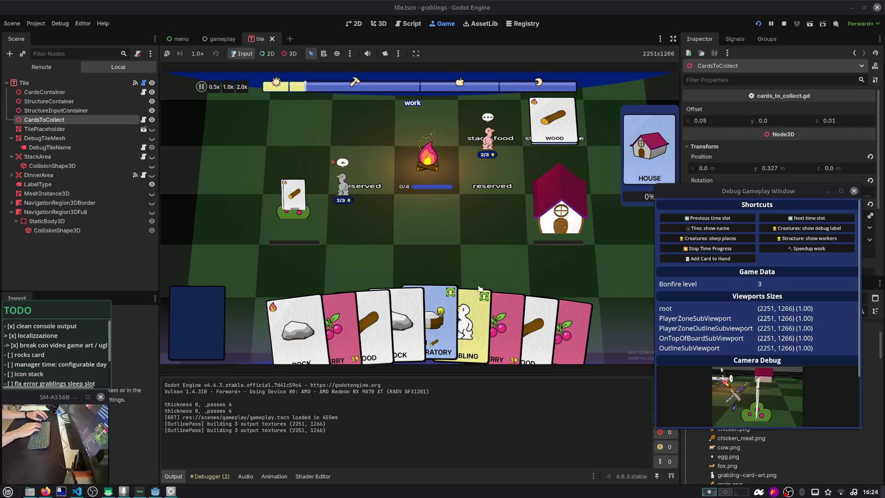
{"action": "left_click_drag", "start_coordinate": [504, 322], "coordinate": [491, 121]}
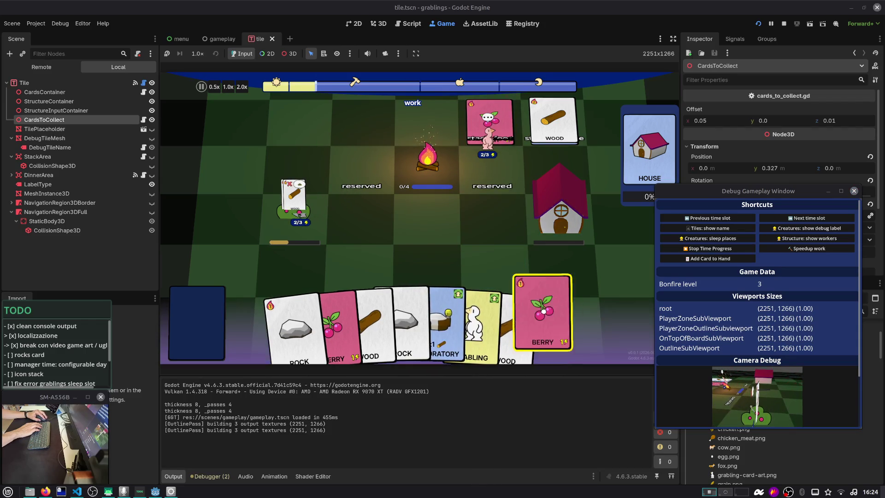
{"action": "mouse_move", "coordinate": [387, 184]}
{"action": "left_mouse_down"}
{"action": "mouse_move", "coordinate": [452, 183]}
{"action": "mouse_move", "coordinate": [523, 201]}
{"action": "left_mouse_up"}
{"action": "scroll", "coordinate": [523, 202], "scroll_direction": "up", "scroll_amount": 3}
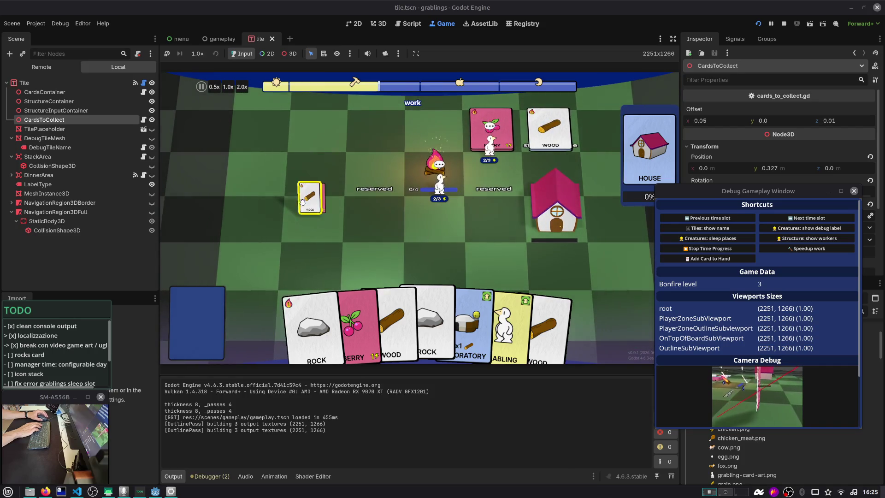
{"action": "left_click", "coordinate": [302, 201]}
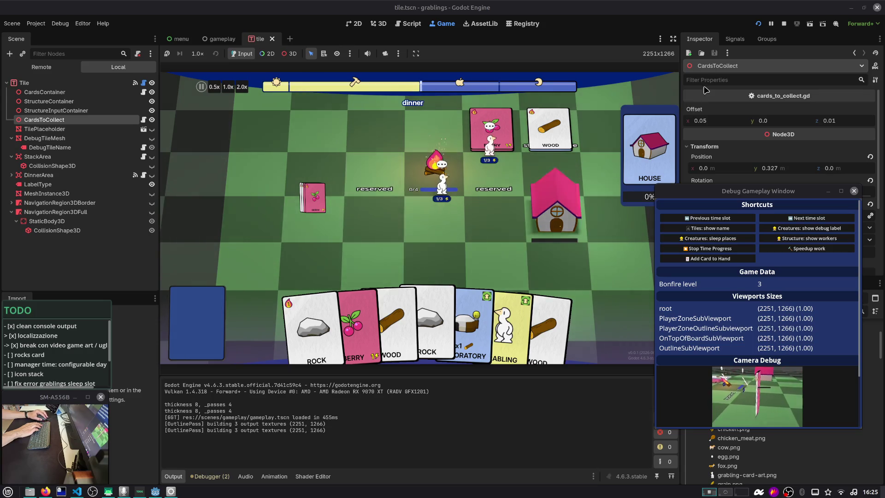
Stop the game and switch to the VS Code readme.md window
{"action": "left_click", "coordinate": [784, 23]}
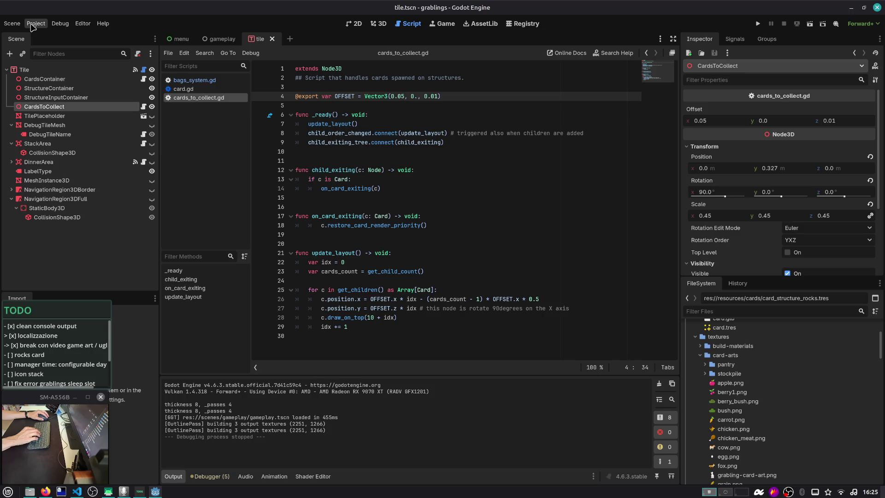
{"action": "left_click", "coordinate": [322, 88]}
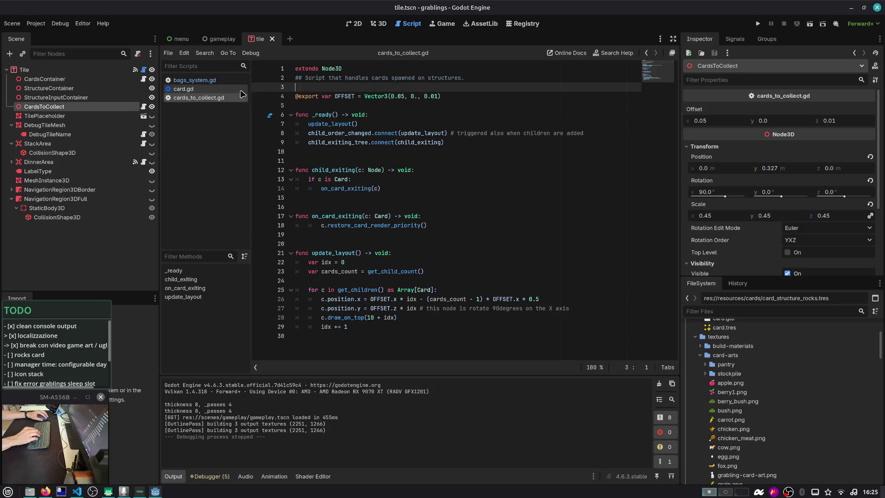
{"action": "left_click", "coordinate": [337, 132]}
{"action": "key", "text": "alt+Tab"}
{"action": "key", "text": "alt+Tab"}
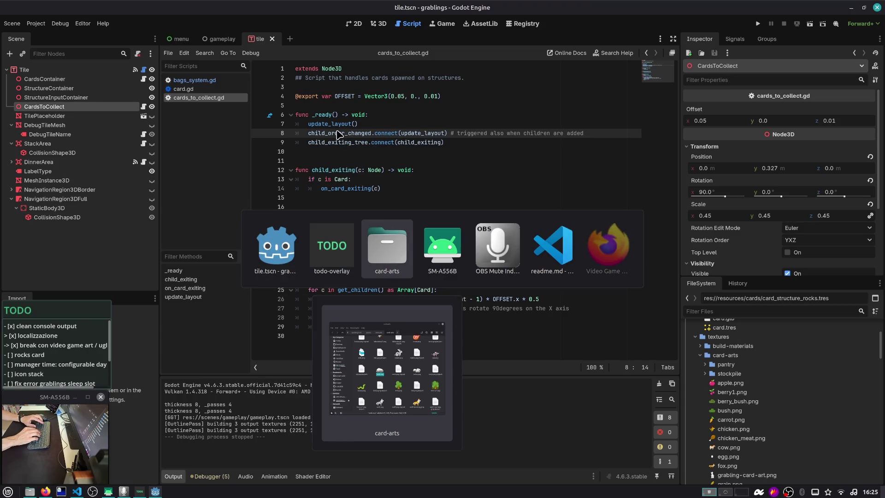
{"action": "key", "text": "alt+Tab"}
{"action": "key", "text": "alt+Tab"}
{"action": "key", "text": "alt+Tab"}
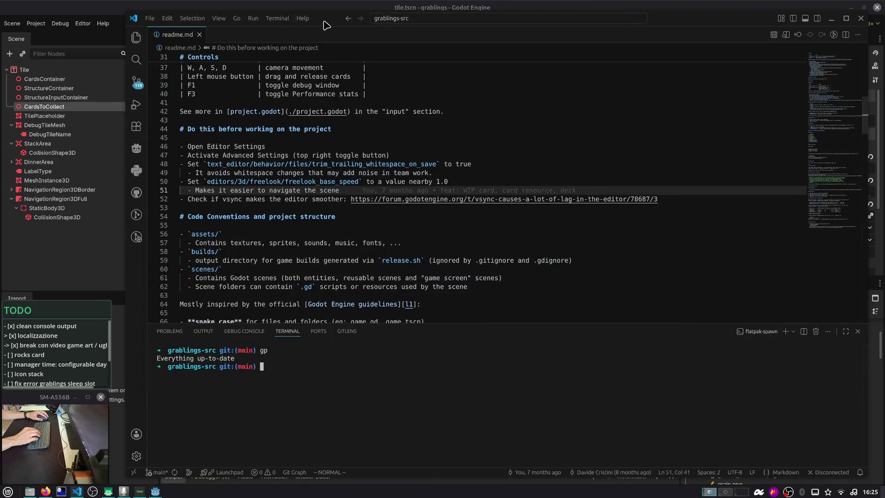
Maximize VS Code and preview the project.godot diff and addons/yard LICENSE in Source Control
{"action": "double_click", "coordinate": [327, 19]}
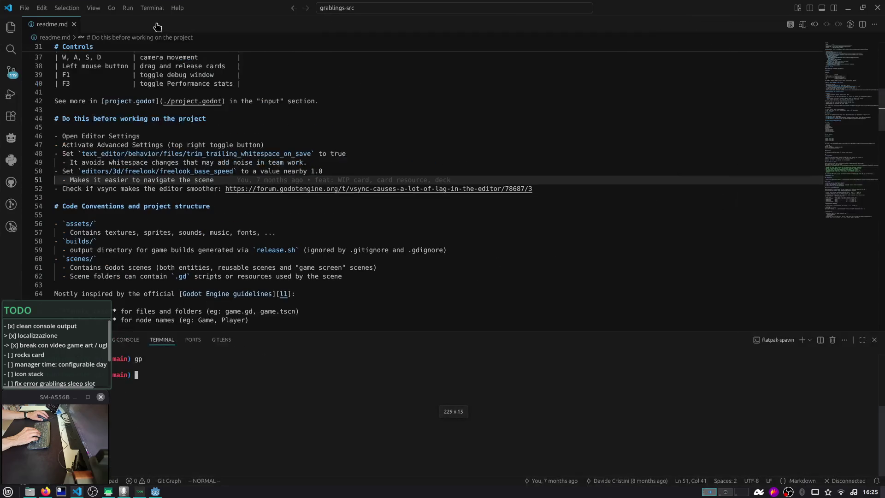
{"action": "left_click", "coordinate": [11, 70]}
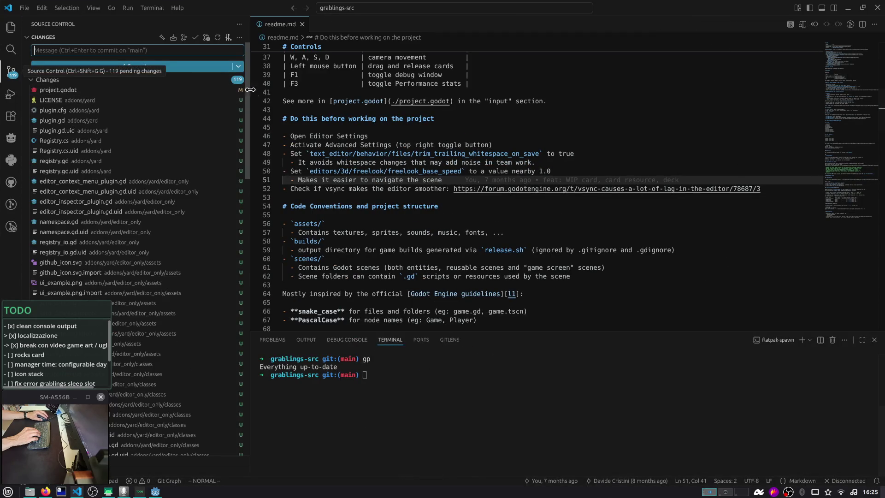
{"action": "left_click_drag", "start_coordinate": [250, 83], "coordinate": [279, 83]}
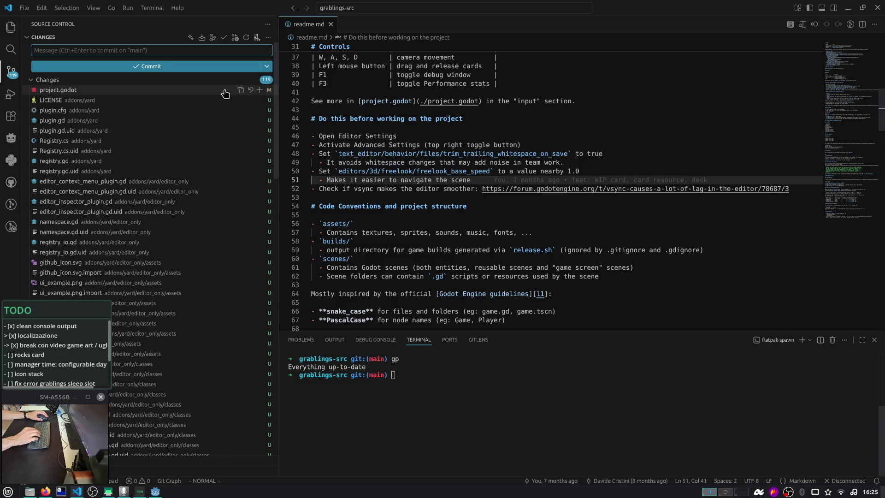
{"action": "left_click", "coordinate": [138, 90]}
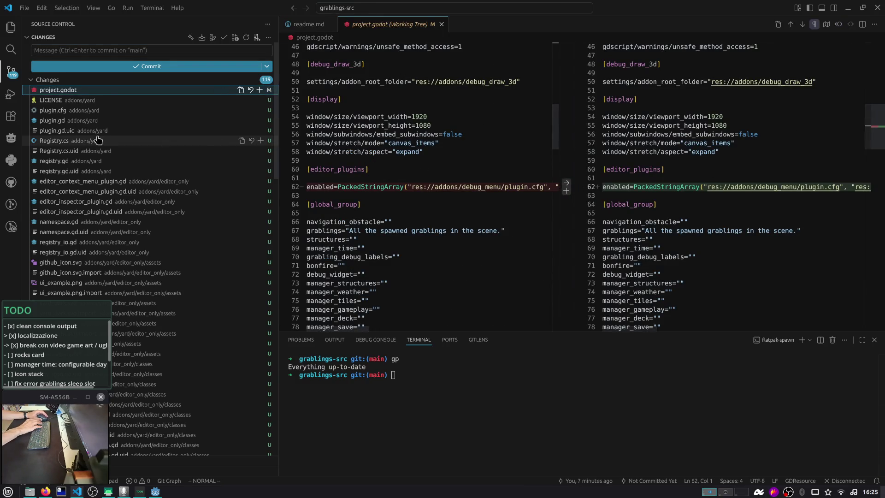
{"action": "left_click", "coordinate": [118, 102]}
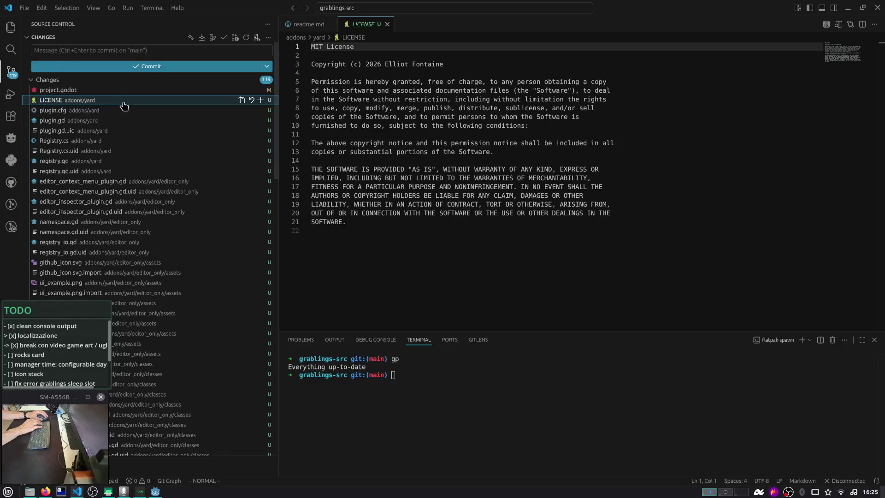
{"action": "scroll", "coordinate": [123, 106], "scroll_direction": "down", "scroll_amount": 1}
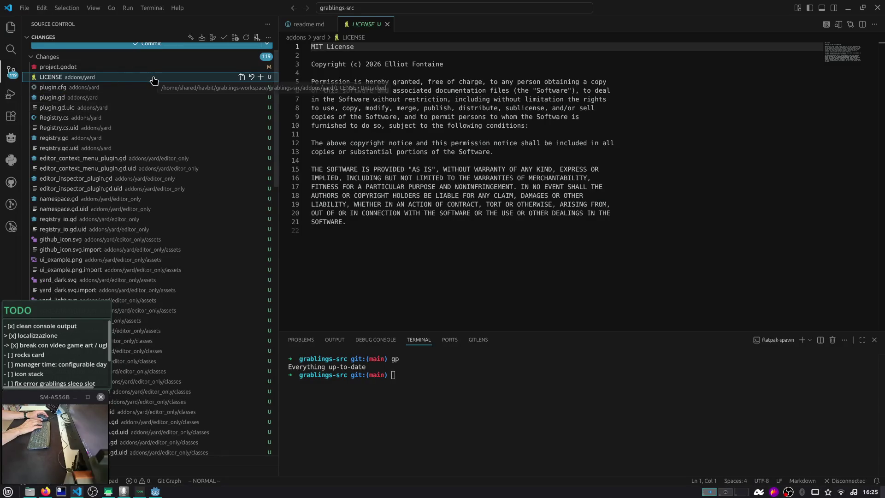
{"action": "scroll", "coordinate": [207, 81], "scroll_direction": "up", "scroll_amount": 1}
Show the 119 changes as a folder tree and collapse the addons/yard folder
{"action": "left_click", "coordinate": [268, 37]}
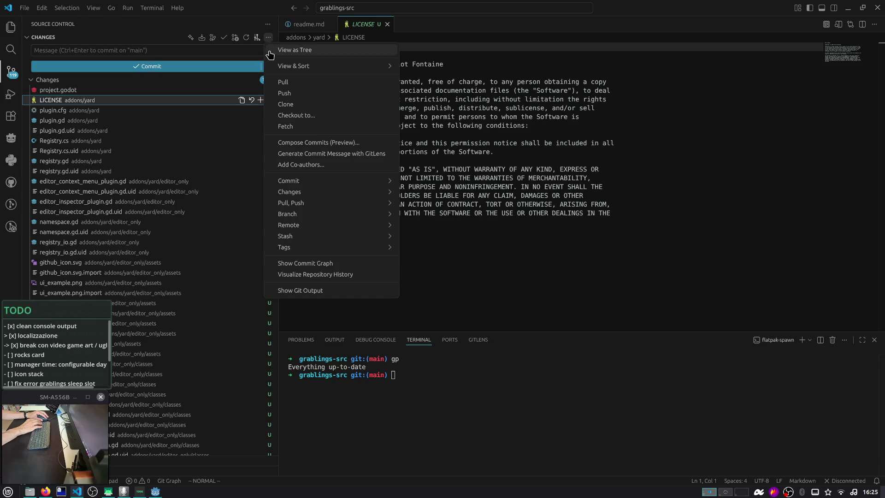
{"action": "left_click", "coordinate": [270, 51]}
{"action": "left_click", "coordinate": [42, 90]}
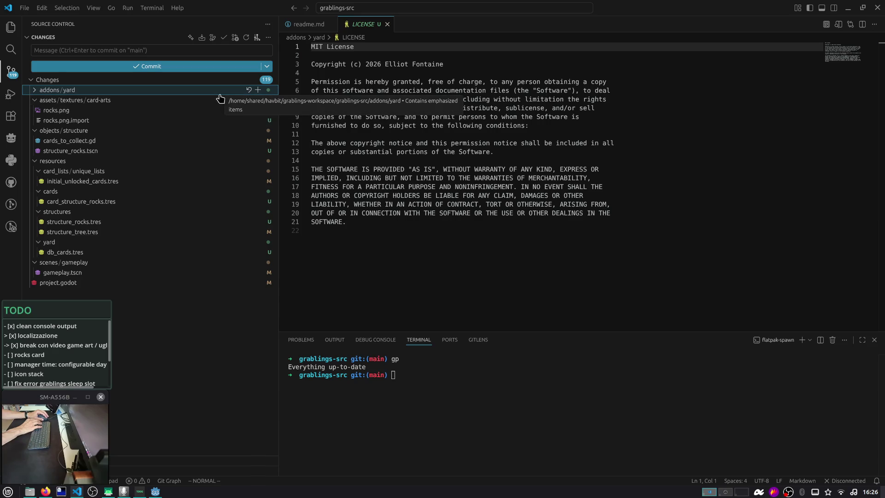
Stage rocks.png, rocks.png.import, cards_to_collect.gd and structure_rocks.tscn after previewing them
{"action": "left_click", "coordinate": [215, 120]}
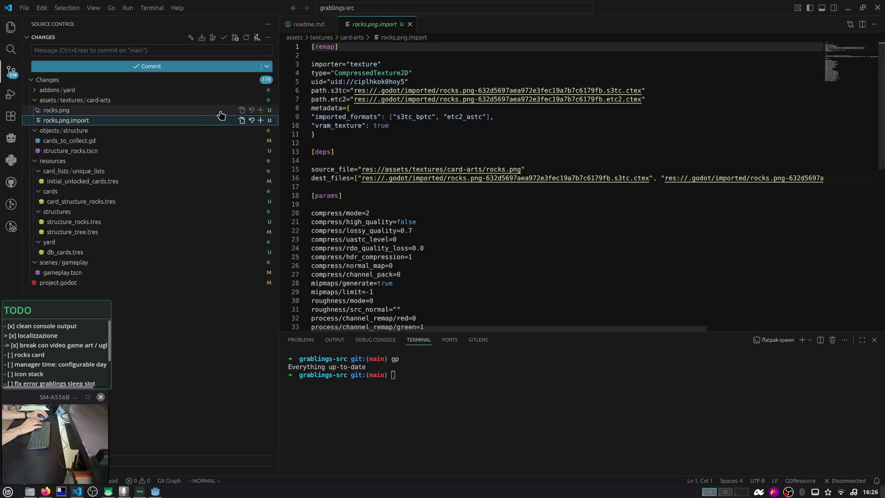
{"action": "left_click", "coordinate": [220, 111]}
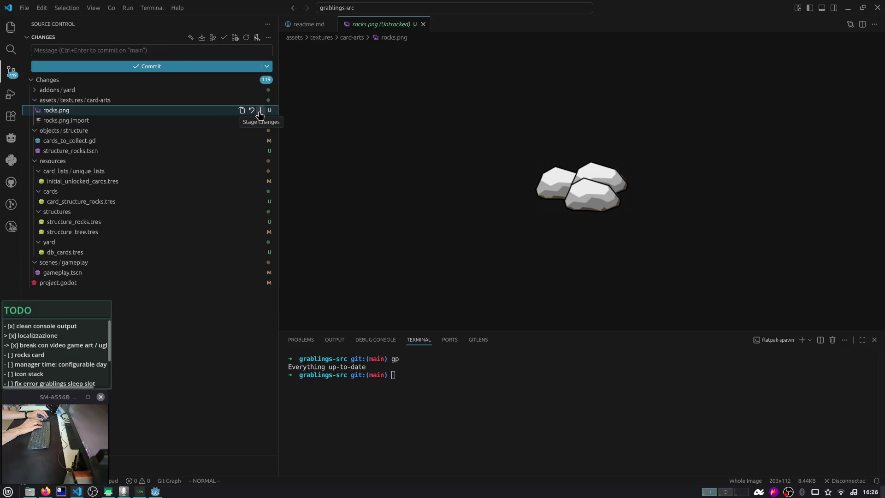
{"action": "left_click", "coordinate": [260, 111]}
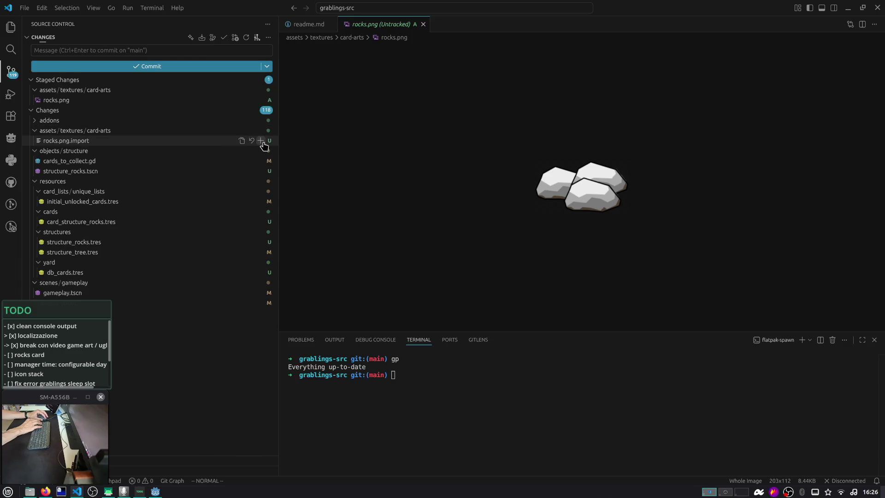
{"action": "left_click", "coordinate": [261, 141]}
{"action": "left_click", "coordinate": [180, 151]}
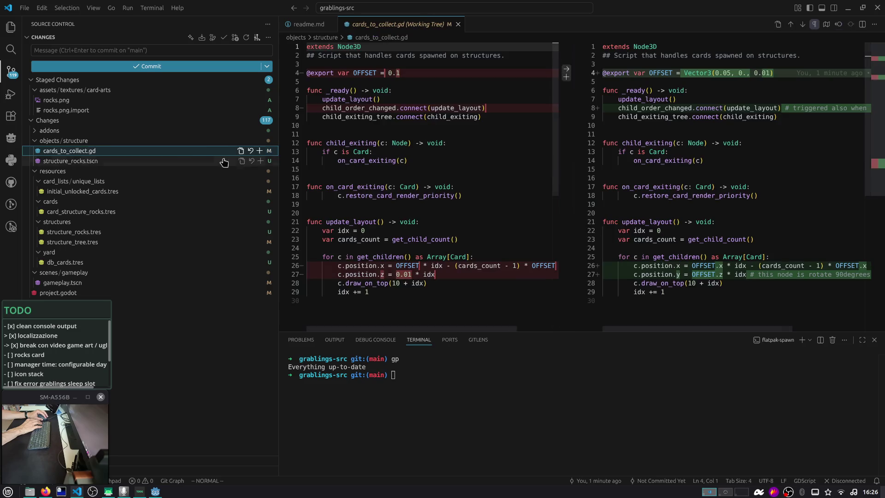
{"action": "left_click", "coordinate": [259, 151]}
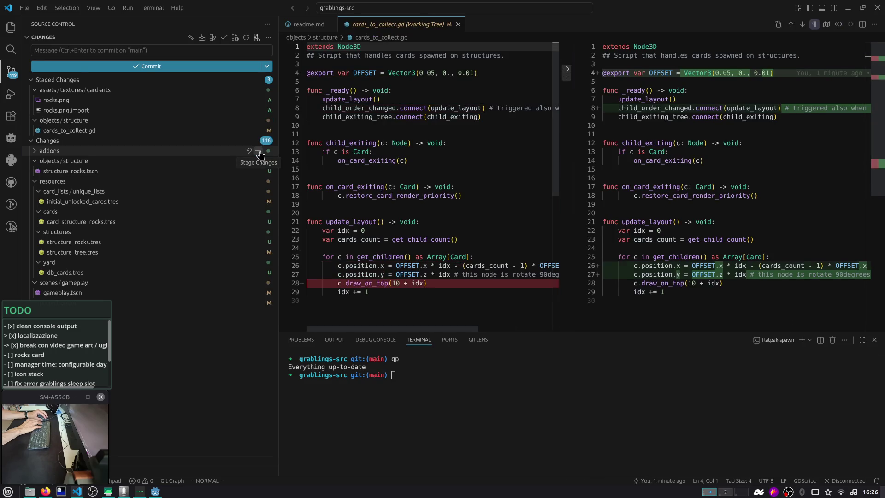
{"action": "left_click", "coordinate": [208, 172]}
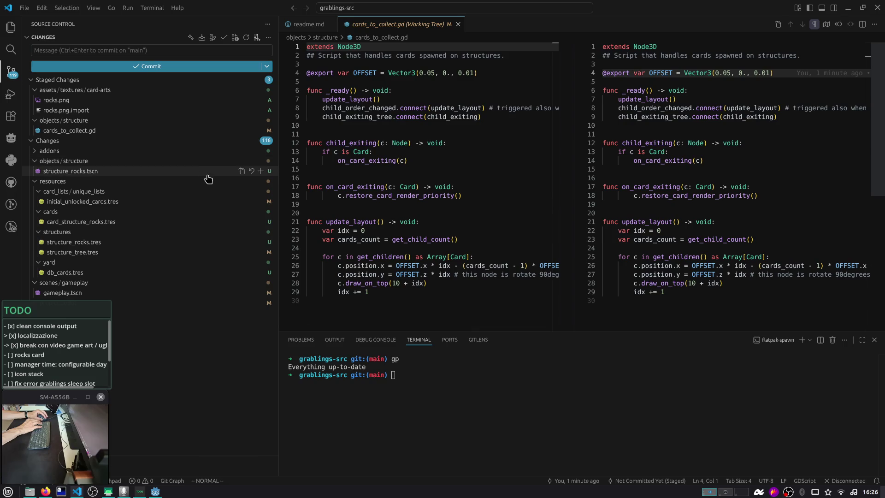
{"action": "left_click", "coordinate": [261, 171]}
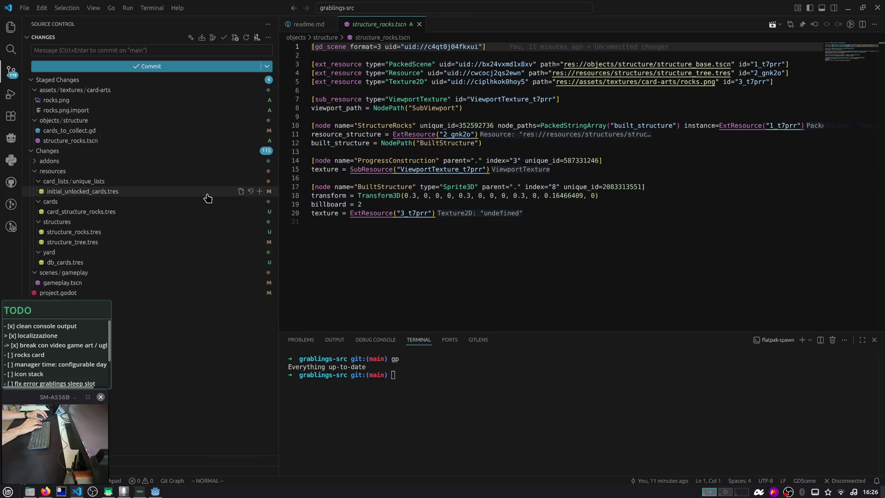
Stage initial_unlocked_cards.tres, card_structure_rocks.tres, structure_rocks.tres, structure_tree.tres and gameplay.tscn
{"action": "left_click", "coordinate": [200, 193]}
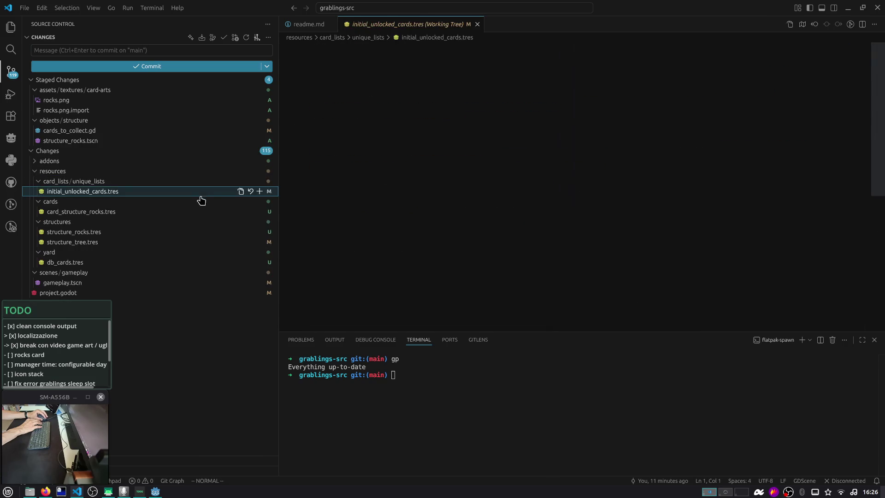
{"action": "left_click", "coordinate": [259, 191]}
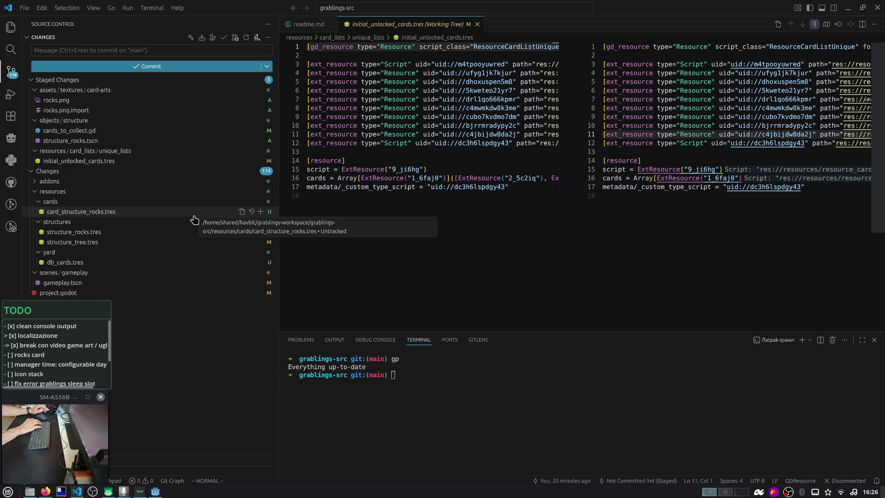
{"action": "left_click", "coordinate": [205, 213]}
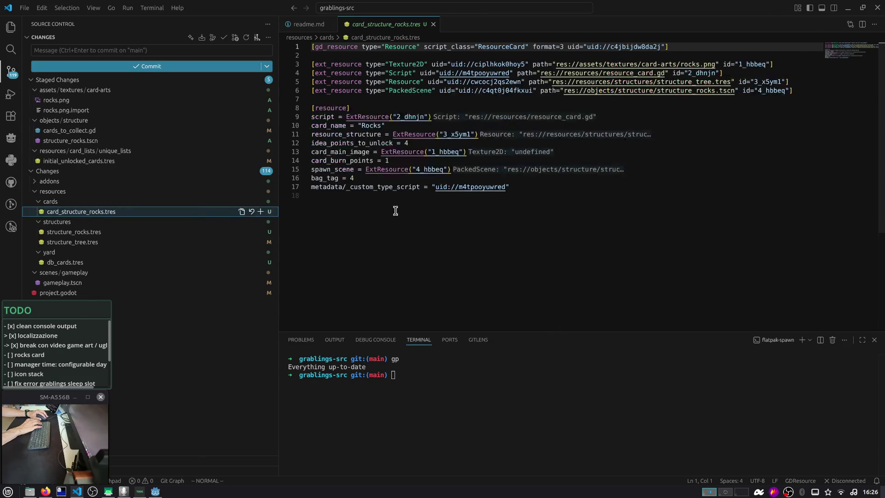
{"action": "left_click", "coordinate": [260, 212]}
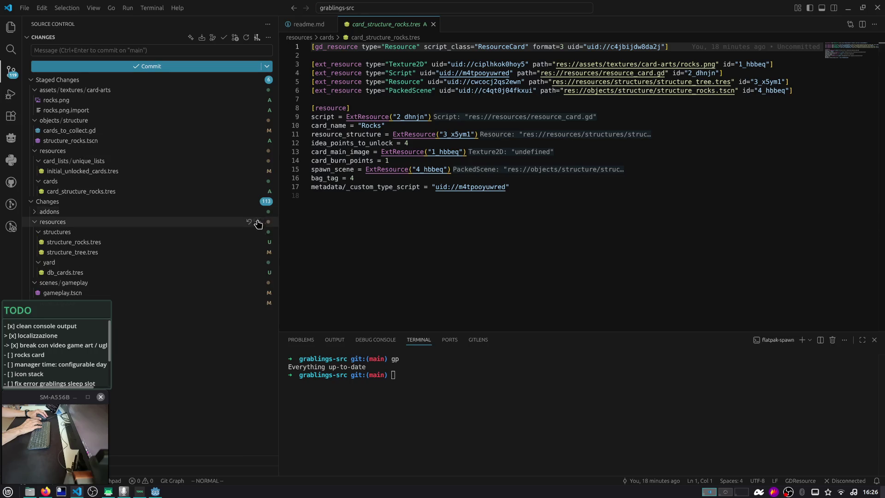
{"action": "left_click", "coordinate": [229, 243]}
{"action": "left_click", "coordinate": [260, 242]}
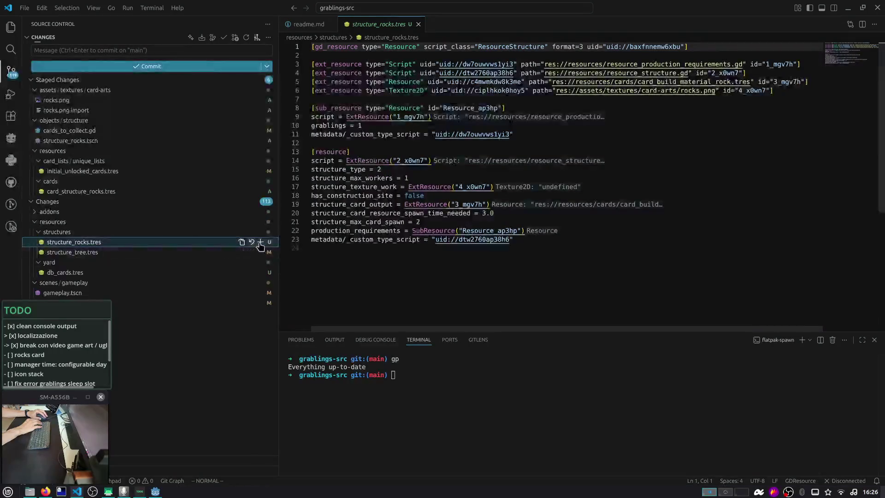
{"action": "left_click", "coordinate": [261, 263]}
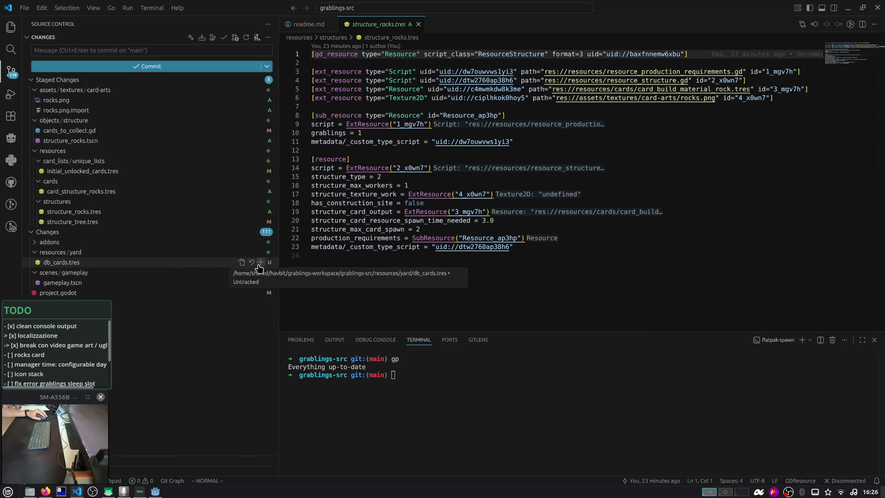
{"action": "left_click", "coordinate": [260, 270]}
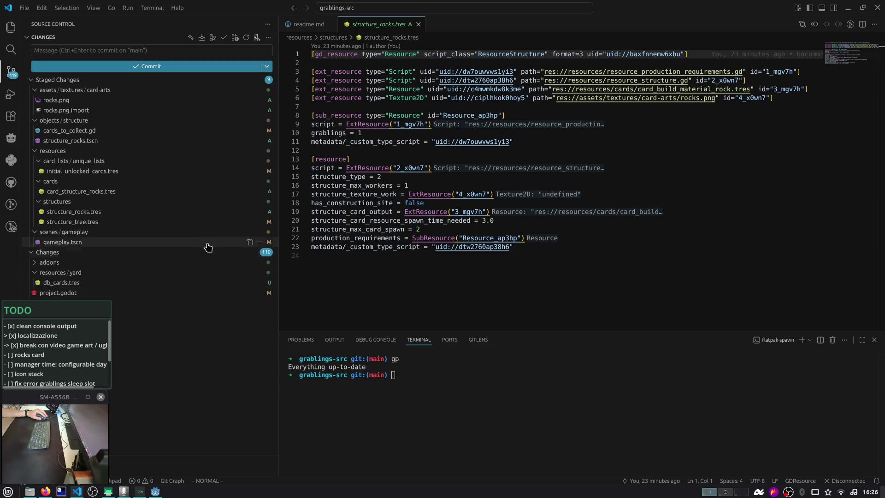
Review the remaining diffs and commit the nine files as 'feat: rocks card' fixing #66
{"action": "left_click", "coordinate": [208, 243]}
{"action": "left_click", "coordinate": [69, 292]}
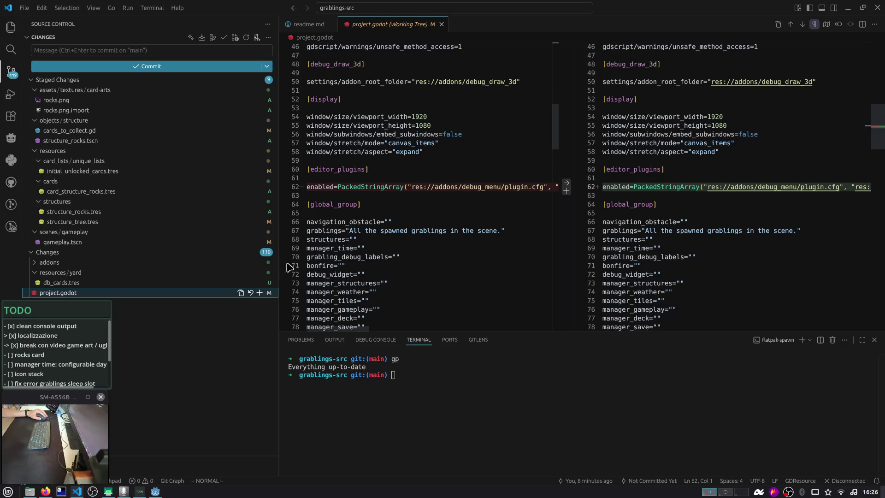
{"action": "left_click", "coordinate": [159, 272]}
{"action": "left_click", "coordinate": [156, 51]}
{"action": "type", "text": "feat: "}
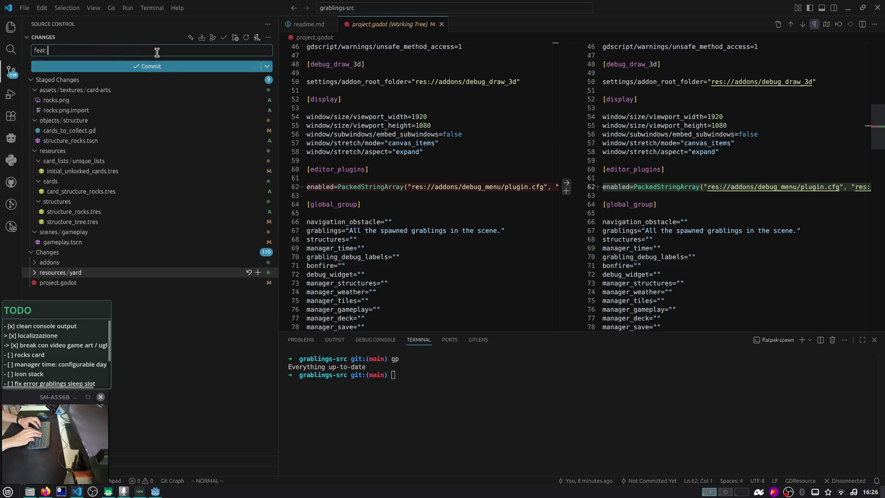
{"action": "type", "text": "#rocks card"}
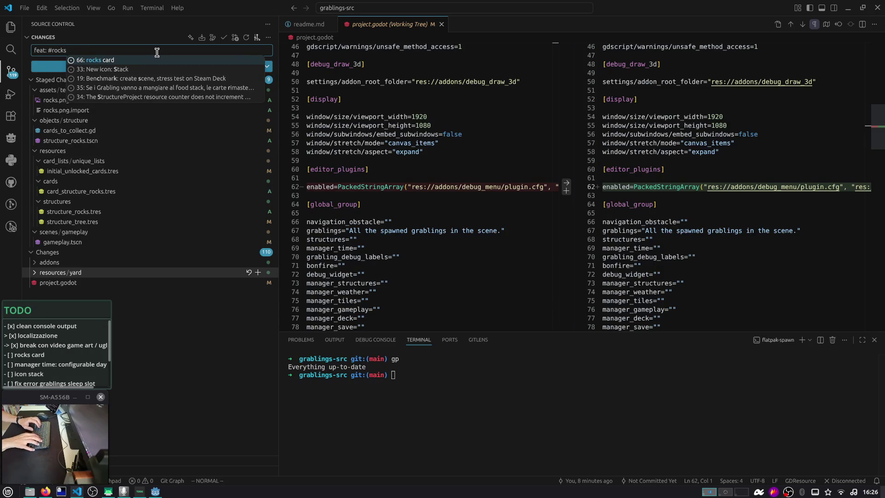
{"action": "key", "text": "Return"}
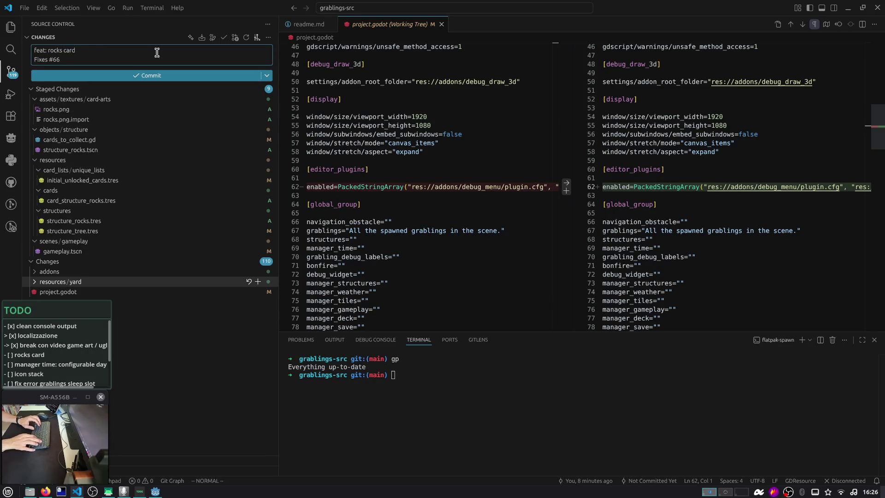
{"action": "key", "text": "ctrl+Return"}
{"action": "key", "text": "alt+Tab"}
{"action": "key", "text": "alt+Tab"}
{"action": "key", "text": "alt+Tab"}
{"action": "key", "text": "alt+Tab"}
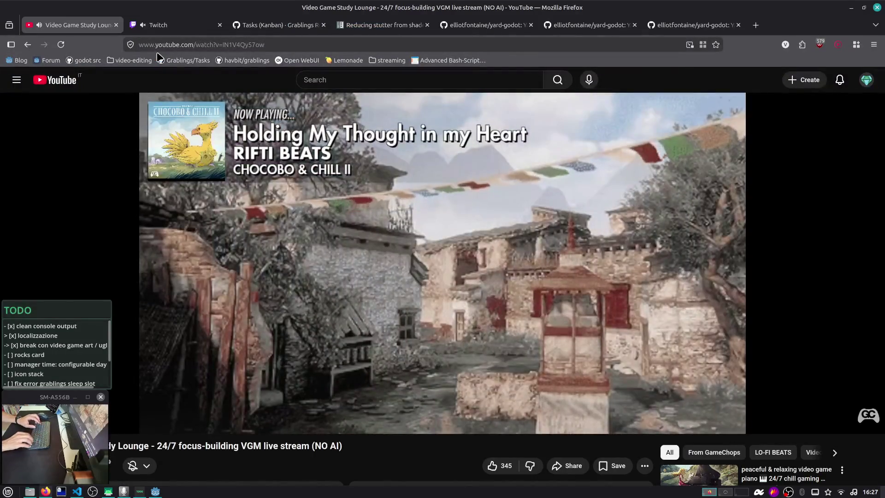
On the Grablings Roadmap board, tick '[x] rocks card' in the TODO note and add a blank line
{"action": "key", "text": "ctrl+Tab"}
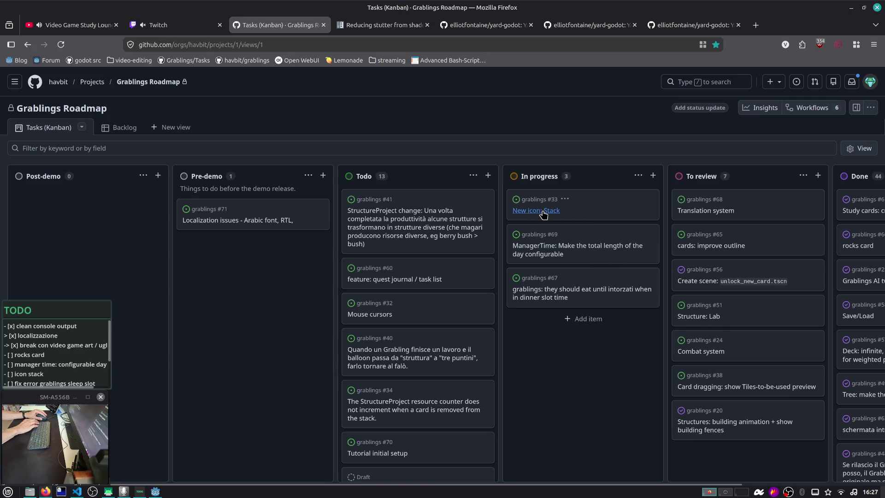
{"action": "left_click", "coordinate": [41, 355]}
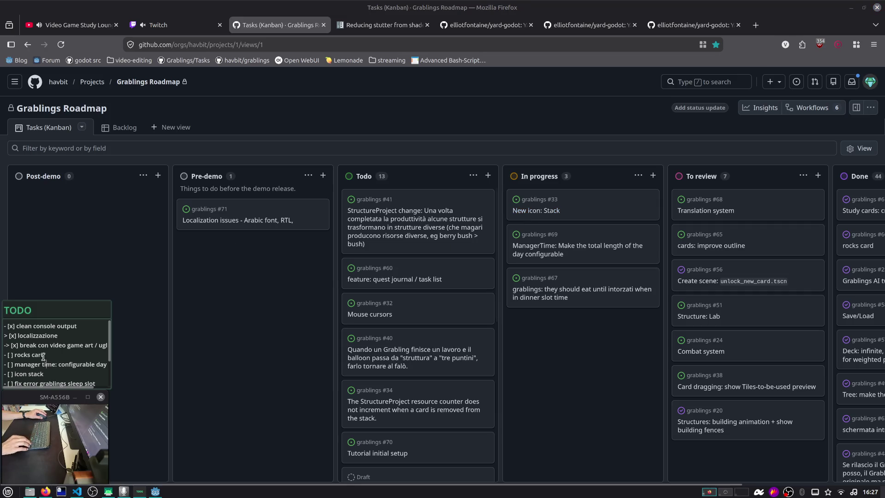
{"action": "key", "text": "ctrl+Left"}
{"action": "key", "text": "ctrl+Left"}
{"action": "key", "text": "BackSpace"}
{"action": "key", "text": "BackSpace"}
{"action": "type", "text": "x]"}
{"action": "key", "text": "Down"}
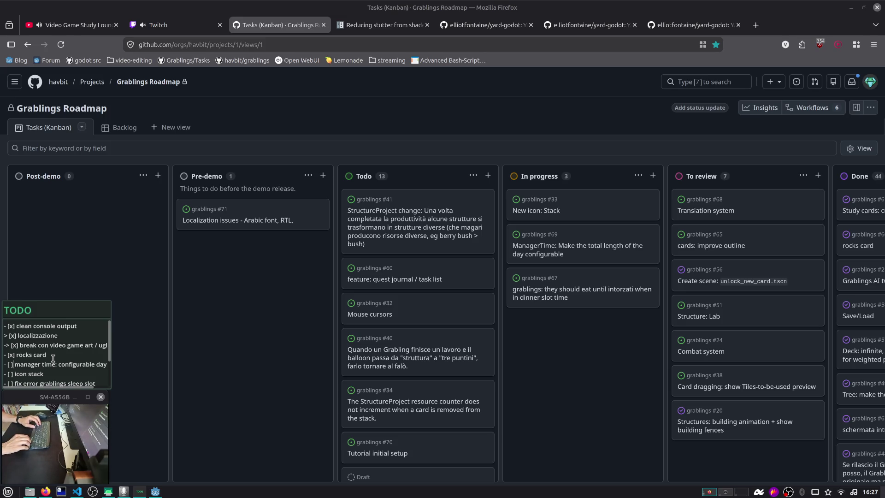
{"action": "key", "text": "Return"}
{"action": "key", "text": "alt+Tab"}
{"action": "key", "text": "alt+Tab"}
{"action": "key", "text": "alt+Tab"}
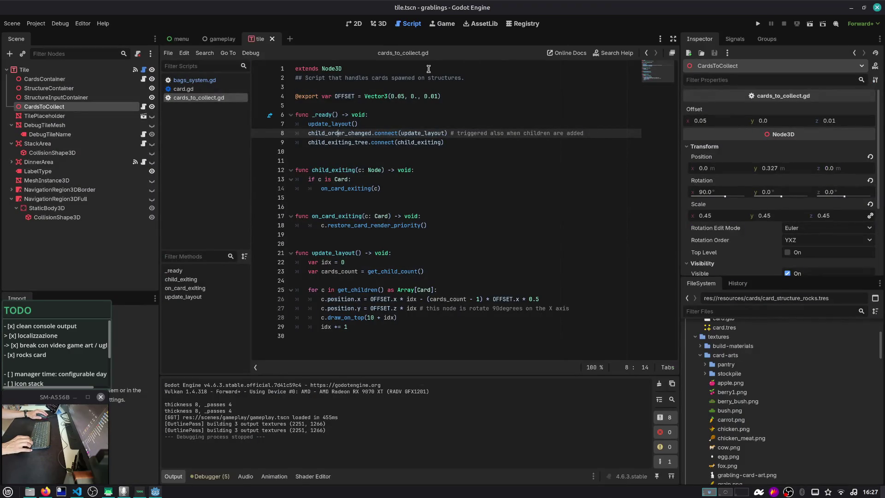
Run the project, filter files by 'rocks', and inspect card_structure_rocks.tres in an enlarged Inspector
{"action": "left_click", "coordinate": [757, 24]}
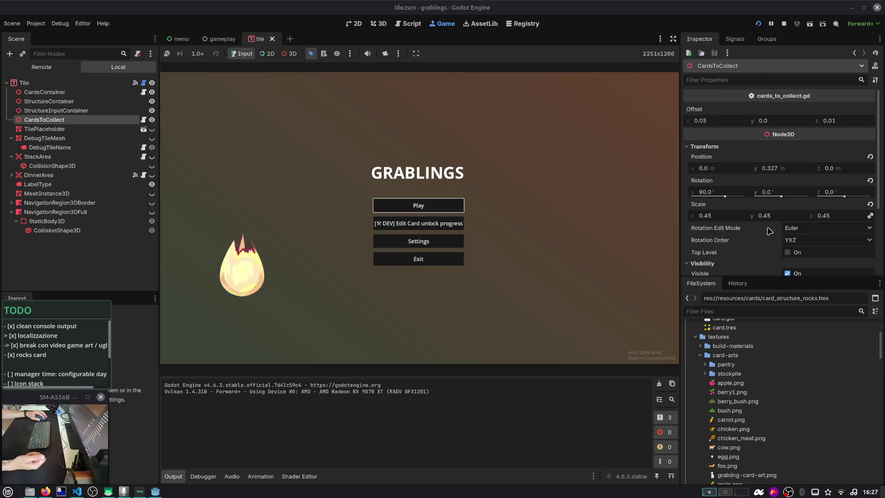
{"action": "left_click", "coordinate": [745, 307]}
{"action": "type", "text": "rocks"}
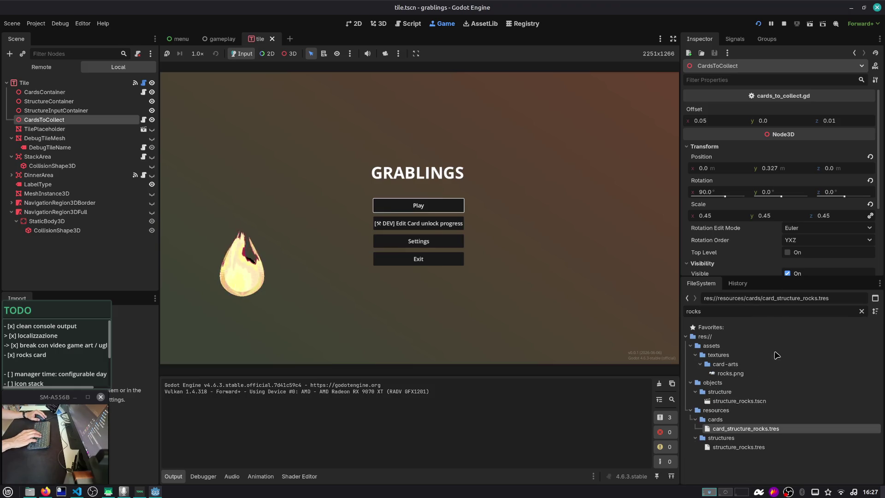
{"action": "left_click", "coordinate": [746, 428]}
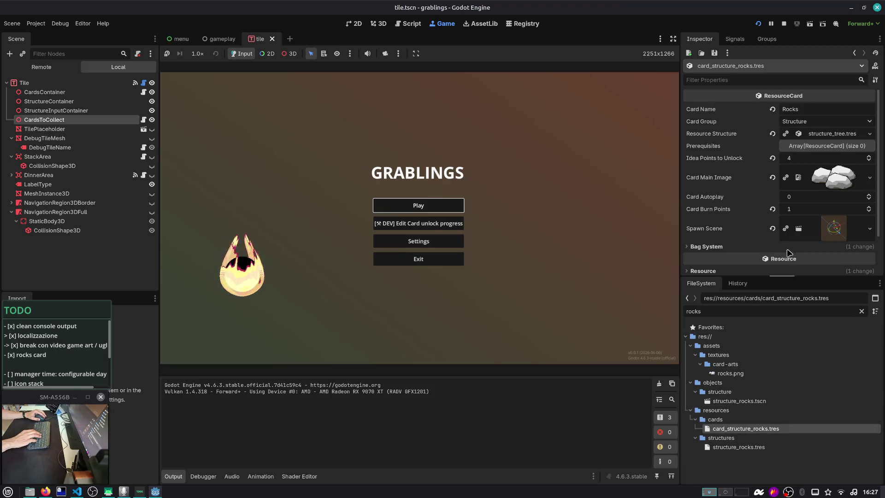
{"action": "left_click_drag", "start_coordinate": [754, 276], "coordinate": [753, 369]}
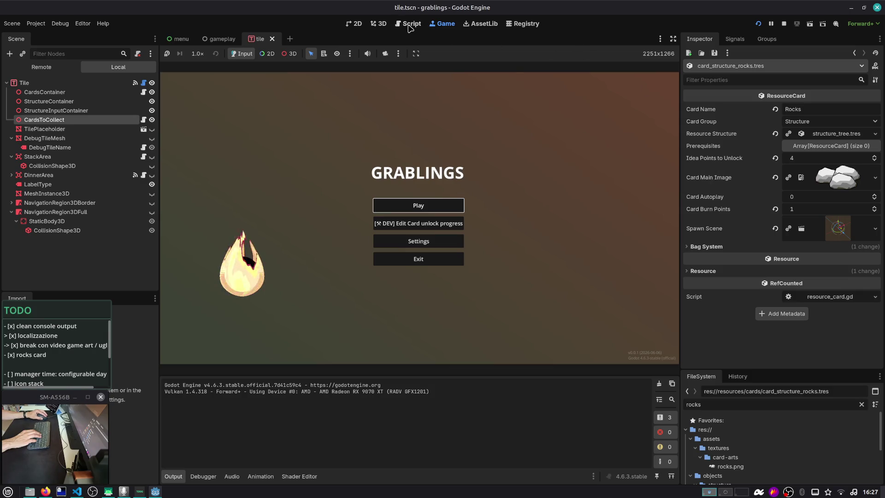
{"action": "left_click", "coordinate": [409, 26]}
{"action": "left_click", "coordinate": [509, 198]}
Search all files for idea_points_to_unlock and open its declaration in resource_card.gd line 48
{"action": "key", "text": "ctrl+shift+f"}
{"action": "type", "text": "idea_points_to_unlock"}
{"action": "key", "text": "Return"}
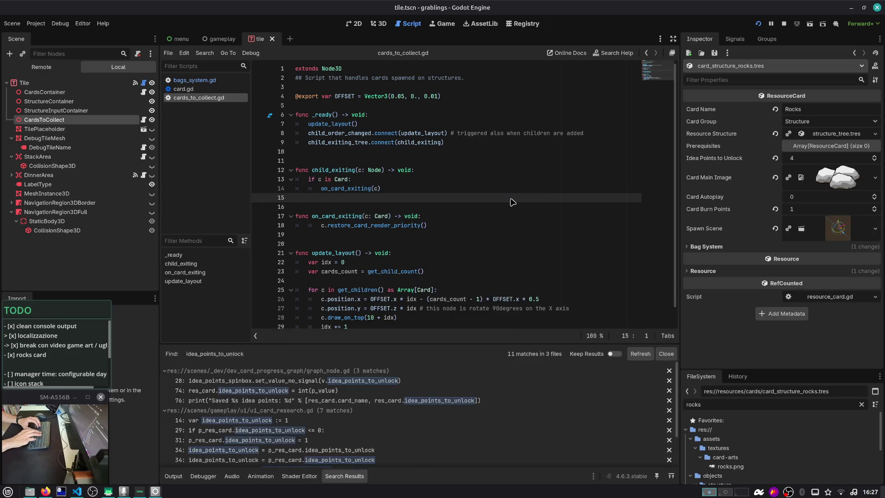
{"action": "scroll", "coordinate": [330, 401], "scroll_direction": "down", "scroll_amount": 1}
{"action": "left_click", "coordinate": [330, 397]}
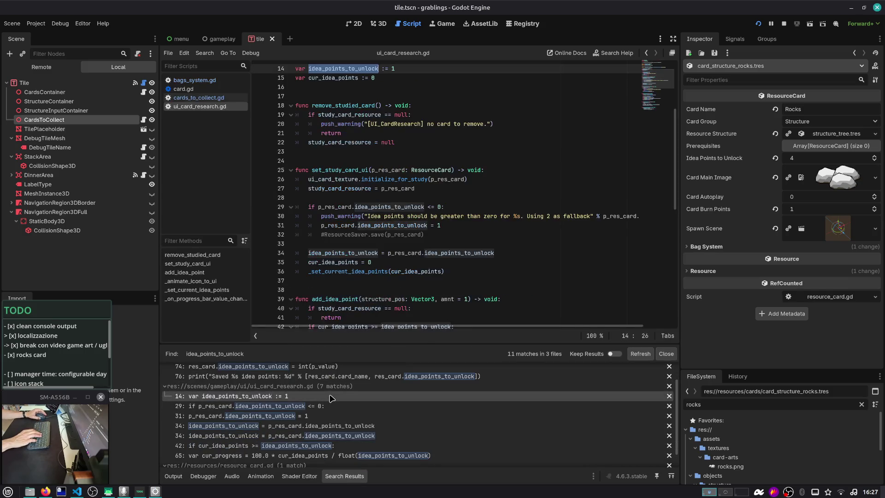
{"action": "scroll", "coordinate": [331, 397], "scroll_direction": "down", "scroll_amount": 1}
{"action": "scroll", "coordinate": [405, 254], "scroll_direction": "up", "scroll_amount": 5}
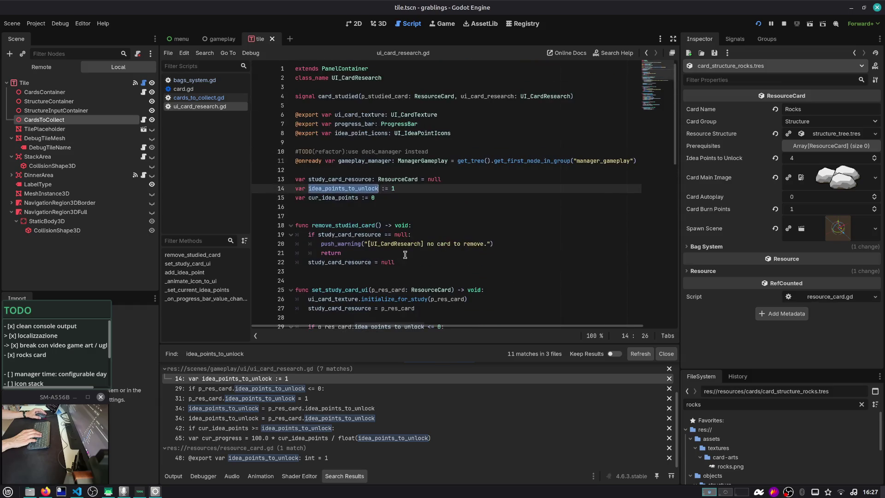
{"action": "left_click", "coordinate": [248, 458]}
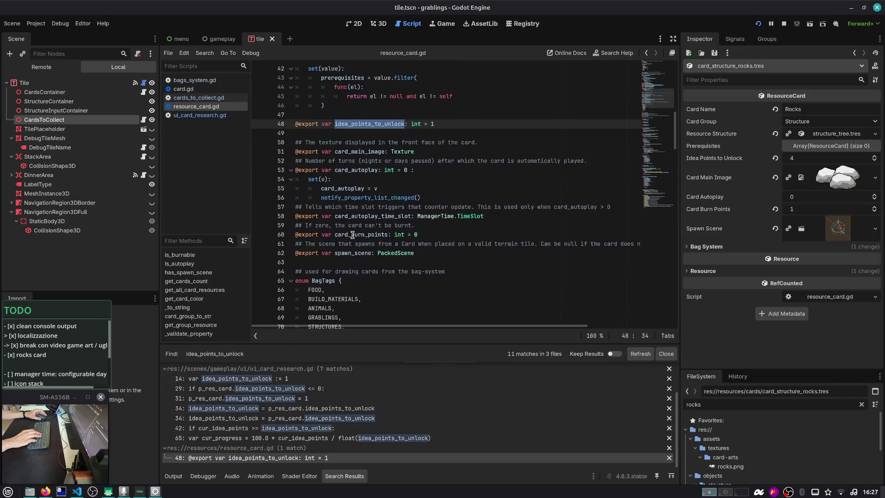
{"action": "scroll", "coordinate": [356, 222], "scroll_direction": "up", "scroll_amount": 2}
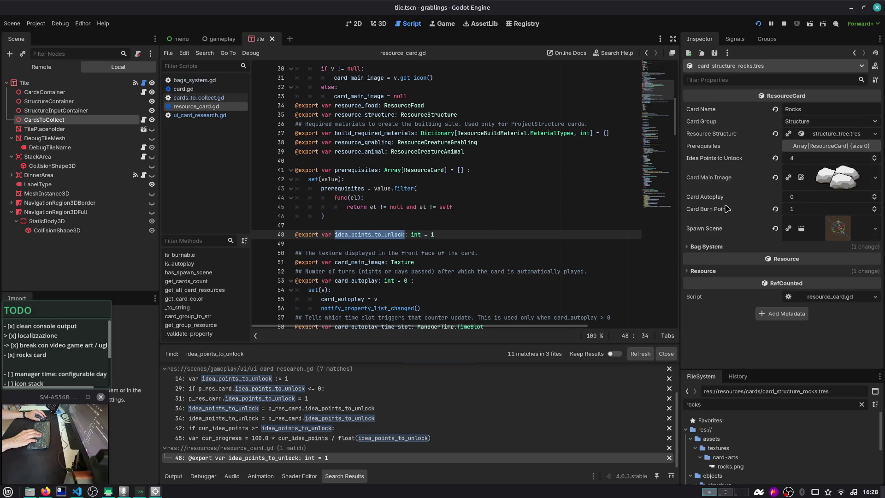
Enlarge the project FileSystem dock by dragging its splitter
{"action": "mouse_move", "coordinate": [727, 213]}
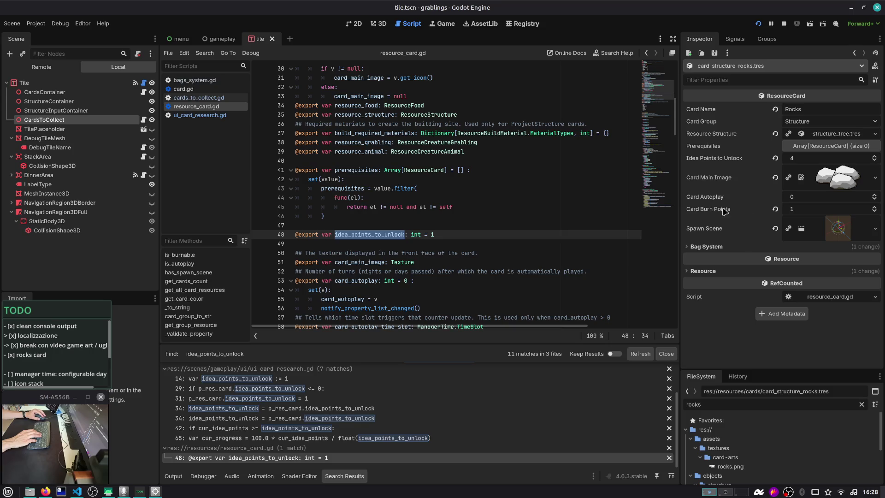
{"action": "mouse_move", "coordinate": [772, 191]}
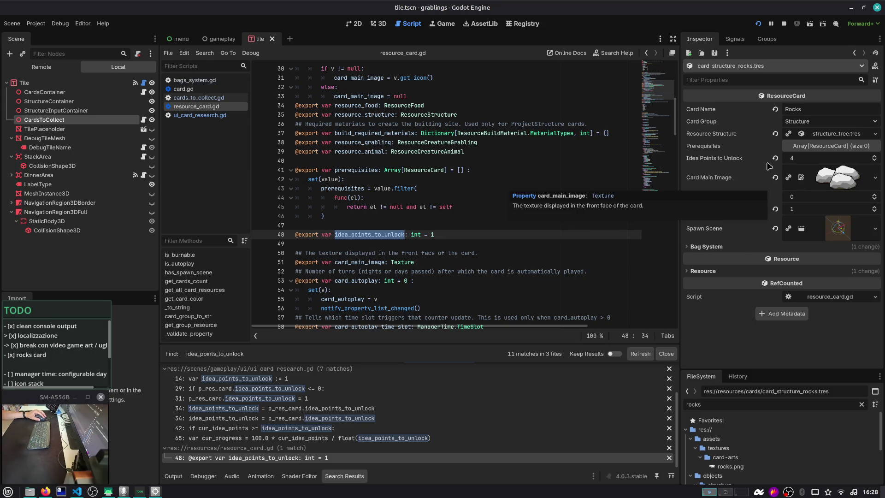
{"action": "mouse_move", "coordinate": [743, 163]}
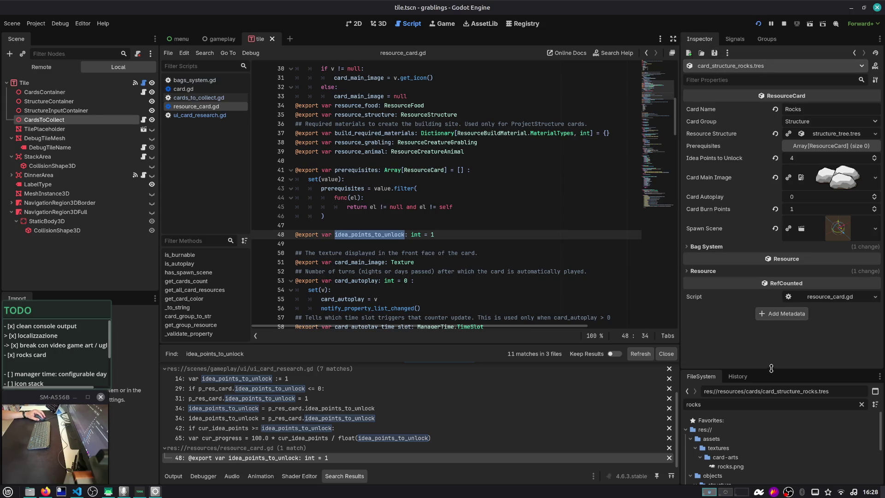
{"action": "left_click_drag", "start_coordinate": [767, 319], "coordinate": [765, 242]}
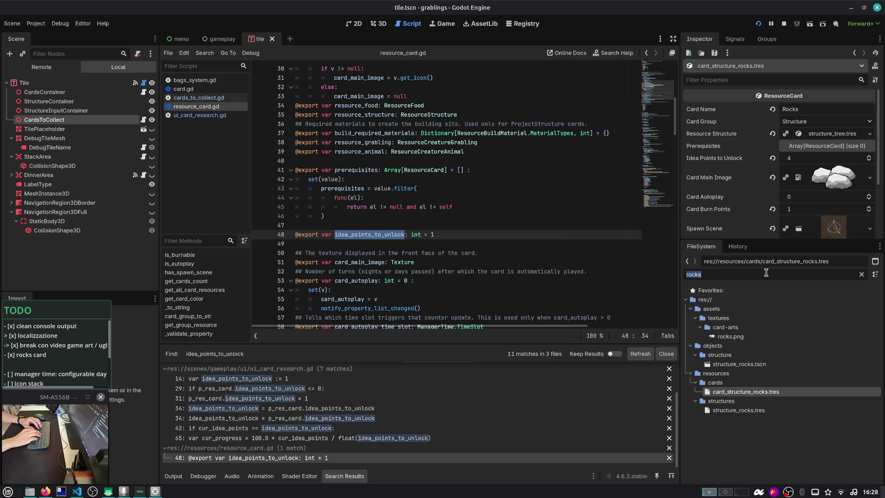
{"action": "type", "text": "initial"}
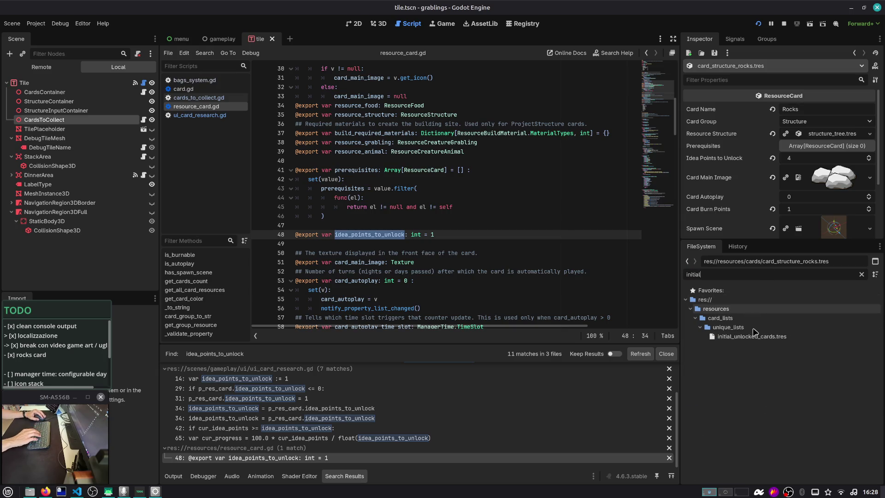
{"action": "double_click", "coordinate": [755, 336]}
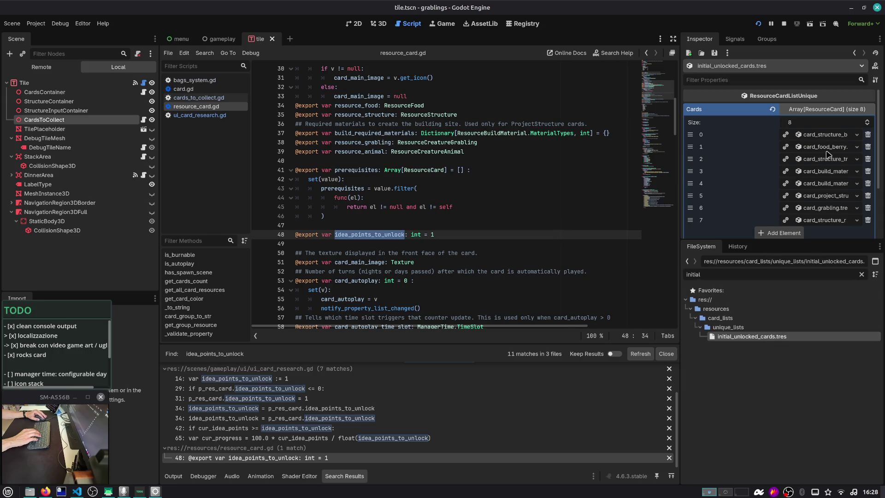
{"action": "scroll", "coordinate": [825, 156], "scroll_direction": "down", "scroll_amount": 2}
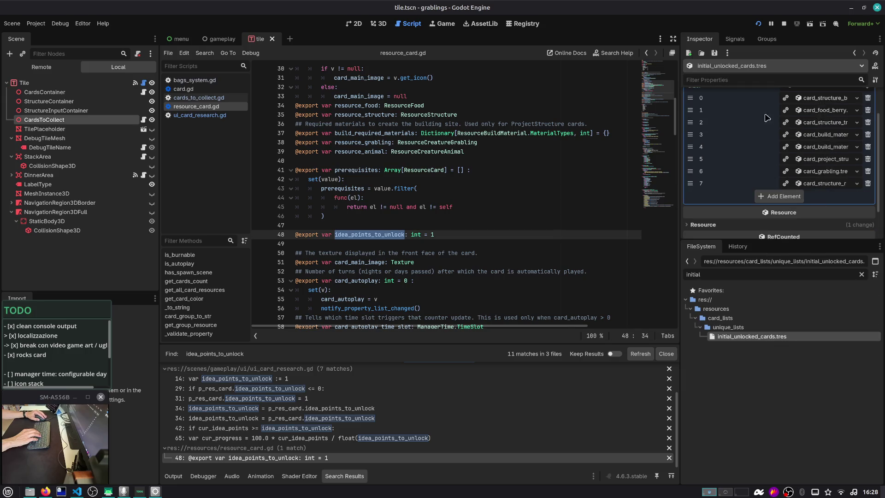
{"action": "left_click_drag", "start_coordinate": [679, 111], "coordinate": [612, 113]}
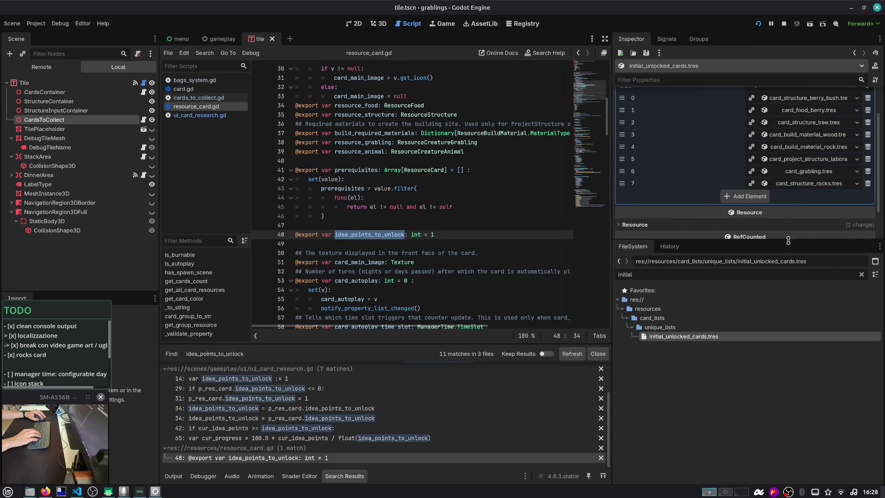
{"action": "left_click_drag", "start_coordinate": [791, 245], "coordinate": [792, 374]}
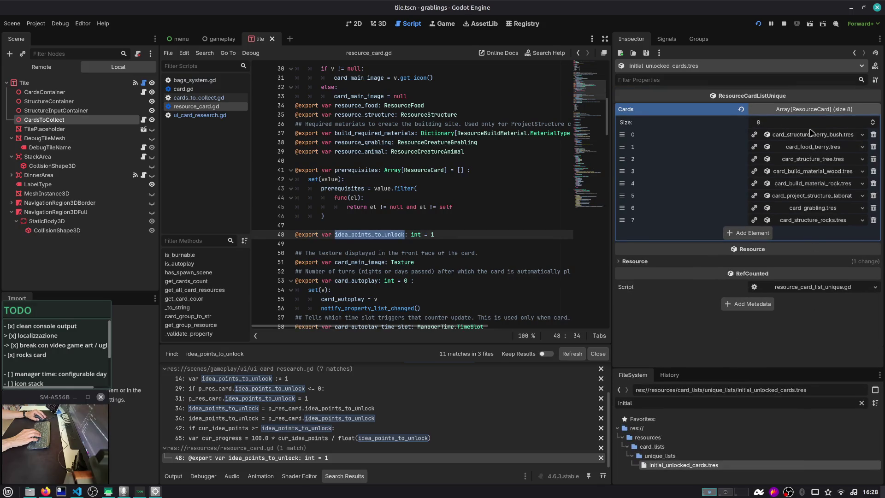
{"action": "left_click", "coordinate": [812, 133]}
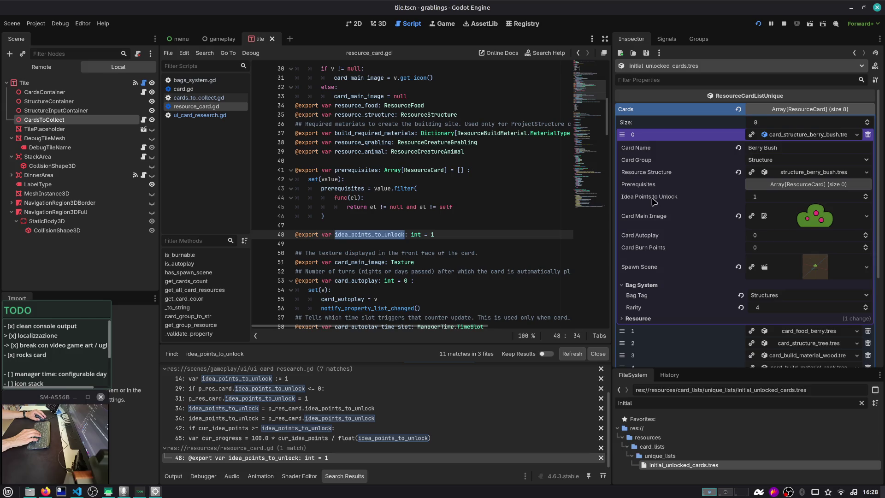
{"action": "left_click", "coordinate": [786, 199]}
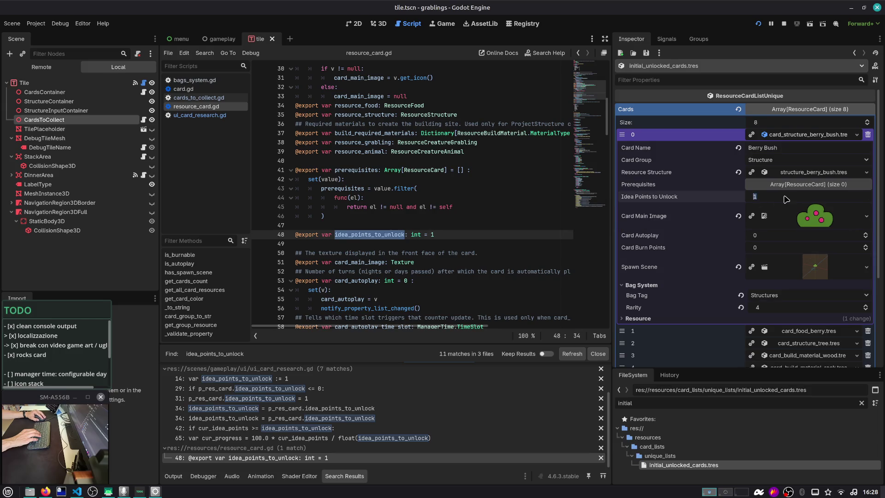
{"action": "type", "text": "0"}
{"action": "key", "text": "Return"}
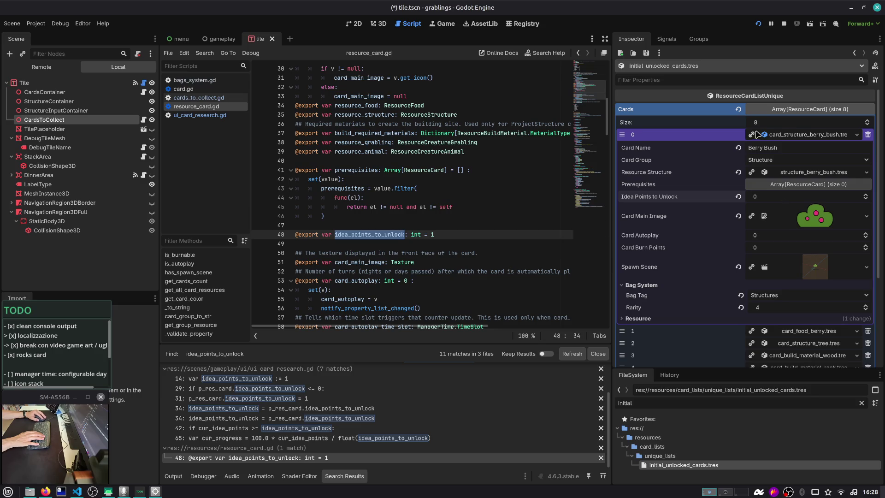
{"action": "left_click", "coordinate": [807, 140]}
{"action": "left_click", "coordinate": [809, 147]}
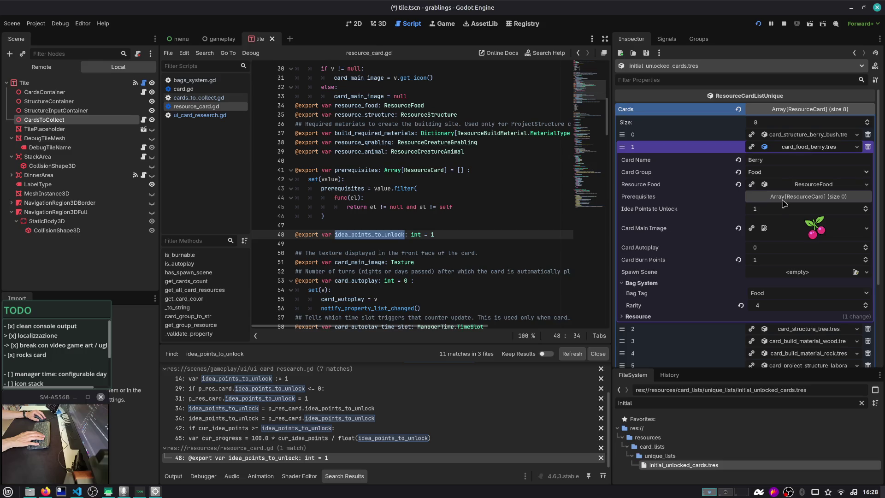
{"action": "left_click", "coordinate": [772, 210]}
{"action": "type", "text": "0"}
{"action": "left_click", "coordinate": [796, 158]}
{"action": "left_click", "coordinate": [796, 147]}
{"action": "left_click", "coordinate": [797, 159]}
{"action": "left_click", "coordinate": [770, 221]}
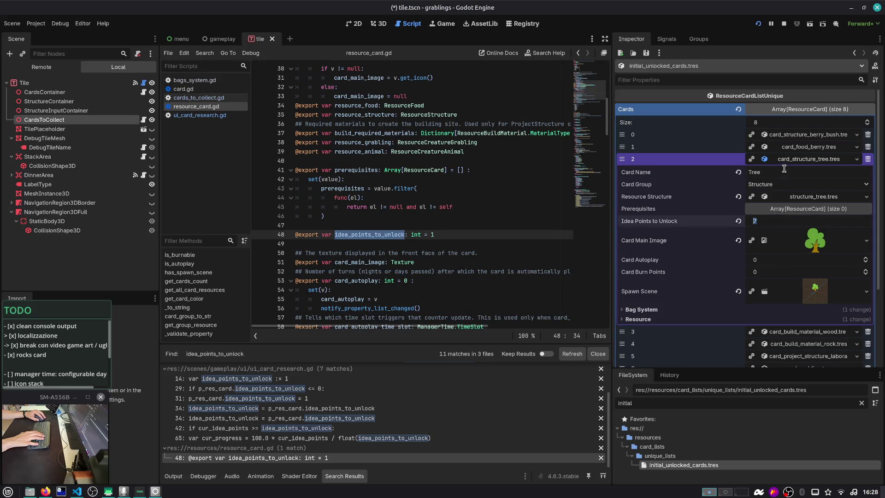
{"action": "left_click", "coordinate": [796, 159]}
{"action": "left_click", "coordinate": [797, 171]}
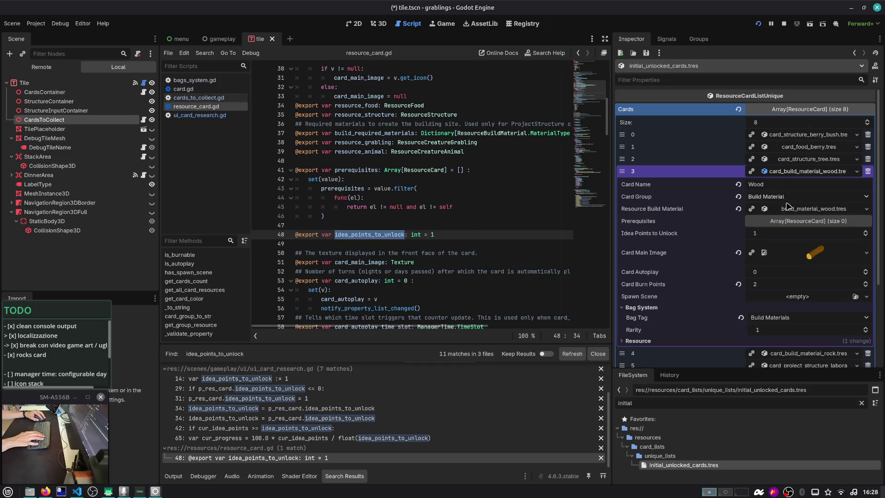
{"action": "left_click", "coordinate": [797, 171]}
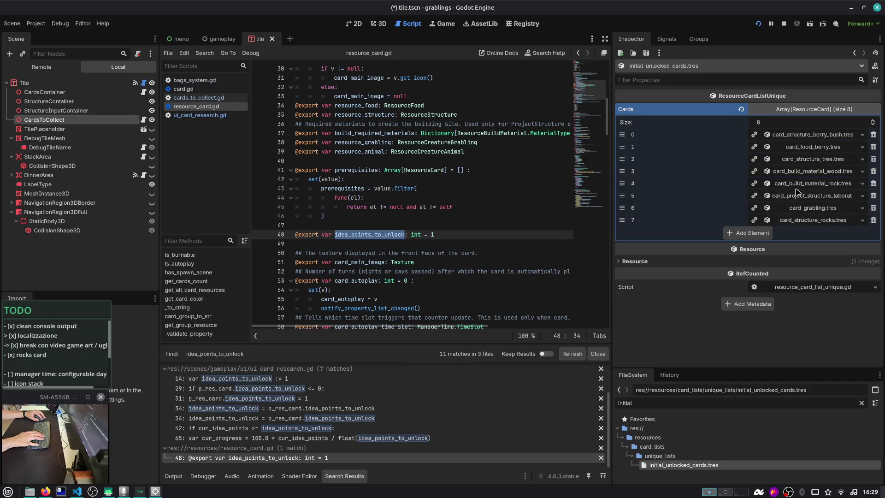
{"action": "left_click", "coordinate": [797, 184]}
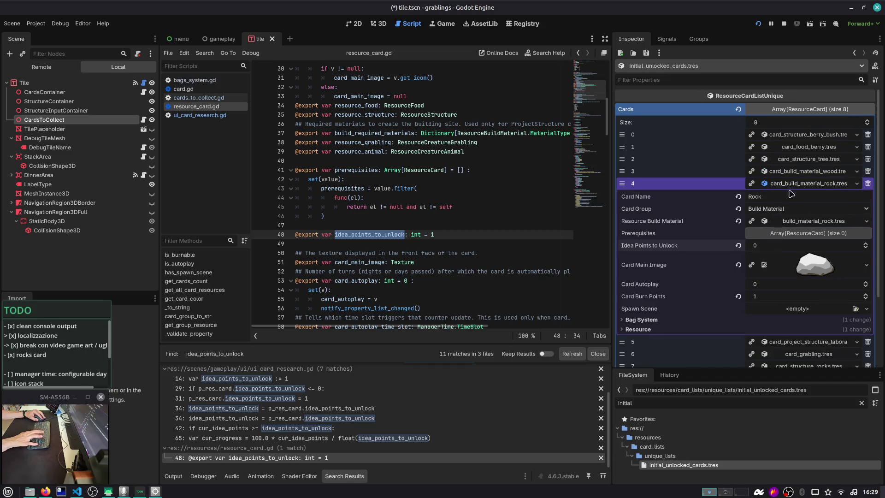
{"action": "left_click", "coordinate": [795, 188]}
{"action": "left_click", "coordinate": [797, 195]}
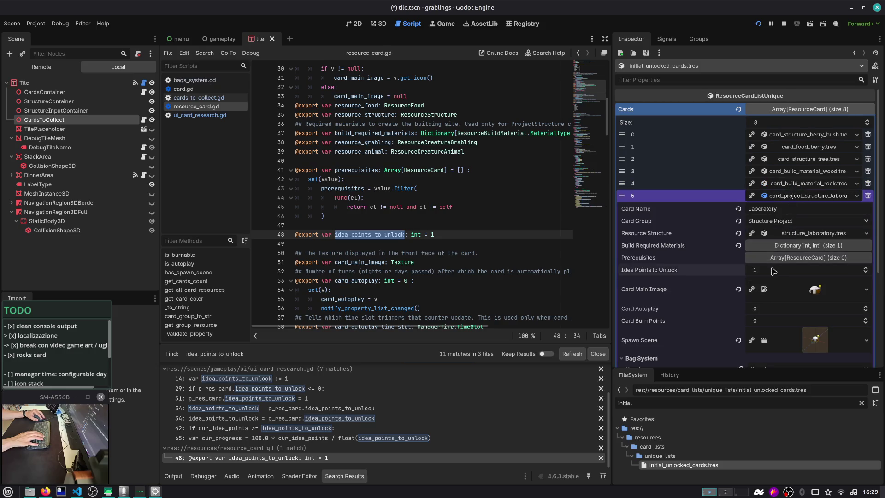
{"action": "left_click", "coordinate": [797, 198]}
{"action": "left_click", "coordinate": [803, 208]}
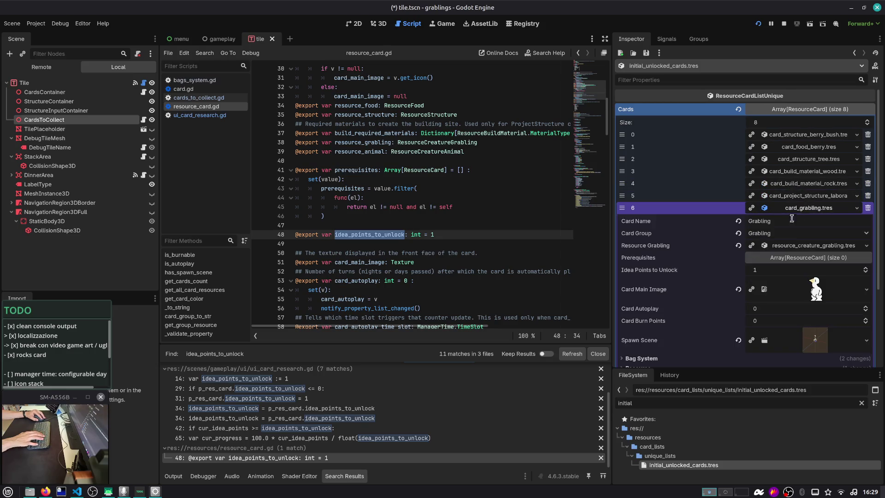
{"action": "left_click", "coordinate": [802, 207]}
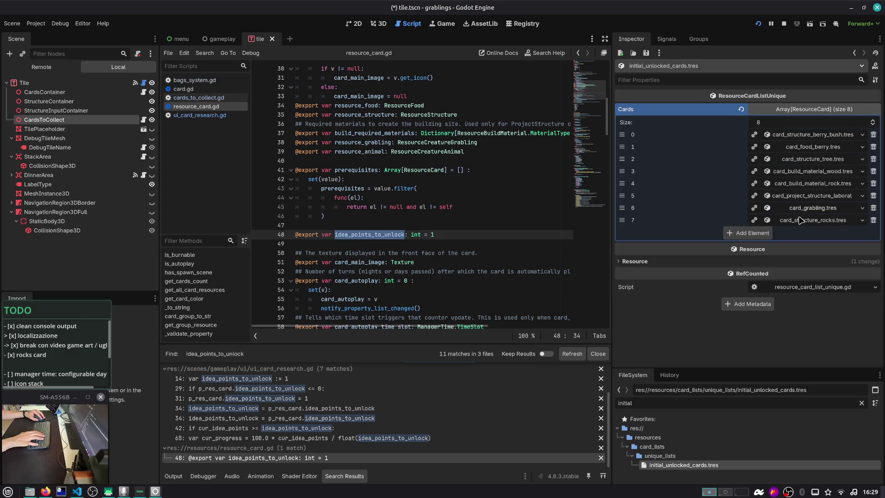
{"action": "left_click", "coordinate": [801, 219]}
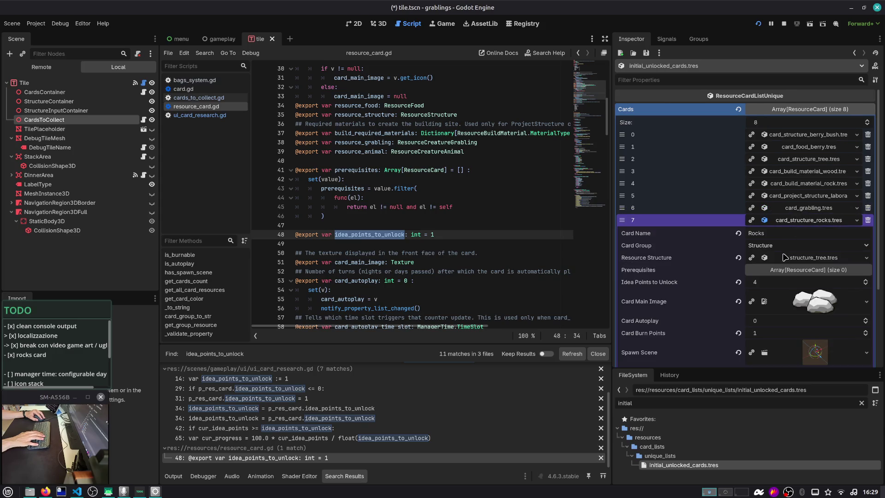
{"action": "left_click", "coordinate": [794, 221]}
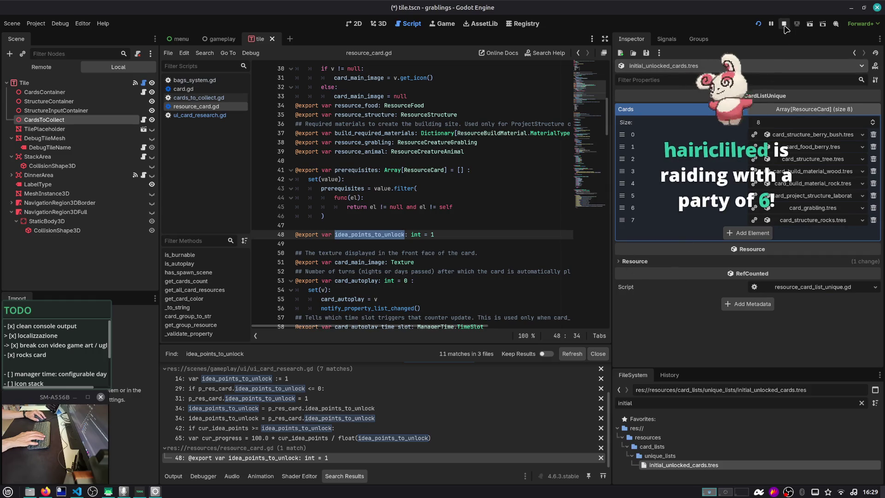
{"action": "left_click", "coordinate": [554, 138]}
Save the tile scene, widen the script editor, and switch to the gameplay scene
{"action": "key", "text": "ctrl+s"}
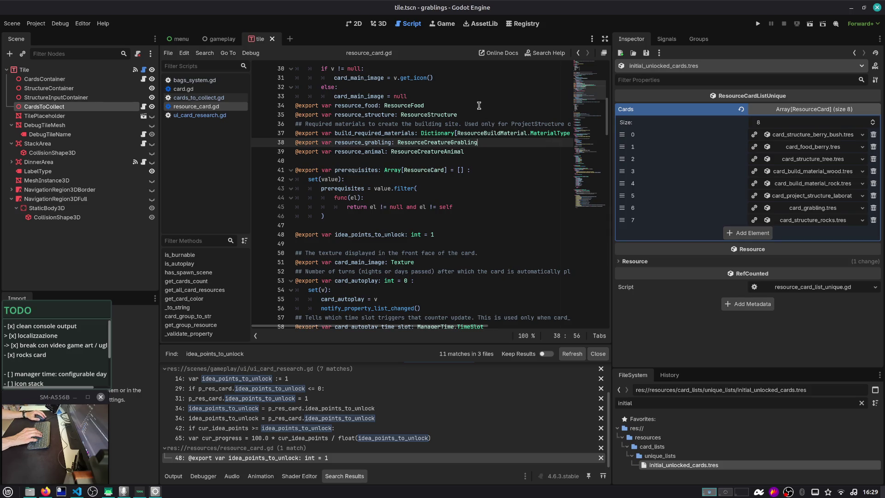
{"action": "left_click_drag", "start_coordinate": [611, 44], "coordinate": [619, 46]}
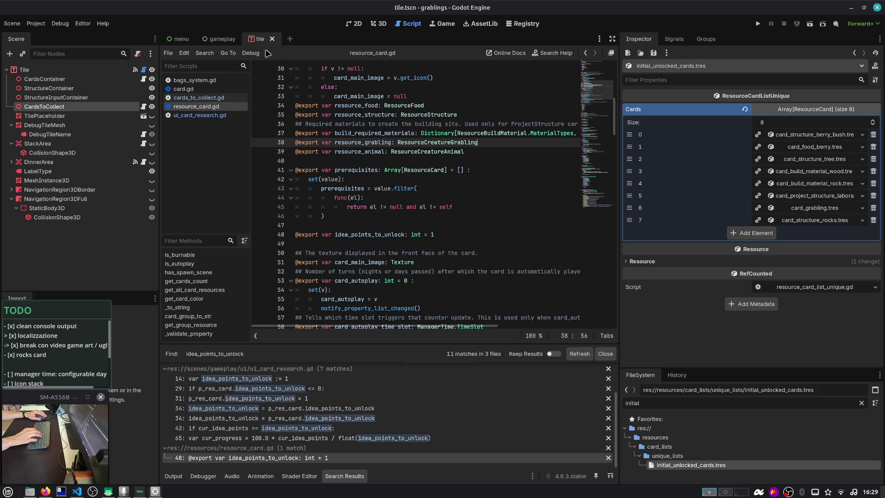
{"action": "mouse_move", "coordinate": [225, 42]}
{"action": "left_click", "coordinate": [226, 41]}
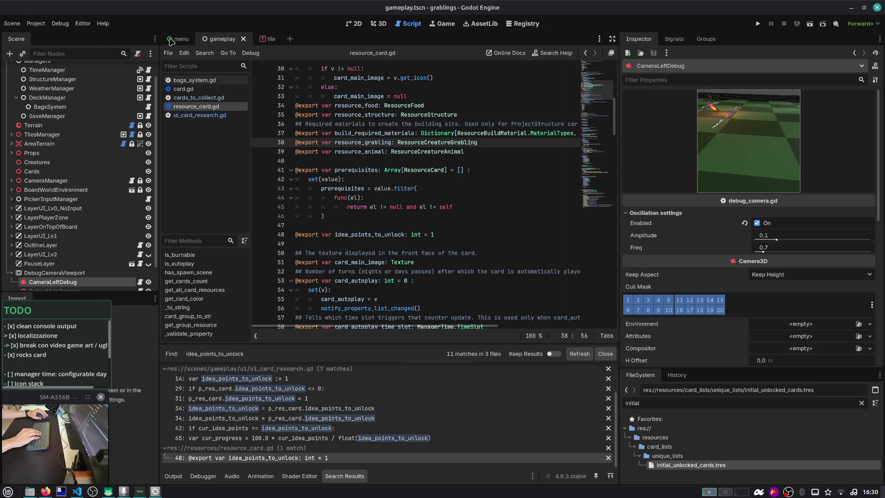
{"action": "left_click", "coordinate": [33, 24]}
Browse the Project and Editor menus without choosing anything
{"action": "left_click", "coordinate": [148, 24]}
{"action": "left_click", "coordinate": [34, 24]}
{"action": "mouse_move", "coordinate": [83, 24]}
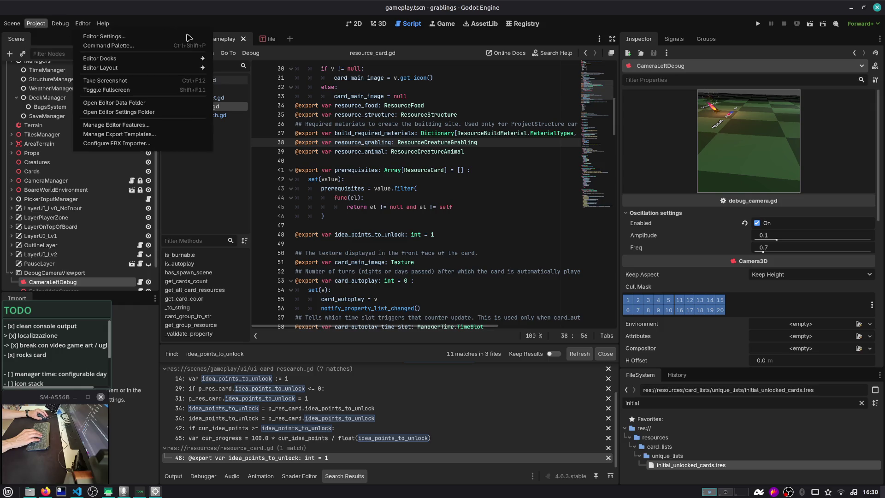
{"action": "left_click", "coordinate": [463, 102]}
Run the project, load a saved game, and open the gameplay debug window with F1
{"action": "left_click", "coordinate": [757, 24]}
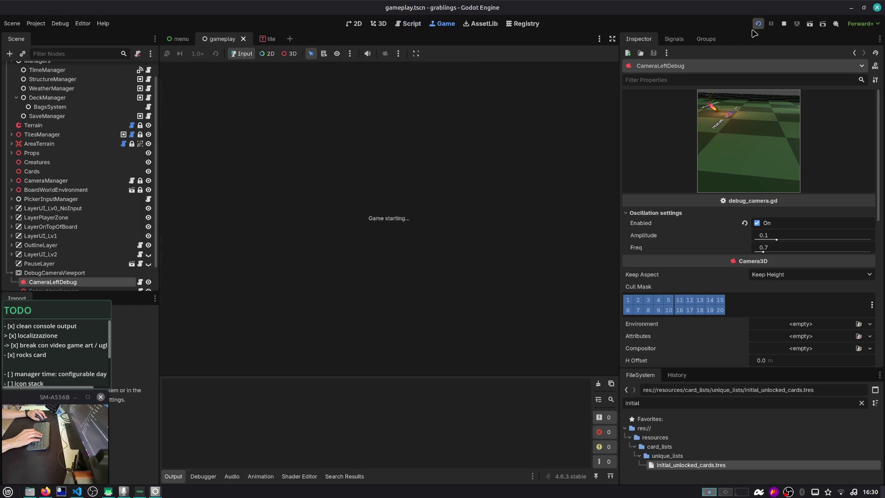
{"action": "left_click", "coordinate": [385, 209]}
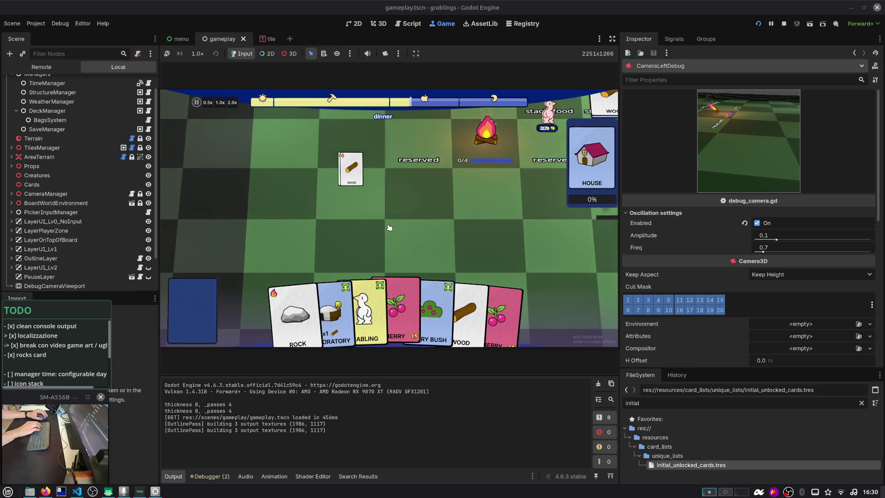
{"action": "key", "text": "F1"}
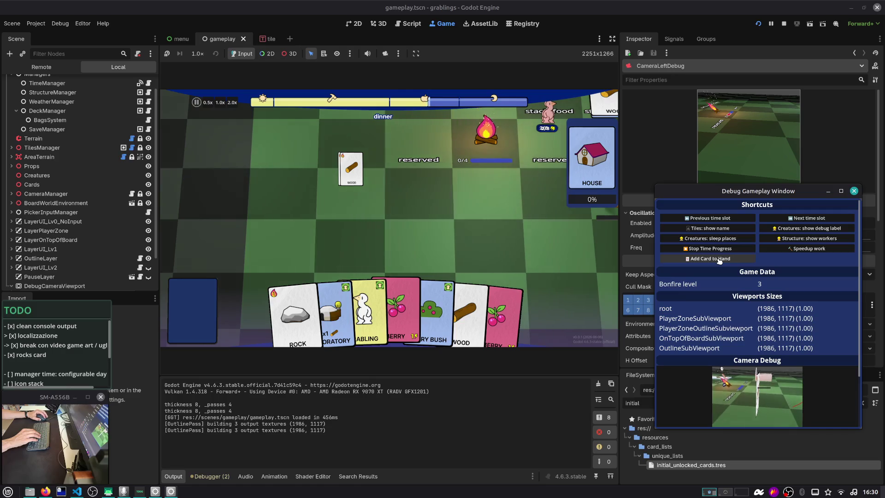
Add a Rocks card to the hand through the debug window and place it on the board
{"action": "left_click", "coordinate": [719, 259]}
{"action": "scroll", "coordinate": [747, 235], "scroll_direction": "down", "scroll_amount": 5}
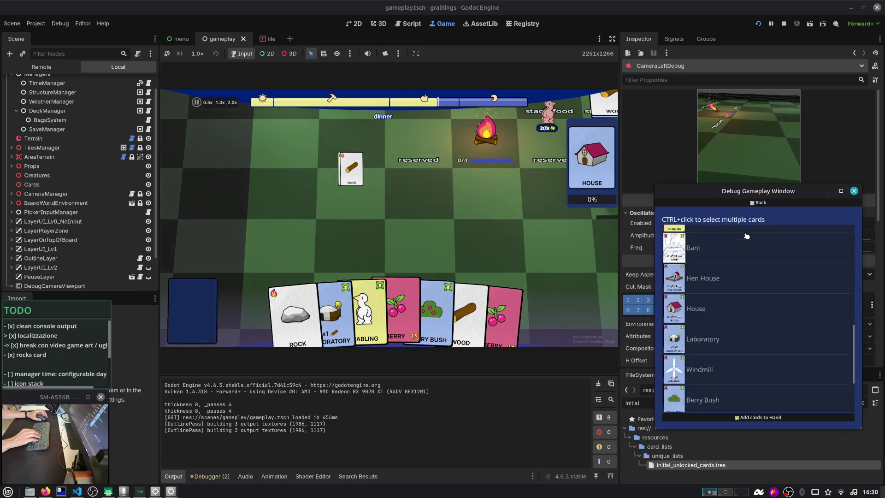
{"action": "scroll", "coordinate": [746, 236], "scroll_direction": "down", "scroll_amount": 3}
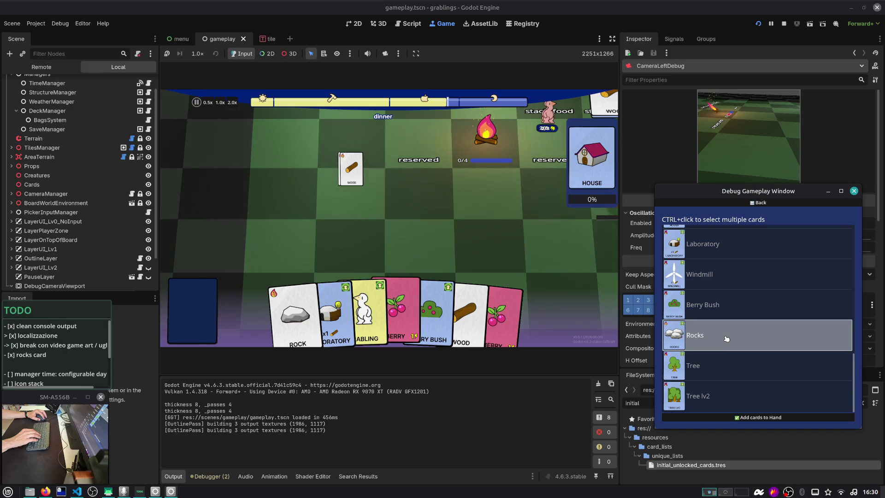
{"action": "left_click", "coordinate": [726, 339]}
{"action": "left_click_drag", "start_coordinate": [282, 307], "coordinate": [417, 179]}
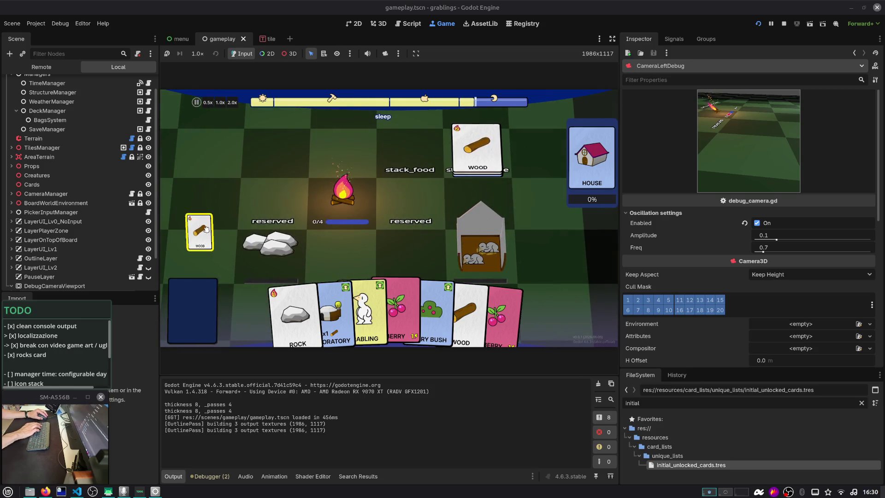
Reopen the debug tools and skip ahead to the morning time slot
{"action": "left_click", "coordinate": [206, 229]}
{"action": "key", "text": "F1"}
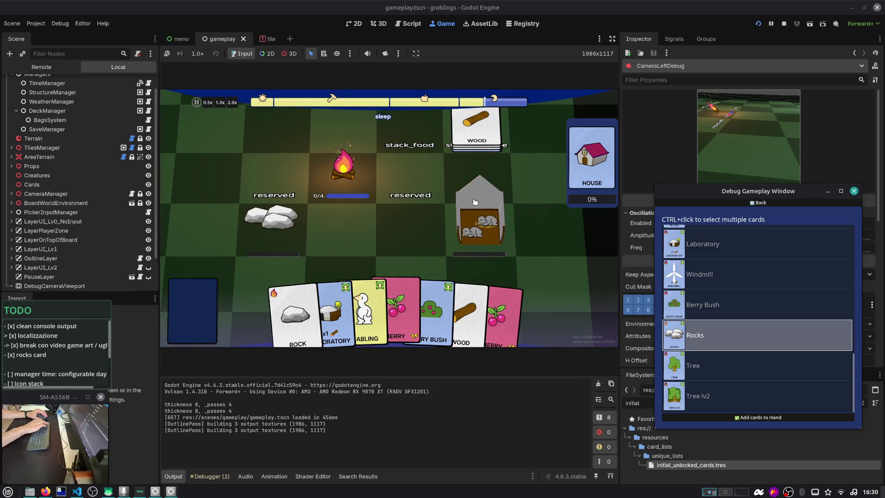
{"action": "left_click", "coordinate": [758, 203]}
{"action": "left_click", "coordinate": [746, 218]}
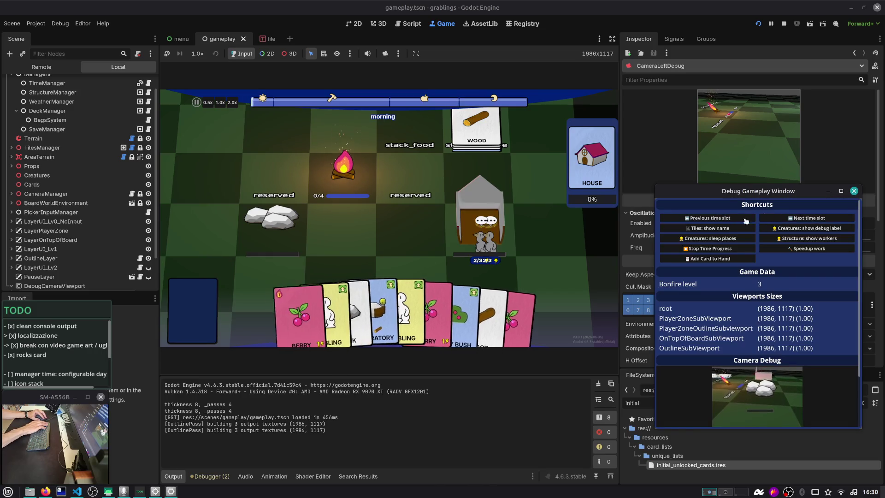
Send a grabling to work at the rocks, then pause and stop the game
{"action": "key", "text": "a"}
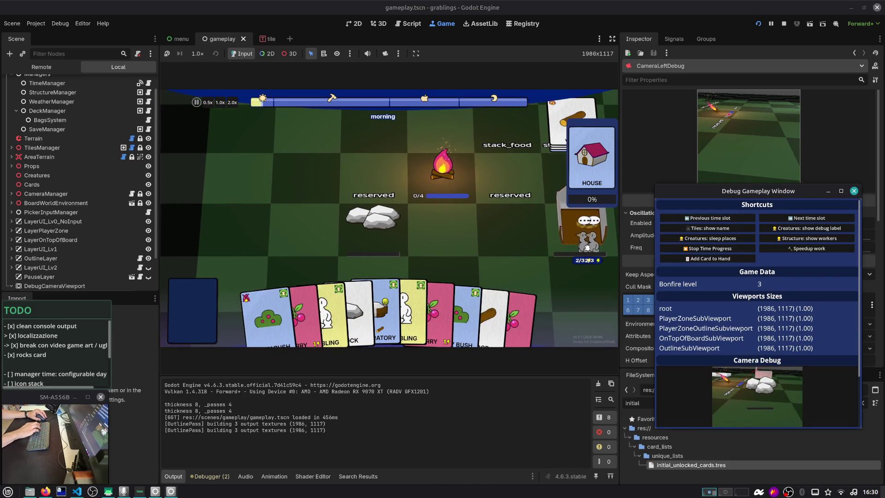
{"action": "left_click_drag", "start_coordinate": [369, 217], "coordinate": [435, 190]}
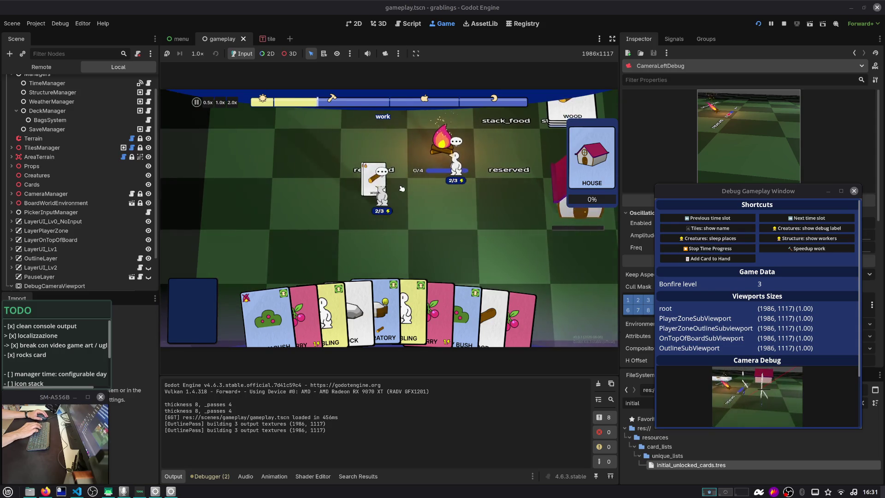
{"action": "mouse_move", "coordinate": [374, 180]}
{"action": "left_mouse_down"}
{"action": "mouse_move", "coordinate": [346, 221]}
{"action": "mouse_move", "coordinate": [307, 239]}
{"action": "mouse_move", "coordinate": [318, 232]}
{"action": "left_mouse_up"}
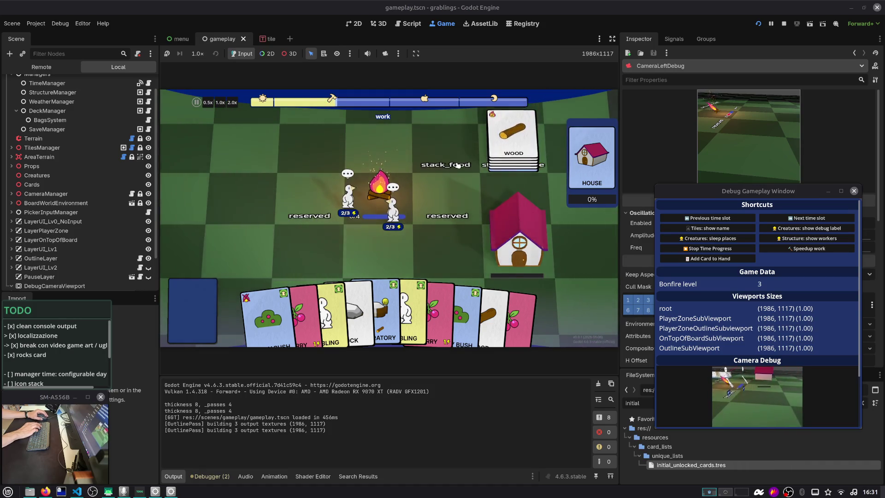
{"action": "scroll", "coordinate": [461, 165], "scroll_direction": "down", "scroll_amount": 2}
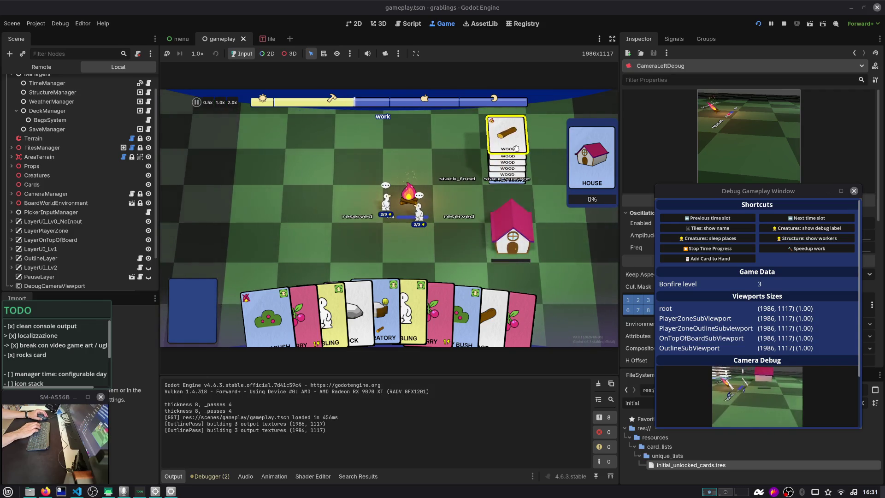
{"action": "left_click", "coordinate": [778, 24]}
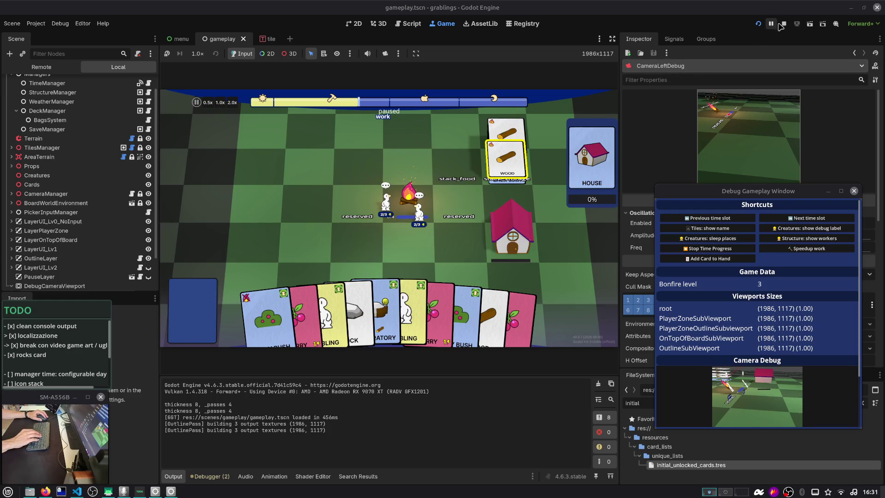
{"action": "left_click", "coordinate": [784, 24]}
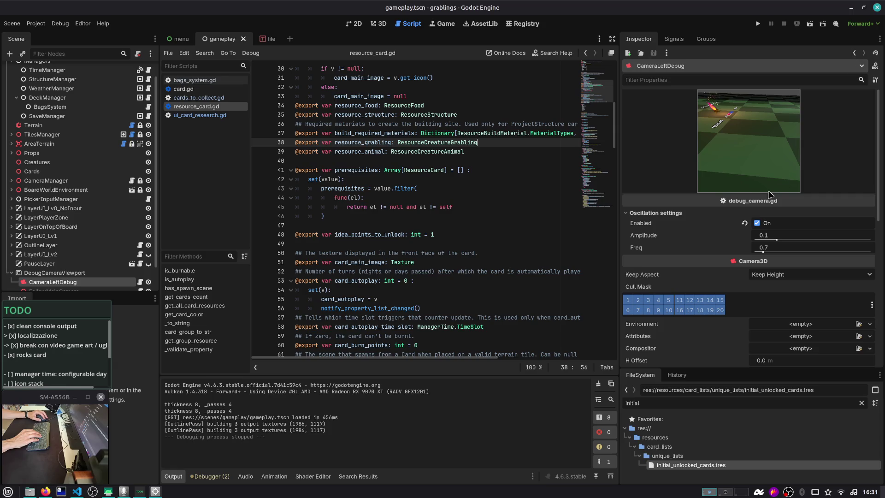
Open structure_rocks.tscn with the quick scene finder and view it in 3D
{"action": "left_click", "coordinate": [454, 122]}
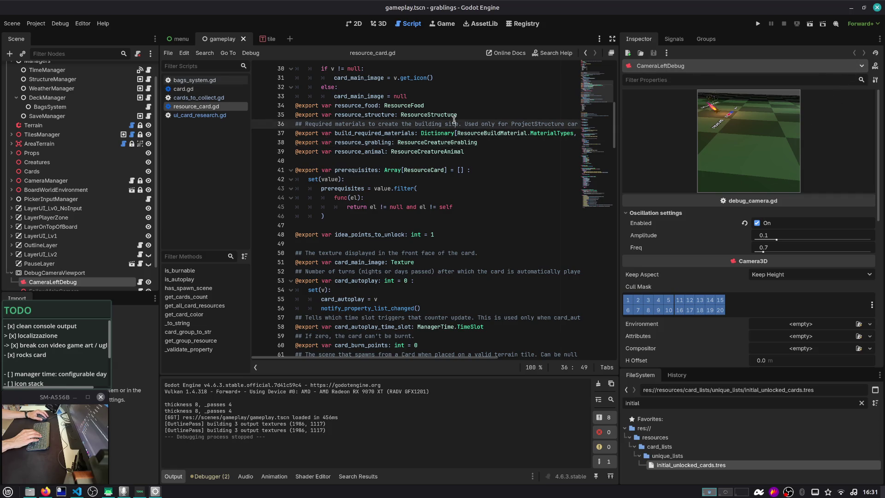
{"action": "key", "text": "ctrl+shift+o"}
{"action": "type", "text": "structure_r"}
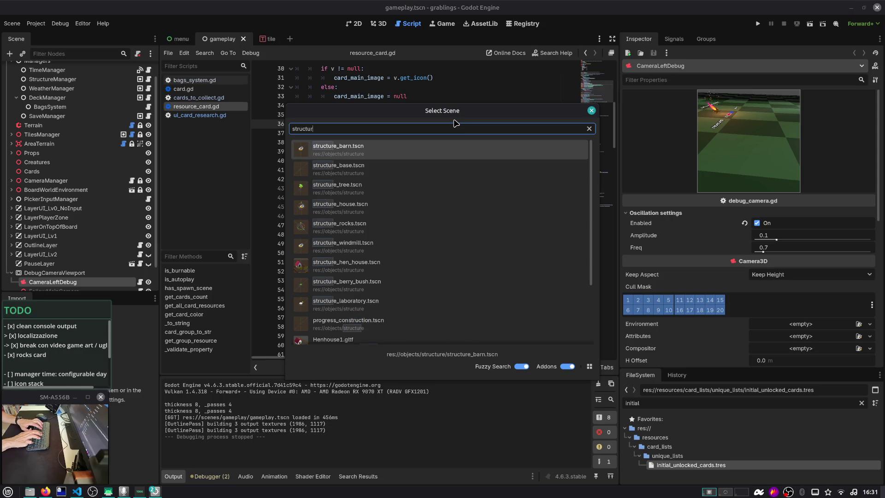
{"action": "key", "text": "Return"}
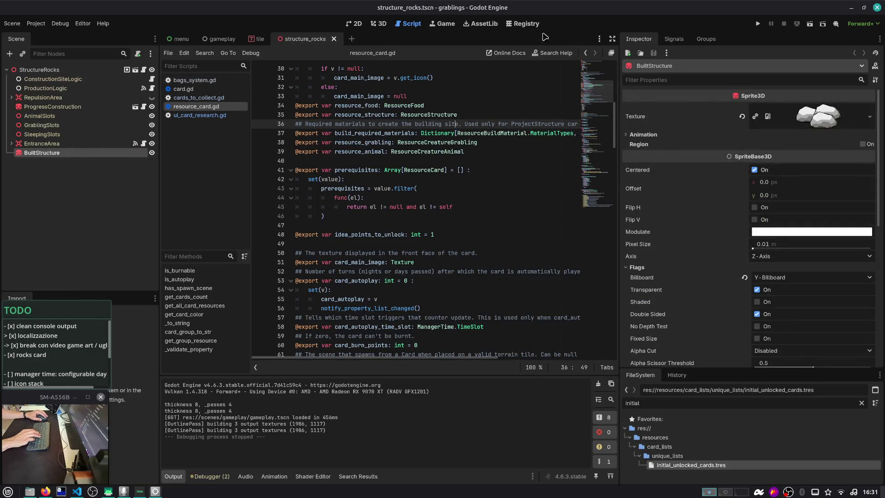
{"action": "left_click", "coordinate": [383, 22]}
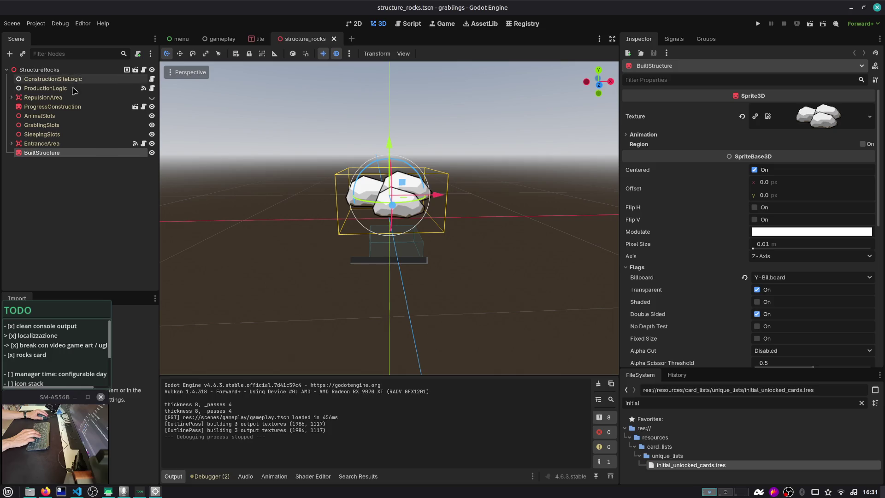
Inspect the rocks texture and the StructureRocks node's production requirements
{"action": "left_click", "coordinate": [810, 113]}
{"action": "left_click", "coordinate": [811, 113]}
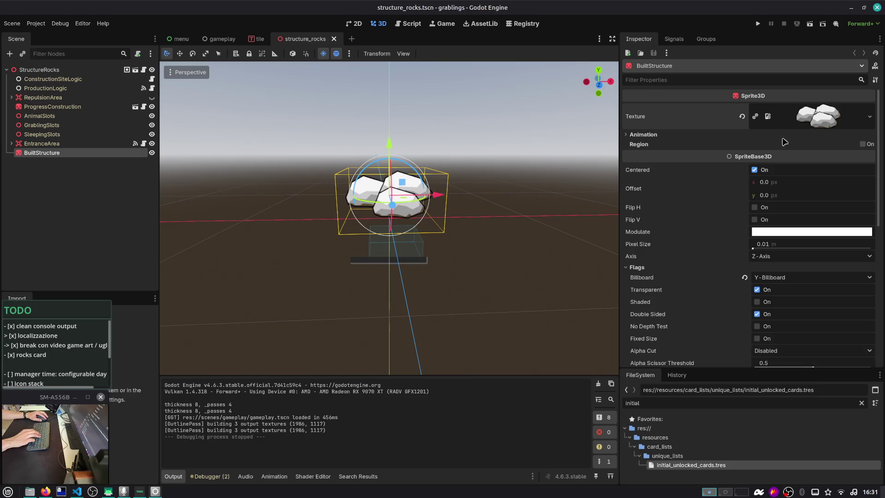
{"action": "key", "text": "Up"}
{"action": "key", "text": "Up"}
{"action": "key", "text": "Up"}
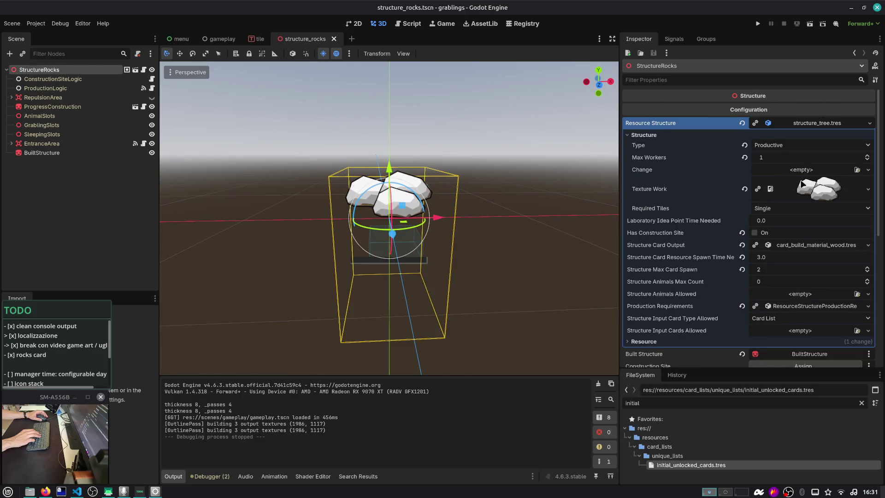
{"action": "left_click", "coordinate": [804, 305]}
{"action": "scroll", "coordinate": [802, 285], "scroll_direction": "down", "scroll_amount": 3}
{"action": "scroll", "coordinate": [803, 262], "scroll_direction": "up", "scroll_amount": 3}
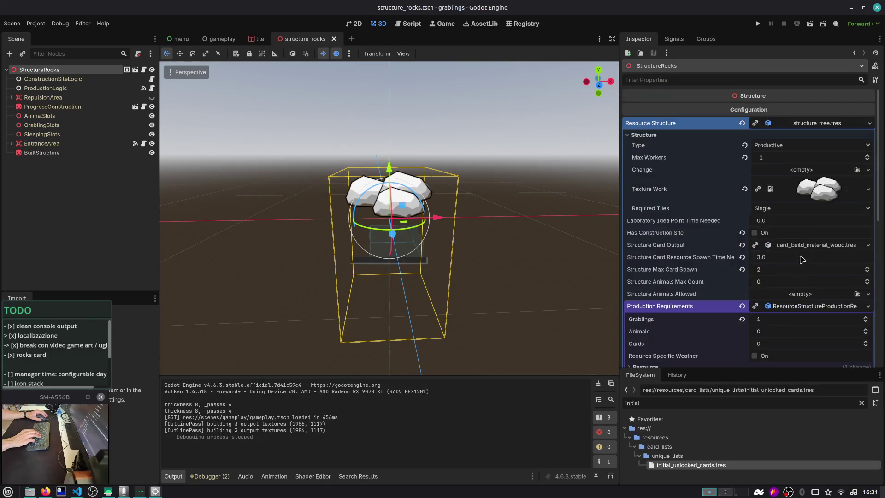
{"action": "left_click", "coordinate": [790, 124]}
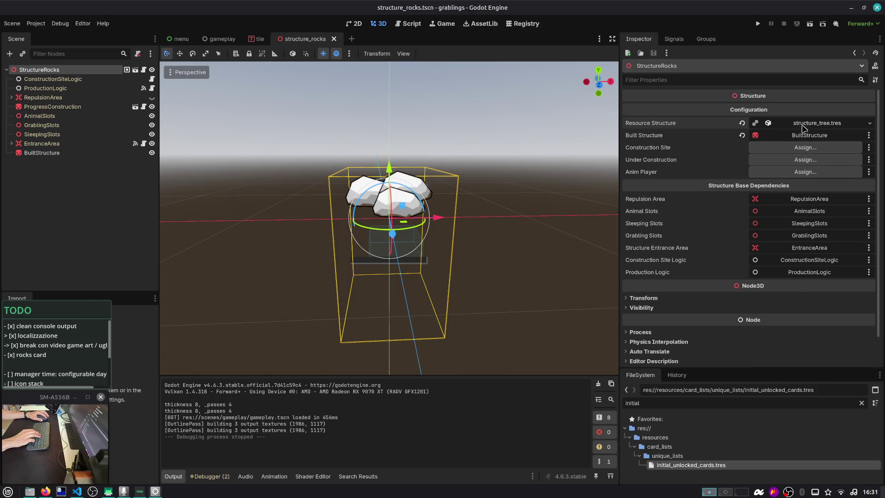
Replace the wood card with card_build_material_rock.tres as the Structure Card Output
{"action": "left_click", "coordinate": [804, 123]}
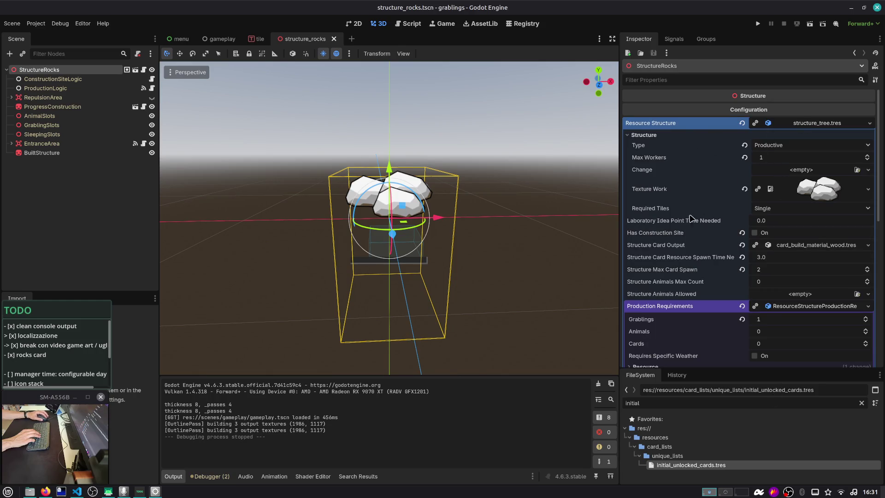
{"action": "scroll", "coordinate": [718, 302], "scroll_direction": "down", "scroll_amount": 3}
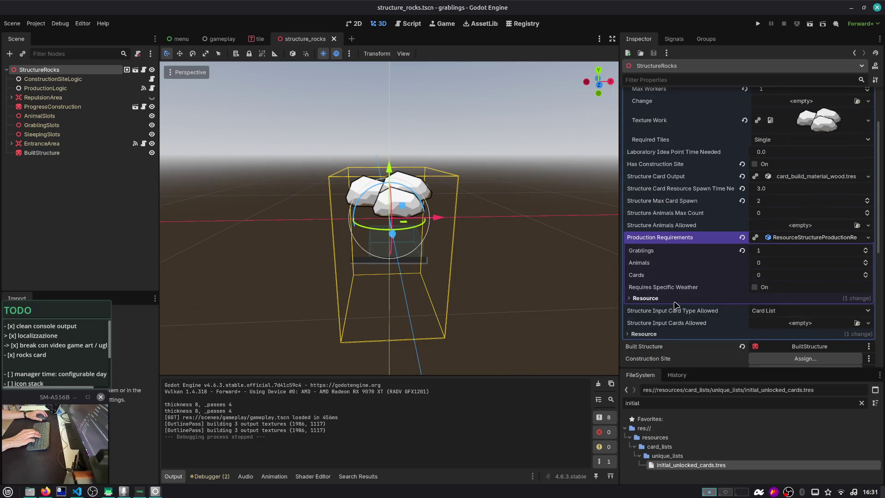
{"action": "scroll", "coordinate": [712, 251], "scroll_direction": "up", "scroll_amount": 1}
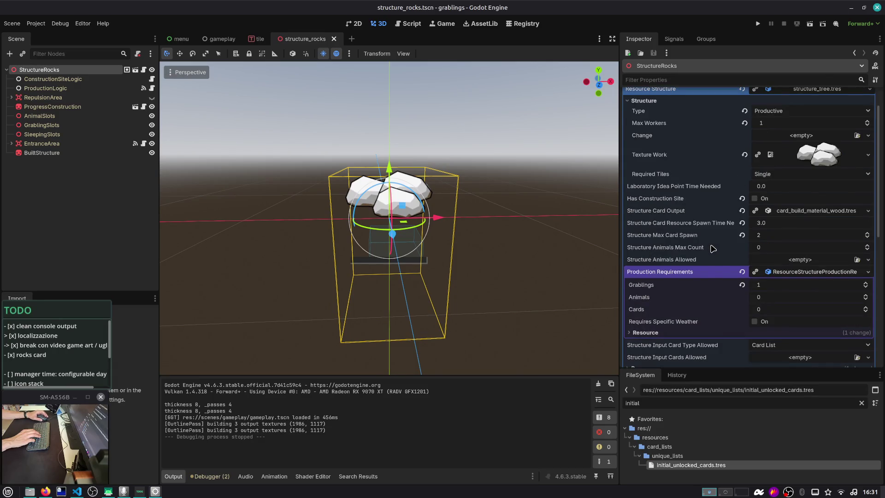
{"action": "left_click", "coordinate": [804, 211]}
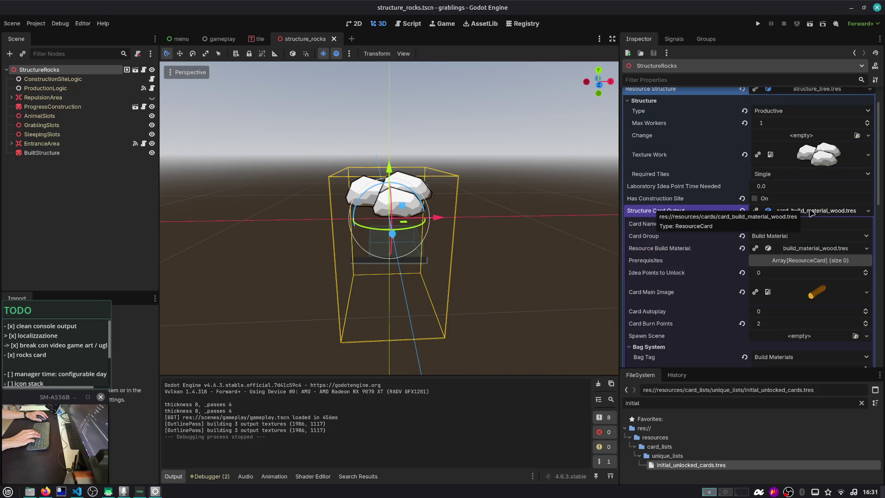
{"action": "left_click", "coordinate": [742, 211]}
{"action": "left_click", "coordinate": [858, 211]}
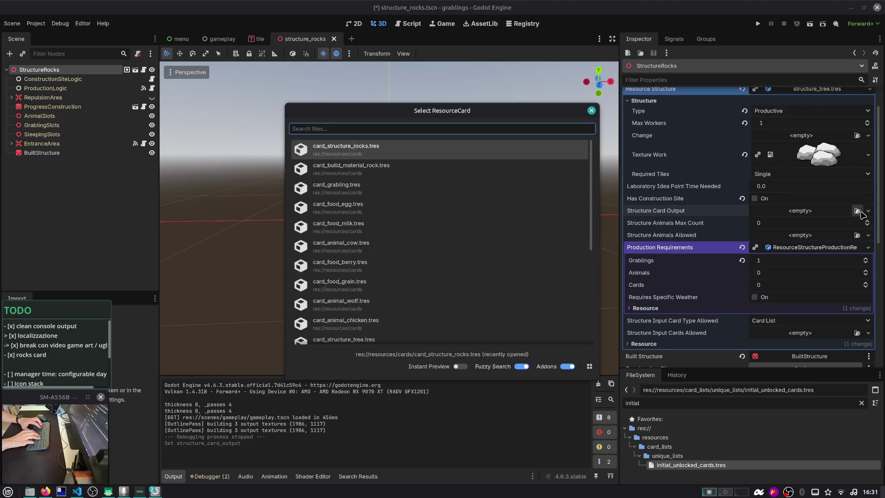
{"action": "type", "text": "rock"}
{"action": "double_click", "coordinate": [392, 166]}
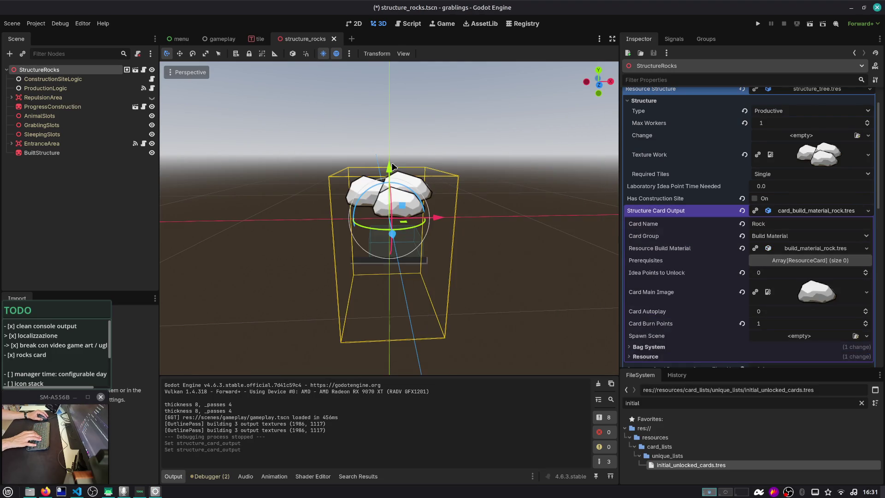
Assign structure_rocks.tres as the Resource Structure, save the scene, and run the project
{"action": "scroll", "coordinate": [819, 113], "scroll_direction": "up", "scroll_amount": 2}
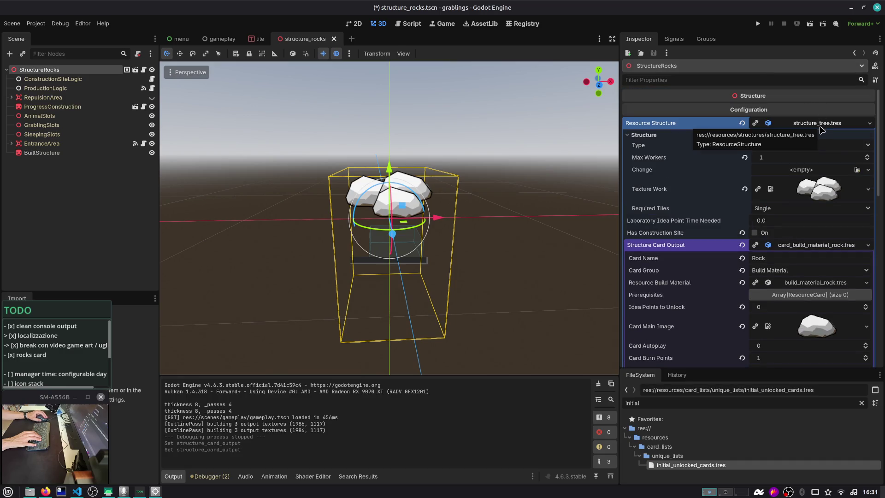
{"action": "left_click", "coordinate": [742, 122]}
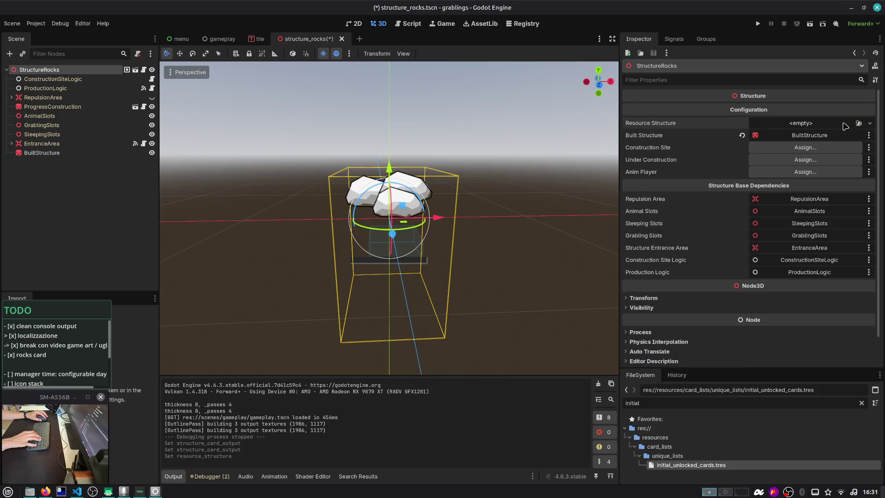
{"action": "left_click", "coordinate": [858, 124]}
{"action": "type", "text": "rocks"}
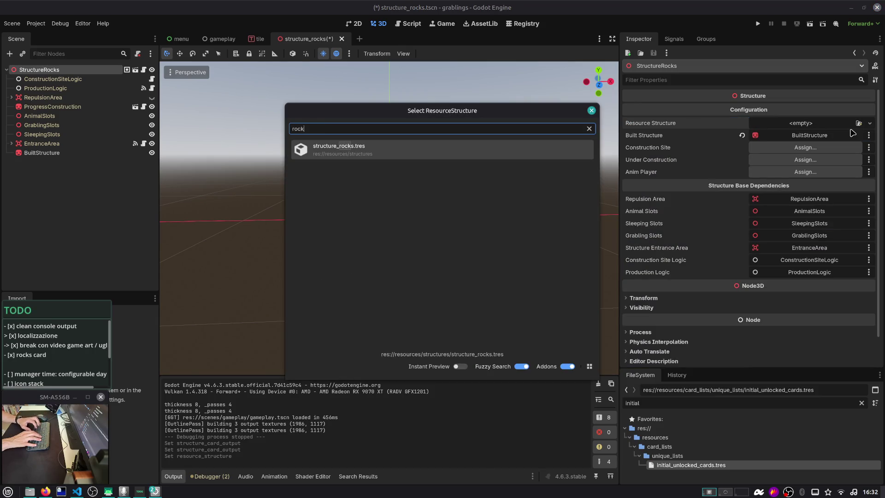
{"action": "double_click", "coordinate": [477, 149]}
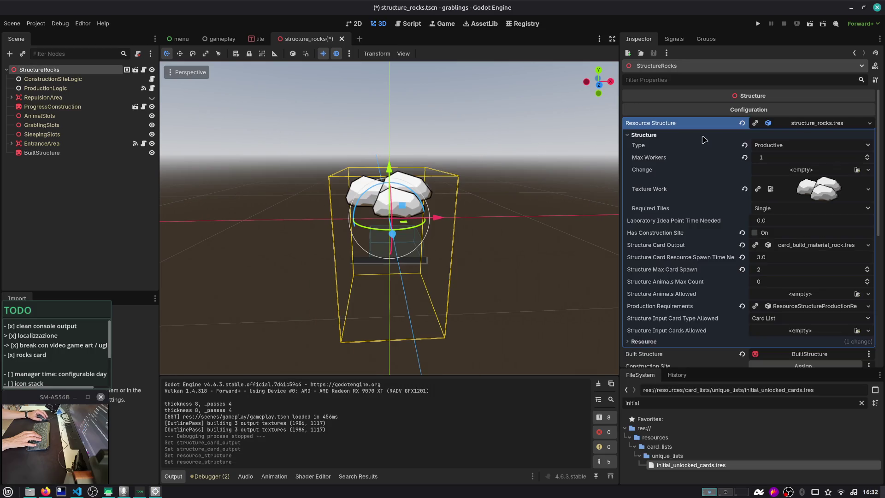
{"action": "left_click", "coordinate": [805, 122]}
{"action": "key", "text": "ctrl+s"}
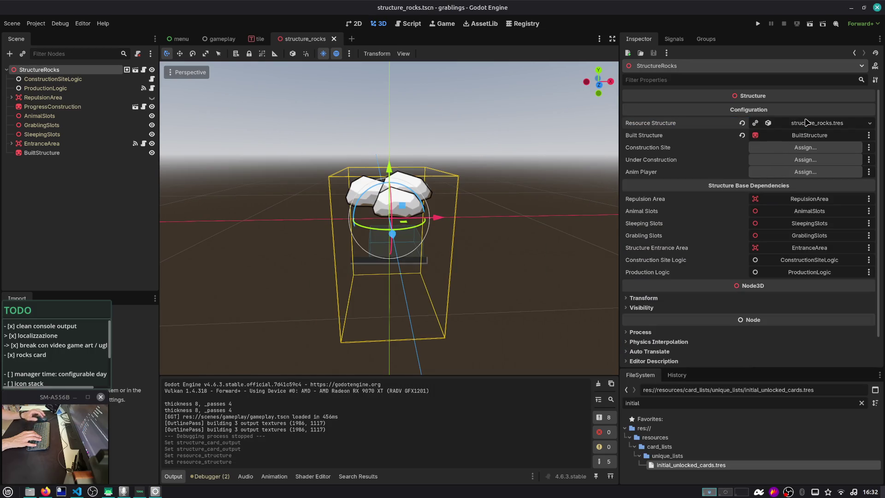
{"action": "key", "text": "F5"}
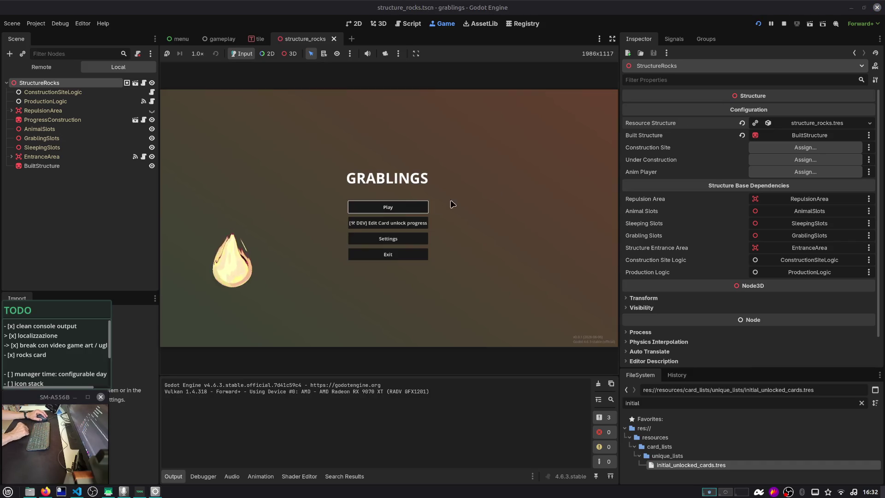
Start a new game and stack the small rock card onto the ROCK card
{"action": "left_click", "coordinate": [358, 209]}
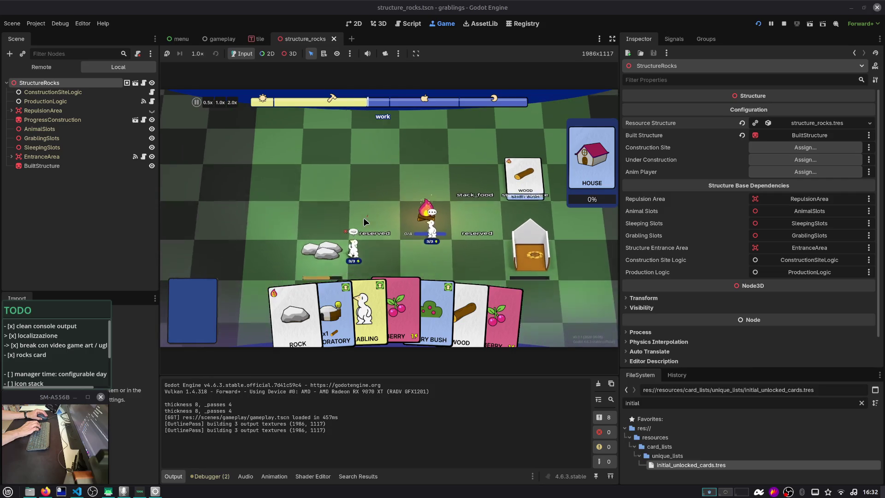
{"action": "mouse_move", "coordinate": [343, 205]}
{"action": "left_mouse_down"}
{"action": "mouse_move", "coordinate": [357, 190]}
{"action": "mouse_move", "coordinate": [500, 156]}
{"action": "left_mouse_up"}
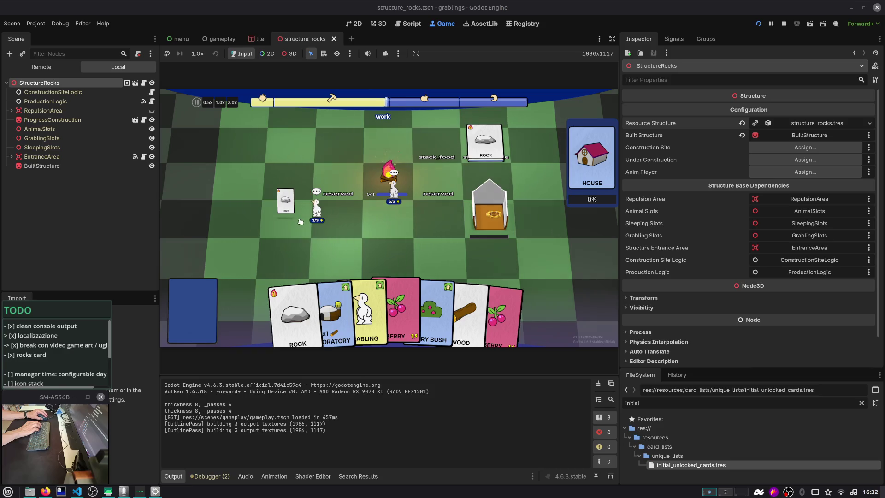
{"action": "mouse_move", "coordinate": [288, 208]}
{"action": "left_mouse_down"}
{"action": "mouse_move", "coordinate": [489, 138]}
{"action": "mouse_move", "coordinate": [487, 148]}
{"action": "left_mouse_up"}
Return to the main menu, widen the Game view, and open the card unlock progress editor
{"action": "key", "text": "Escape"}
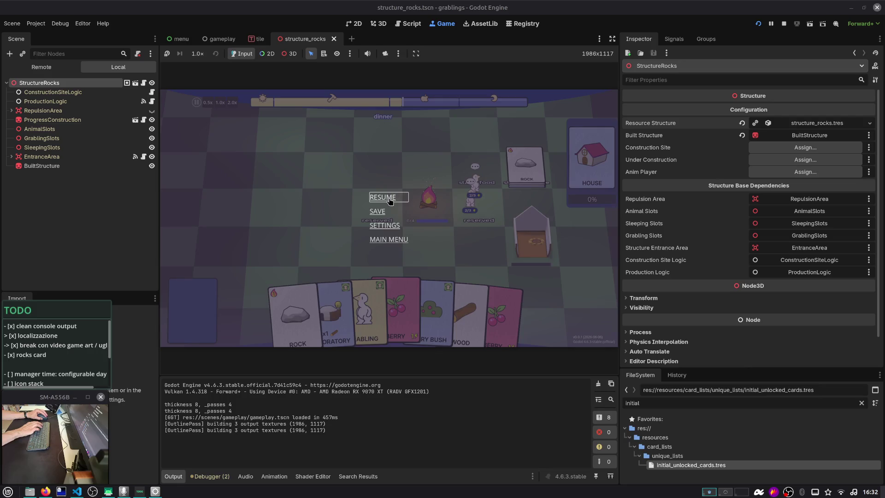
{"action": "left_click", "coordinate": [378, 241]}
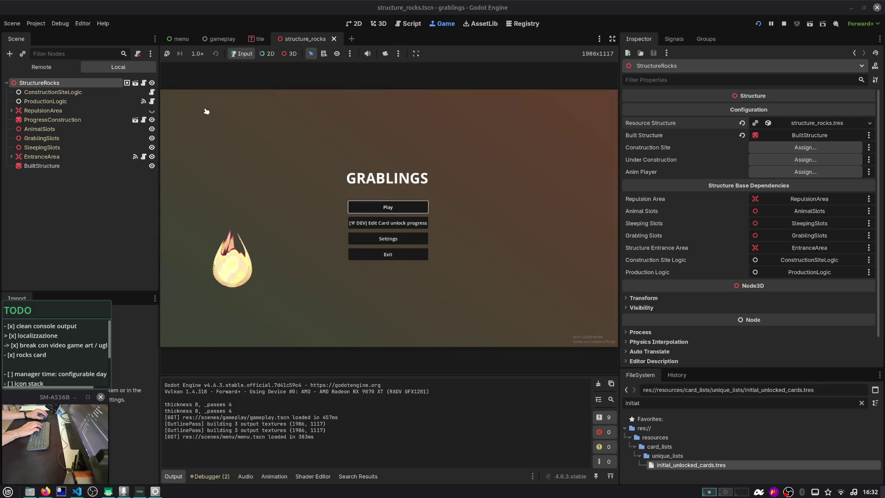
{"action": "left_click_drag", "start_coordinate": [158, 80], "coordinate": [105, 82]}
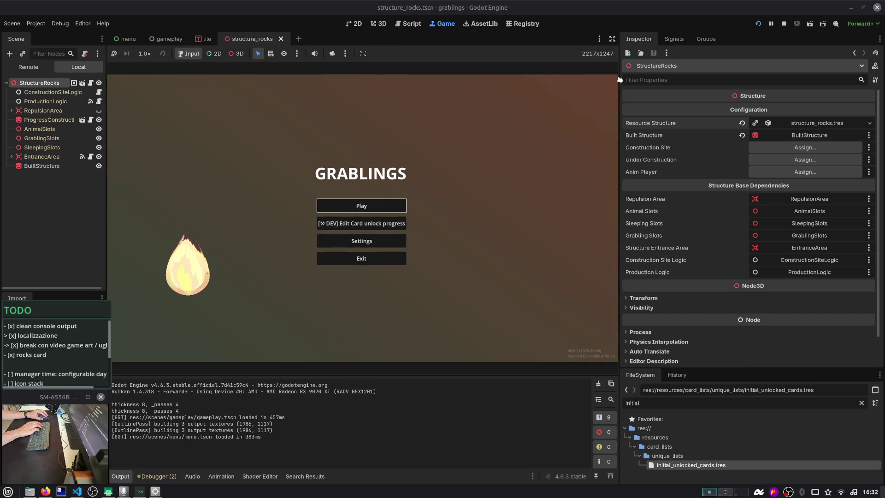
{"action": "left_click_drag", "start_coordinate": [618, 75], "coordinate": [659, 75]}
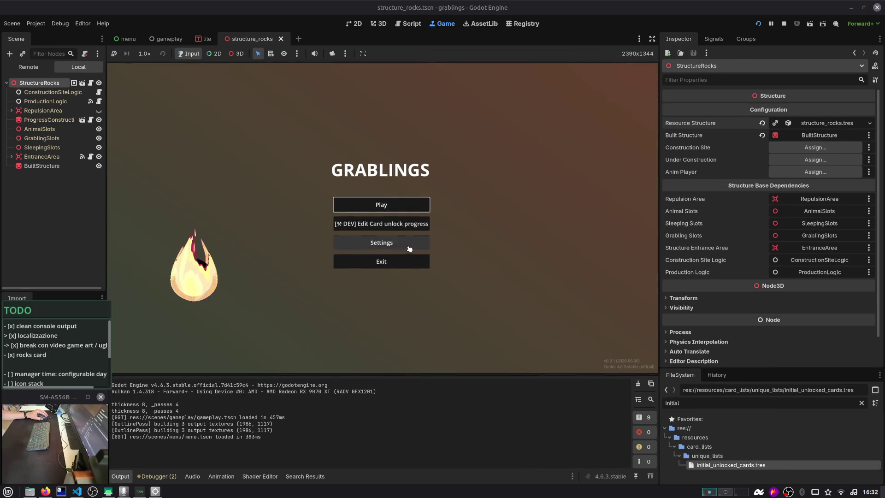
{"action": "left_click", "coordinate": [402, 228]}
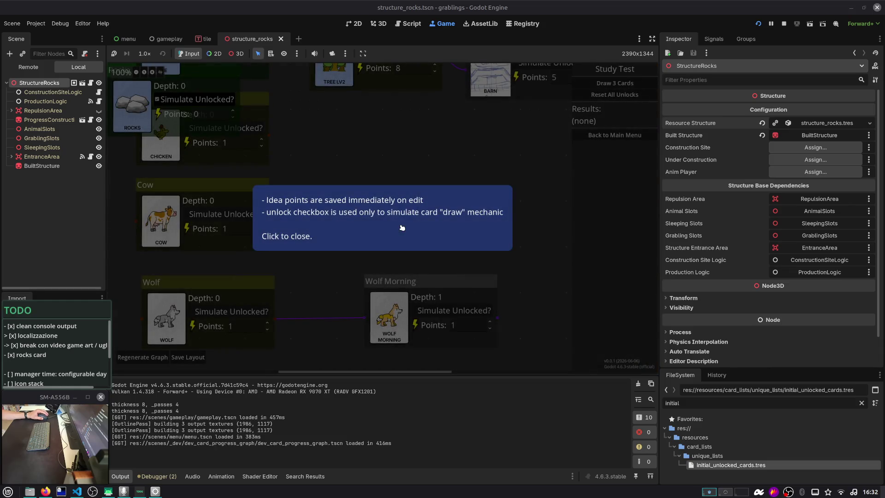
Dismiss the info popup and move the Rocks card out beside Tree lv2
{"action": "left_click", "coordinate": [383, 235]}
{"action": "scroll", "coordinate": [385, 235], "scroll_direction": "down", "scroll_amount": 1}
{"action": "left_click_drag", "start_coordinate": [200, 140], "coordinate": [297, 172]}
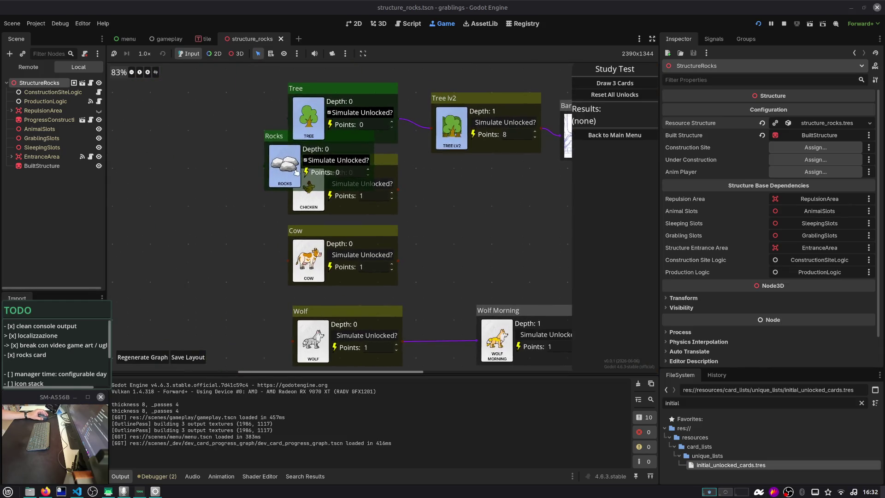
{"action": "mouse_move", "coordinate": [315, 139]}
{"action": "left_mouse_down"}
{"action": "mouse_move", "coordinate": [360, 163]}
{"action": "mouse_move", "coordinate": [283, 118]}
{"action": "mouse_move", "coordinate": [595, 194]}
{"action": "mouse_move", "coordinate": [534, 196]}
{"action": "left_mouse_up"}
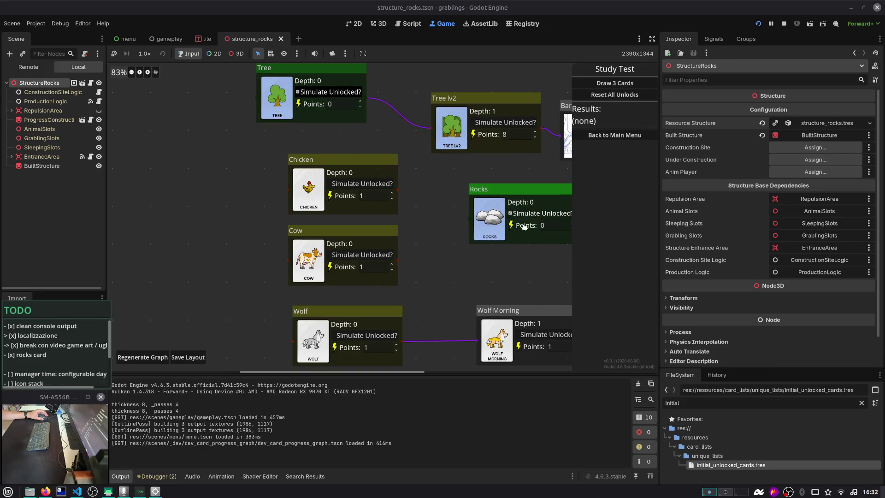
{"action": "left_click_drag", "start_coordinate": [536, 259], "coordinate": [434, 239]}
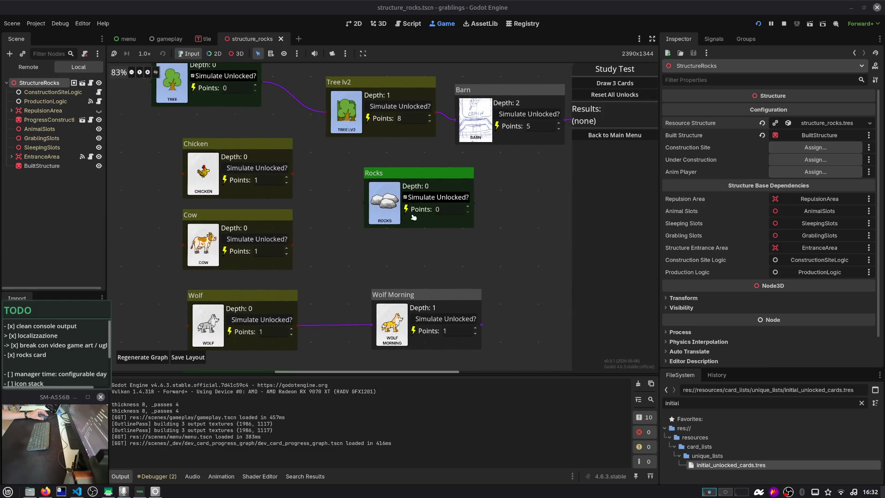
Maximize the Game view and fine-tune the Rocks and Tree card positions
{"action": "left_click", "coordinate": [655, 41]}
{"action": "left_click", "coordinate": [640, 186]}
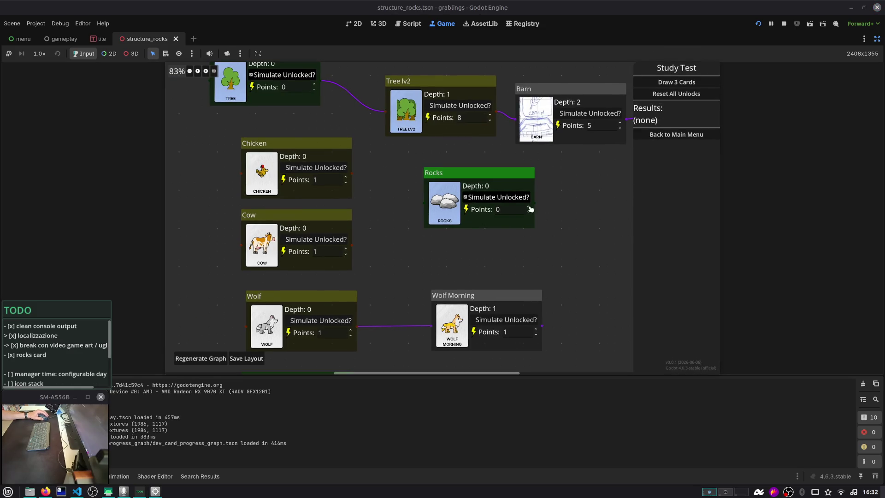
{"action": "left_click_drag", "start_coordinate": [497, 172], "coordinate": [490, 179]}
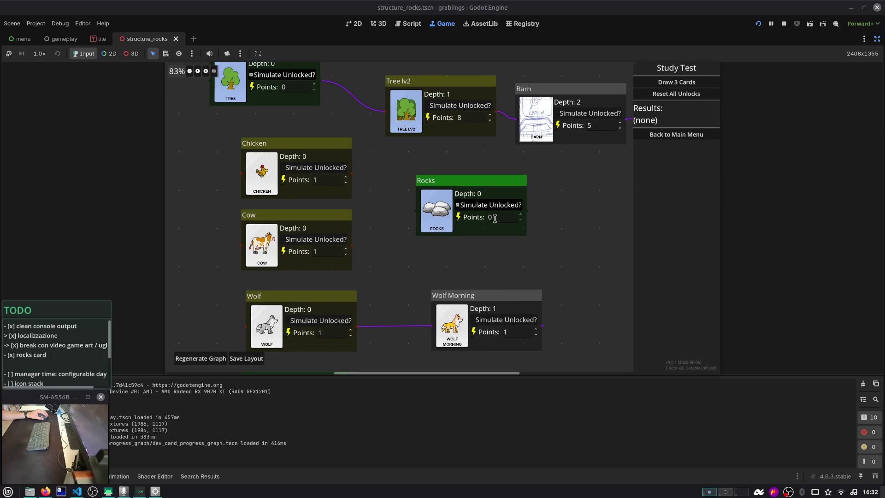
{"action": "scroll", "coordinate": [382, 129], "scroll_direction": "up", "scroll_amount": 3}
{"action": "mouse_move", "coordinate": [307, 130]}
{"action": "left_mouse_down"}
{"action": "mouse_move", "coordinate": [313, 141]}
{"action": "mouse_move", "coordinate": [350, 147]}
{"action": "left_mouse_up"}
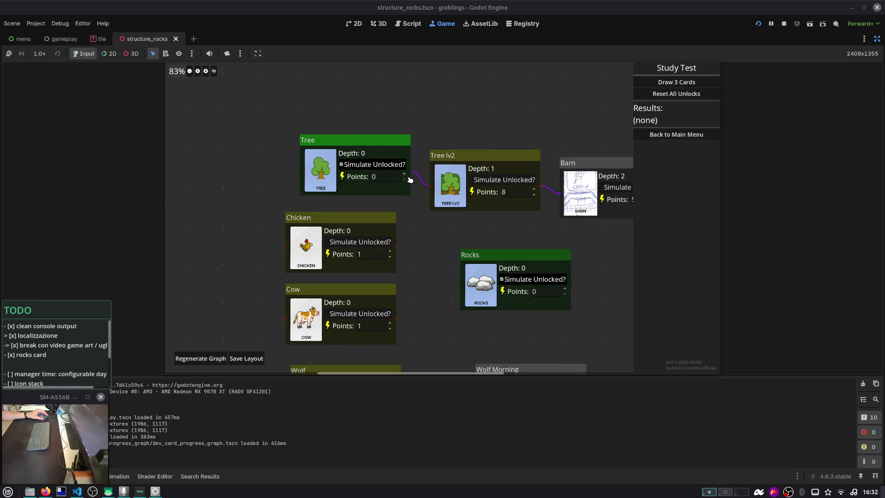
{"action": "left_click_drag", "start_coordinate": [507, 224], "coordinate": [439, 181]}
{"action": "left_click_drag", "start_coordinate": [278, 97], "coordinate": [263, 97]}
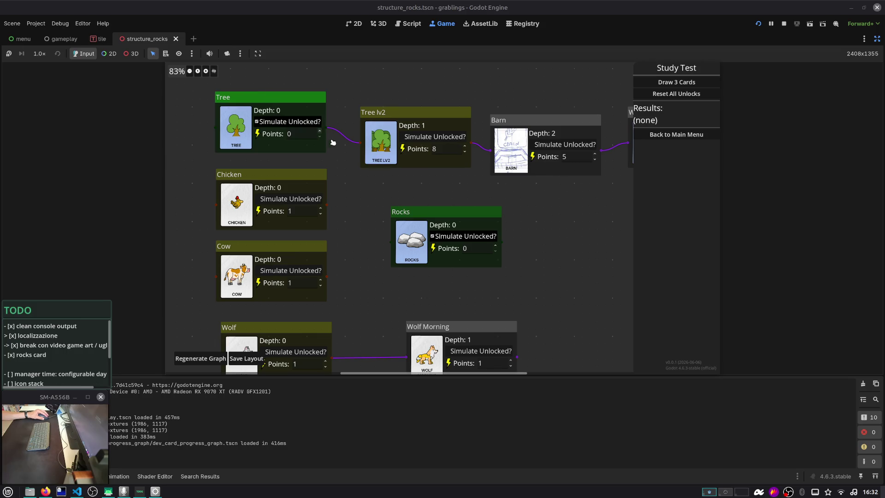
Zoom and scroll across the unlock graph to review the arrangement
{"action": "scroll", "coordinate": [379, 188], "scroll_direction": "down", "scroll_amount": 5}
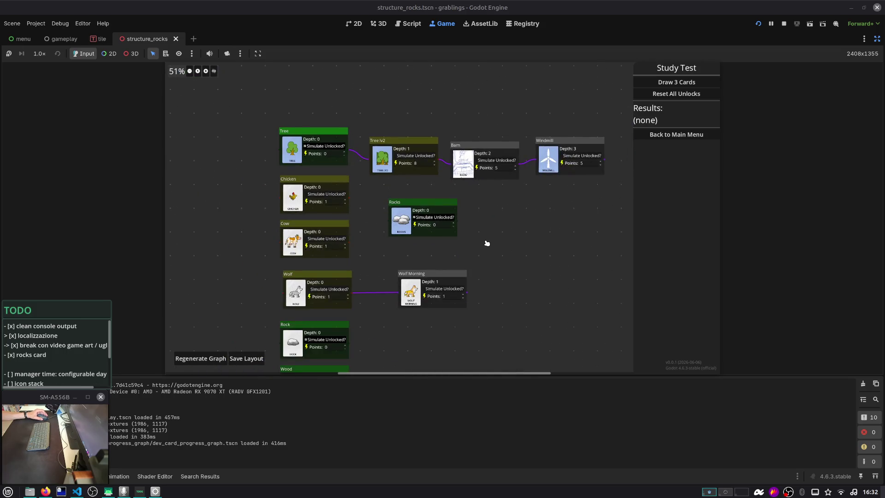
{"action": "scroll", "coordinate": [487, 243], "scroll_direction": "down", "scroll_amount": 3}
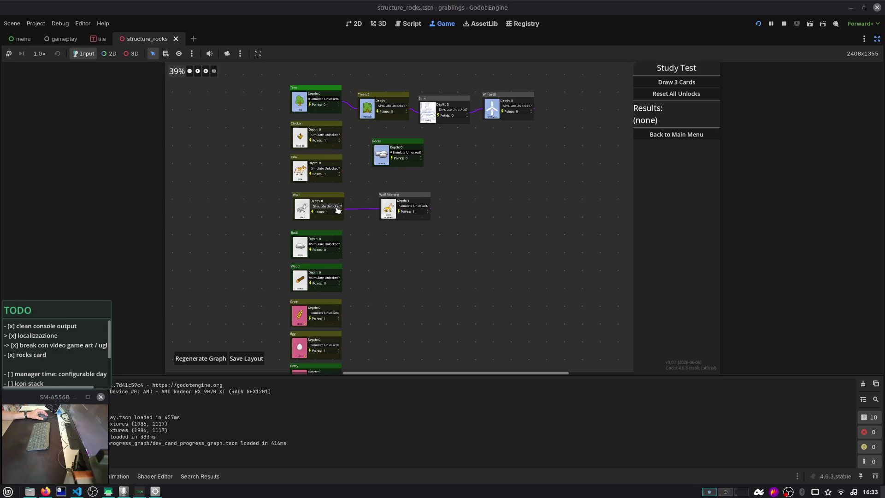
{"action": "scroll", "coordinate": [358, 170], "scroll_direction": "up", "scroll_amount": 3}
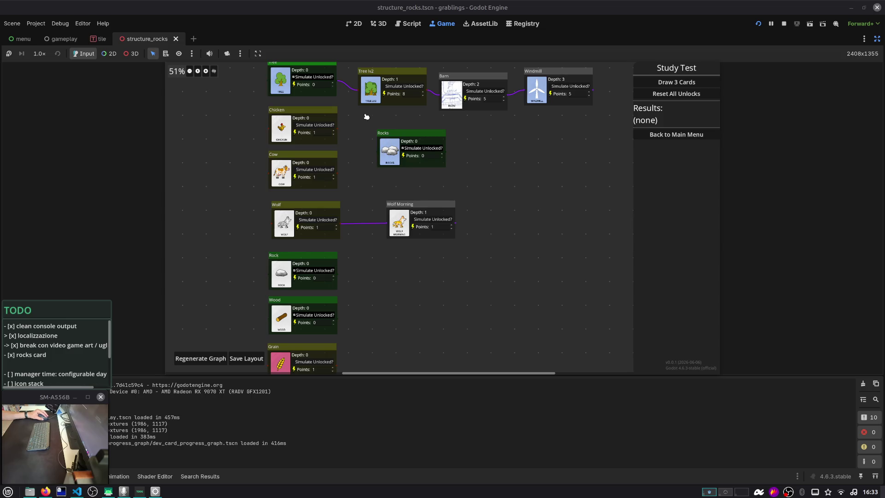
{"action": "scroll", "coordinate": [394, 160], "scroll_direction": "up", "scroll_amount": 5}
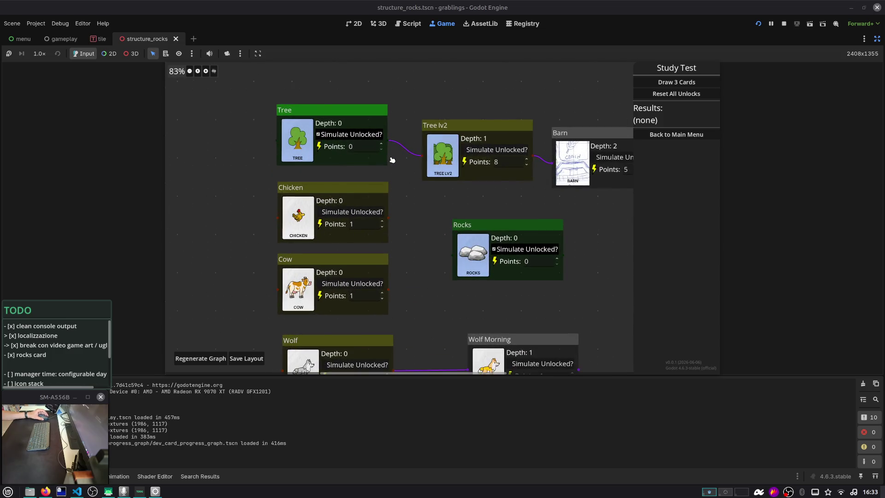
{"action": "scroll", "coordinate": [422, 168], "scroll_direction": "right", "scroll_amount": 4}
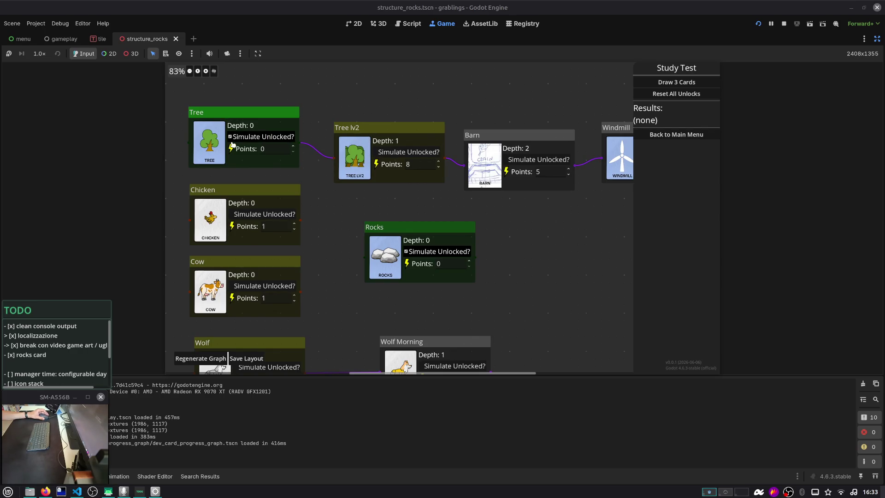
{"action": "scroll", "coordinate": [350, 193], "scroll_direction": "down", "scroll_amount": 4}
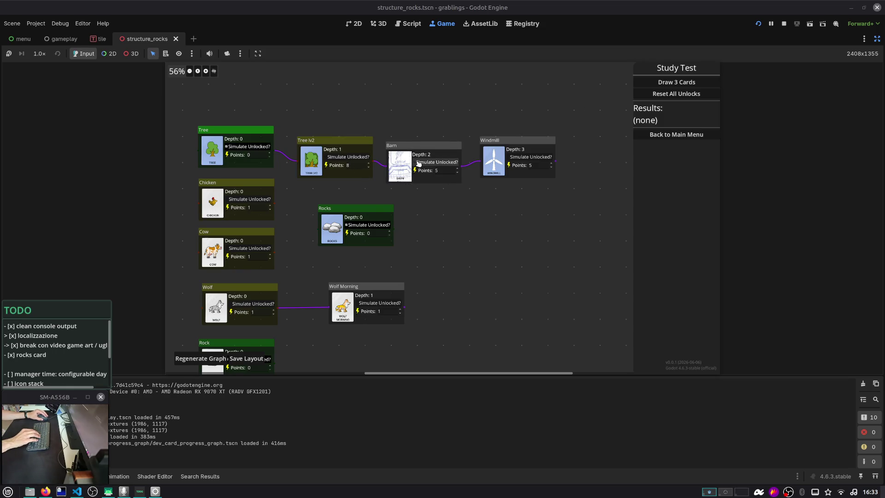
Mark Barn, Tree lv2, Chicken and Cow as simulated unlocked
{"action": "left_click", "coordinate": [417, 162]}
{"action": "left_click", "coordinate": [339, 157]}
{"action": "left_click", "coordinate": [252, 199]}
{"action": "left_click", "coordinate": [240, 249]}
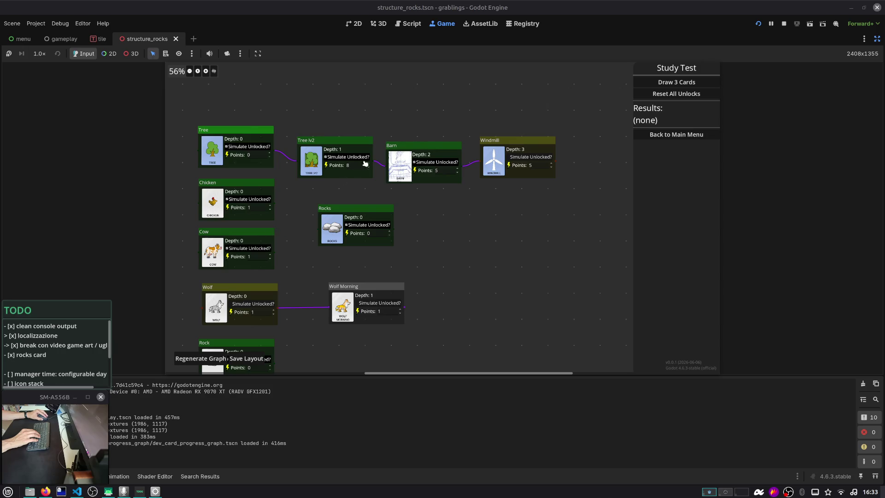
Draw three cards repeatedly to test which cards come up
{"action": "left_click", "coordinate": [677, 83]}
{"action": "left_click", "coordinate": [677, 83]}
{"action": "left_click", "coordinate": [677, 83]}
{"action": "left_click", "coordinate": [677, 83]}
{"action": "left_click", "coordinate": [678, 83]}
{"action": "left_click", "coordinate": [678, 83]}
{"action": "left_click", "coordinate": [678, 83]}
{"action": "left_click", "coordinate": [679, 83]}
{"action": "left_click", "coordinate": [678, 83]}
{"action": "left_click", "coordinate": [678, 83]}
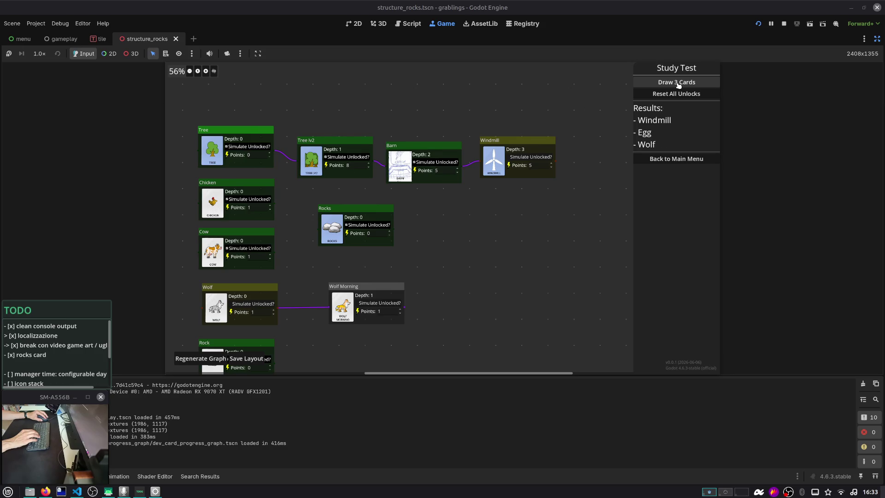
Reset all simulated unlocks and pan the graph to see the lower cards
{"action": "left_click", "coordinate": [674, 93]}
{"action": "left_click_drag", "start_coordinate": [405, 270], "coordinate": [577, 142]}
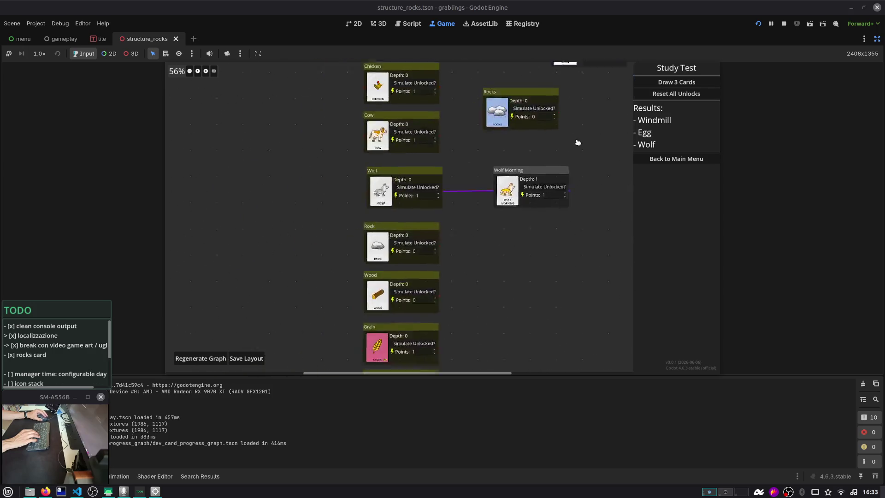
{"action": "scroll", "coordinate": [578, 143], "scroll_direction": "down", "scroll_amount": 1}
{"action": "mouse_move", "coordinate": [604, 222]}
{"action": "left_mouse_down"}
{"action": "mouse_move", "coordinate": [551, 215]}
{"action": "mouse_move", "coordinate": [506, 127]}
{"action": "left_mouse_up"}
{"action": "scroll", "coordinate": [505, 269], "scroll_direction": "down", "scroll_amount": 1}
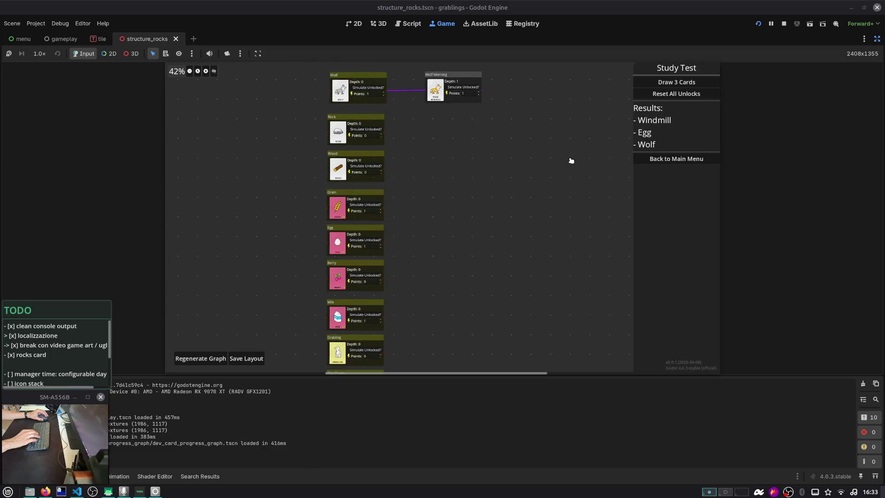
Reopen the unlock editor, move Rocks off Chicken into empty space, and save the layout
{"action": "left_click", "coordinate": [667, 161]}
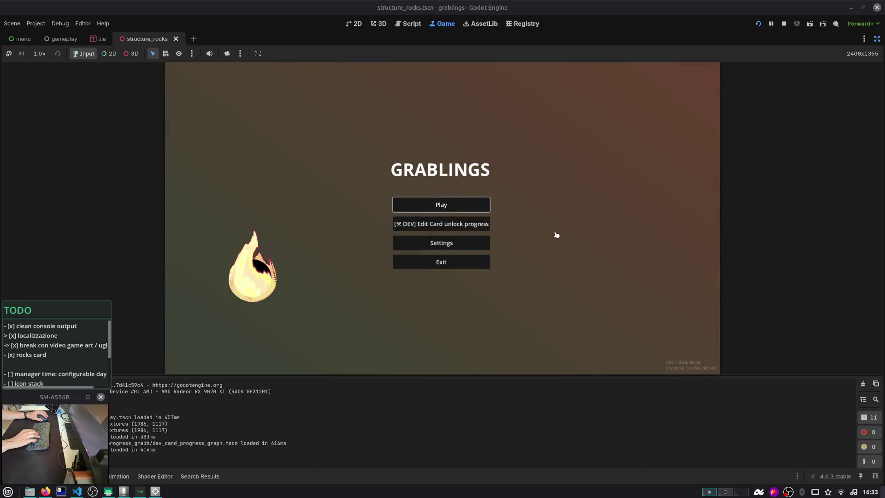
{"action": "left_click", "coordinate": [457, 223]}
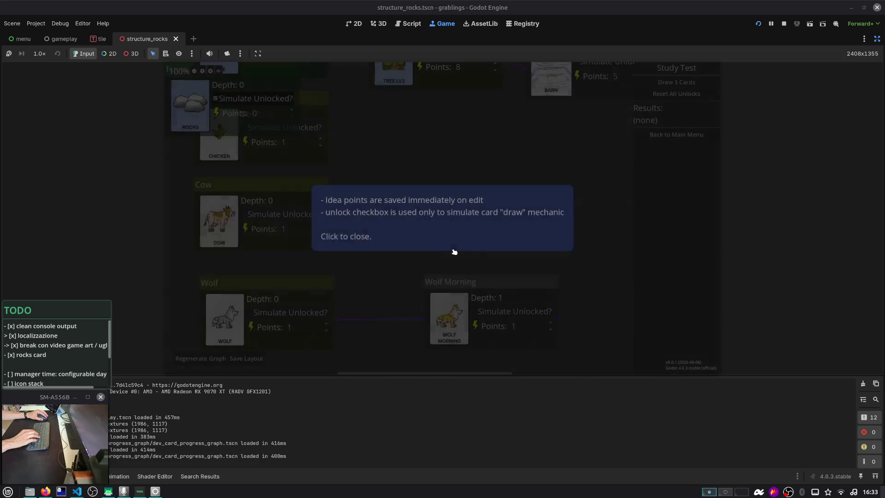
{"action": "left_click", "coordinate": [315, 238]}
{"action": "scroll", "coordinate": [339, 249], "scroll_direction": "down", "scroll_amount": 2}
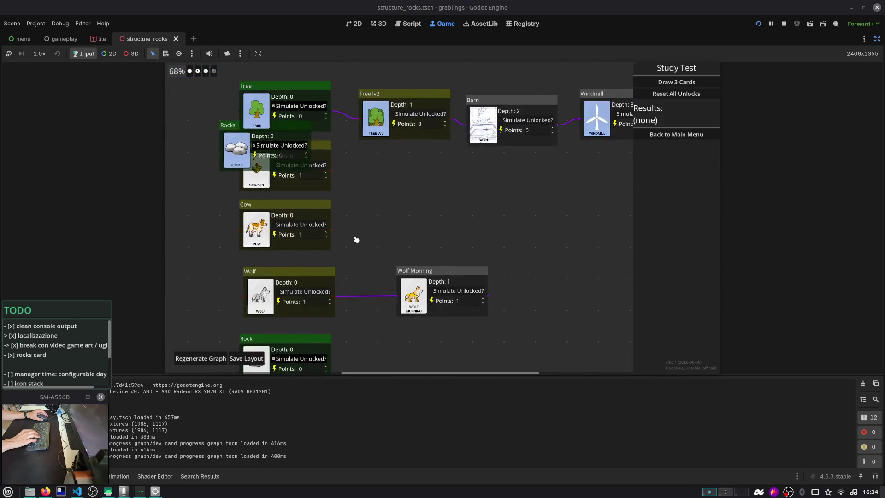
{"action": "mouse_move", "coordinate": [236, 141]}
{"action": "left_mouse_down"}
{"action": "mouse_move", "coordinate": [227, 141]}
{"action": "mouse_move", "coordinate": [420, 191]}
{"action": "left_mouse_up"}
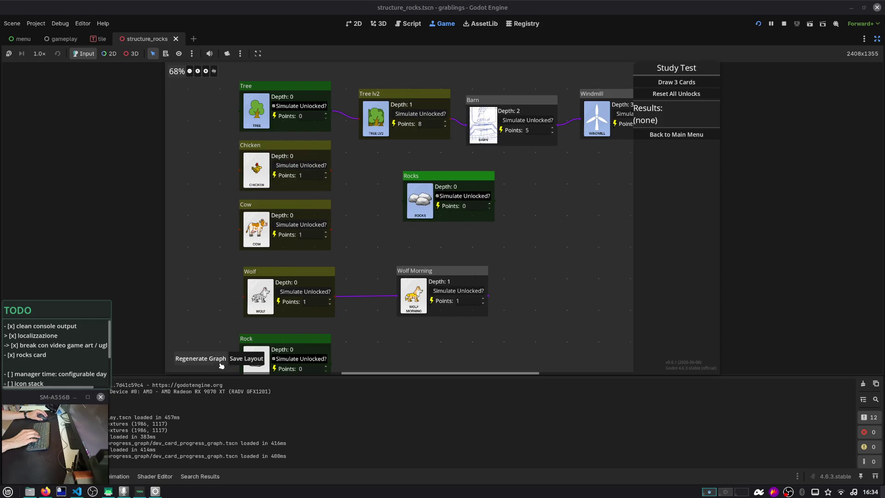
{"action": "left_click", "coordinate": [236, 358]}
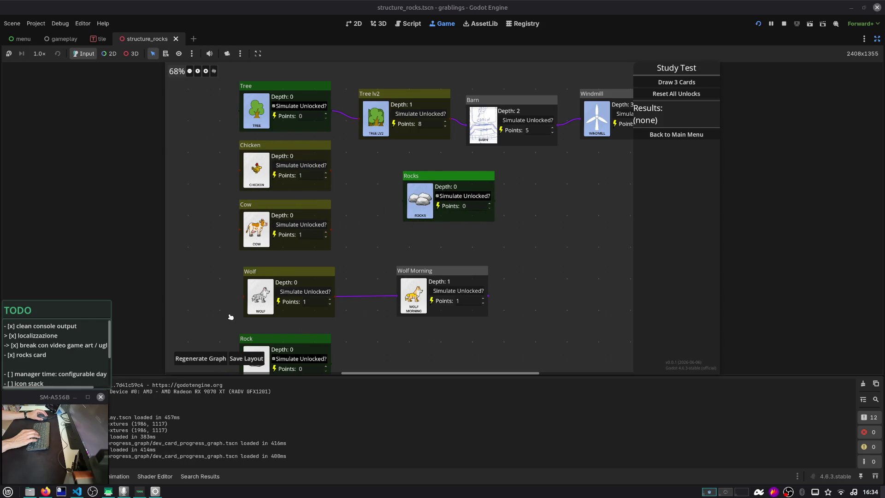
{"action": "scroll", "coordinate": [271, 301], "scroll_direction": "down", "scroll_amount": 1}
{"action": "scroll", "coordinate": [388, 316], "scroll_direction": "up", "scroll_amount": 1}
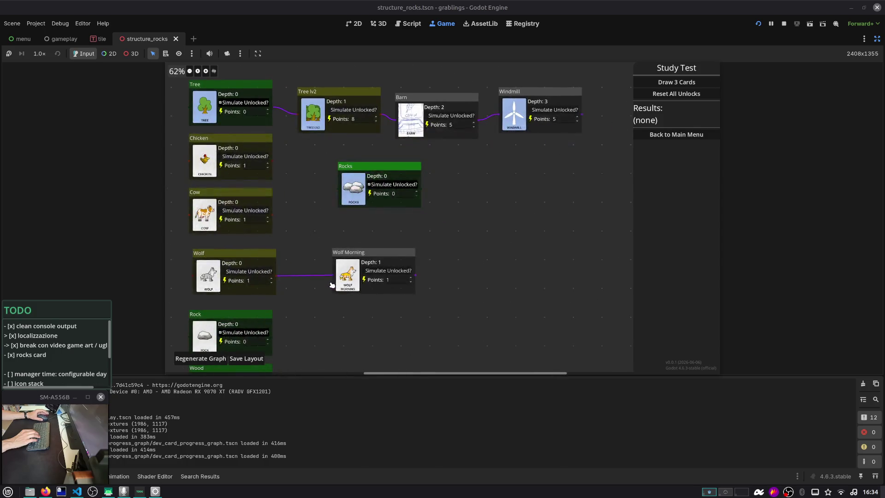
{"action": "key", "text": "ctrl+alt+t"}
{"action": "key", "text": "Return"}
{"action": "key", "text": "ctrl+l"}
{"action": "type", "text": "in"}
{"action": "key", "text": "Return"}
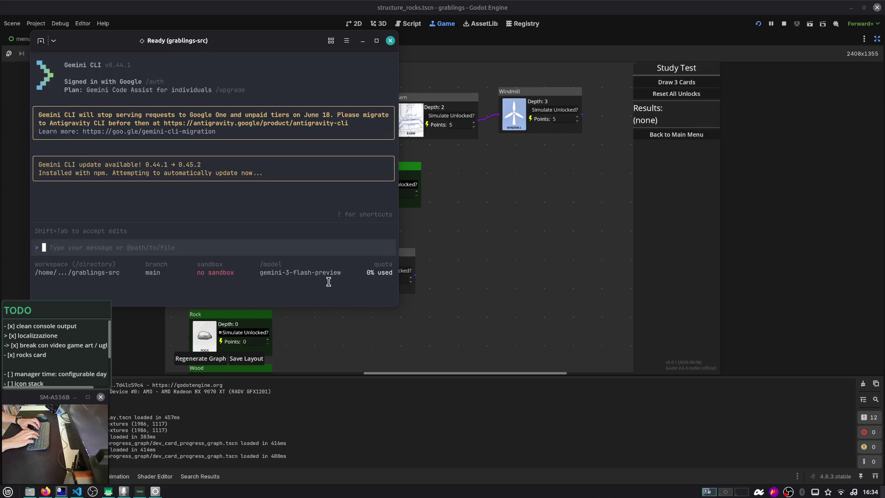
{"action": "type", "text": "@"}
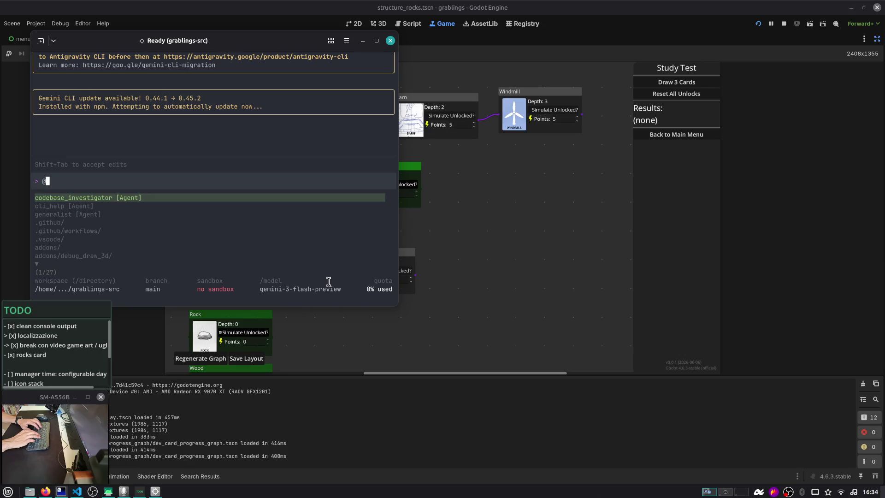
{"action": "type", "text": "unlock.ts"}
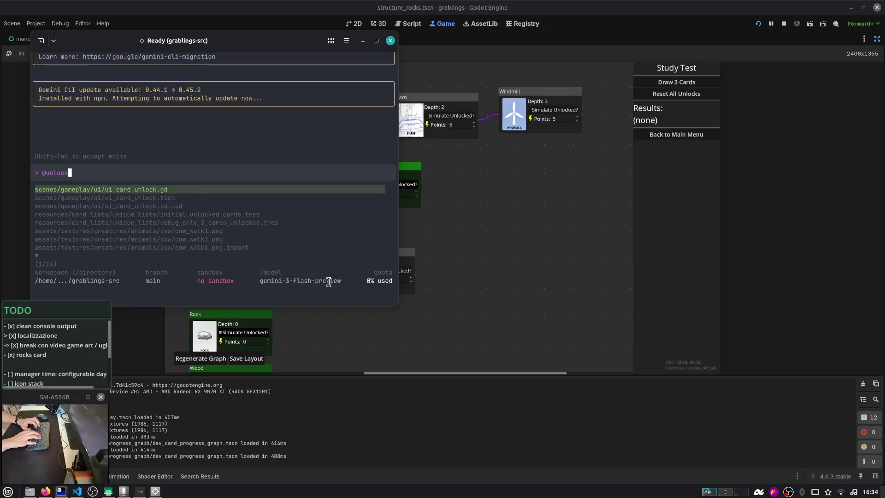
{"action": "key", "text": "Tab"}
Quit Gemini, move Wolf Morning to the graph's top right, and reopen the unlock editor
{"action": "key", "text": "ctrl+c"}
{"action": "key", "text": "ctrl+c"}
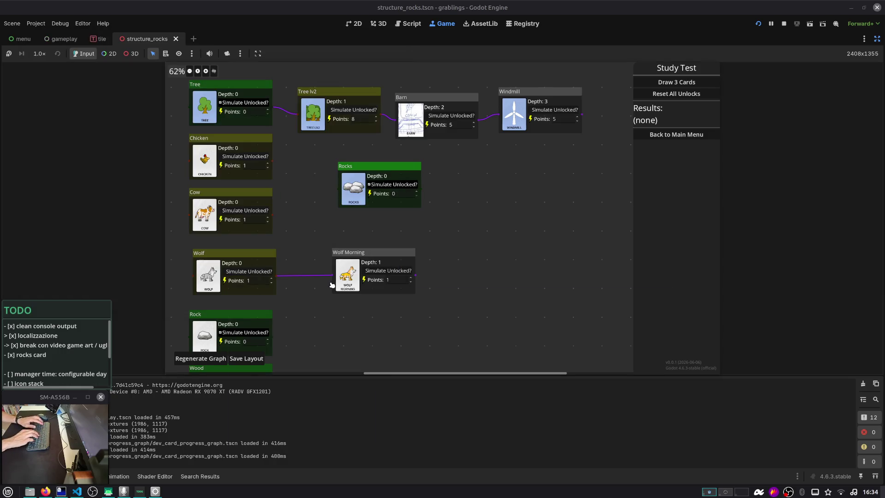
{"action": "scroll", "coordinate": [254, 132], "scroll_direction": "down", "scroll_amount": 2}
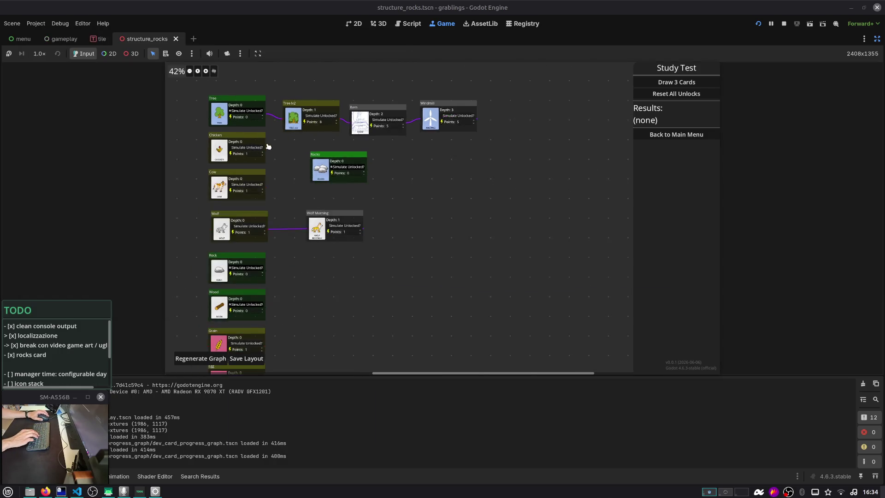
{"action": "mouse_move", "coordinate": [321, 216]}
{"action": "left_mouse_down"}
{"action": "mouse_move", "coordinate": [374, 200]}
{"action": "mouse_move", "coordinate": [368, 164]}
{"action": "mouse_move", "coordinate": [525, 129]}
{"action": "mouse_move", "coordinate": [511, 63]}
{"action": "mouse_move", "coordinate": [488, 65]}
{"action": "left_mouse_up"}
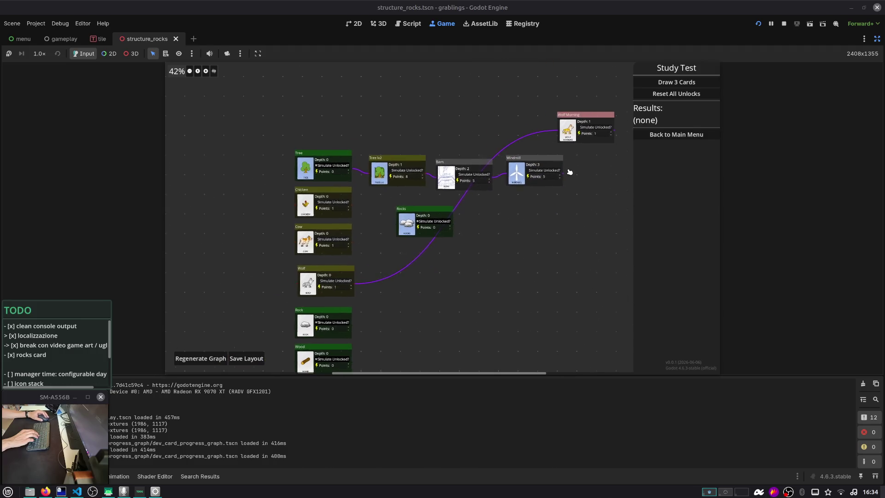
{"action": "left_click", "coordinate": [706, 134]}
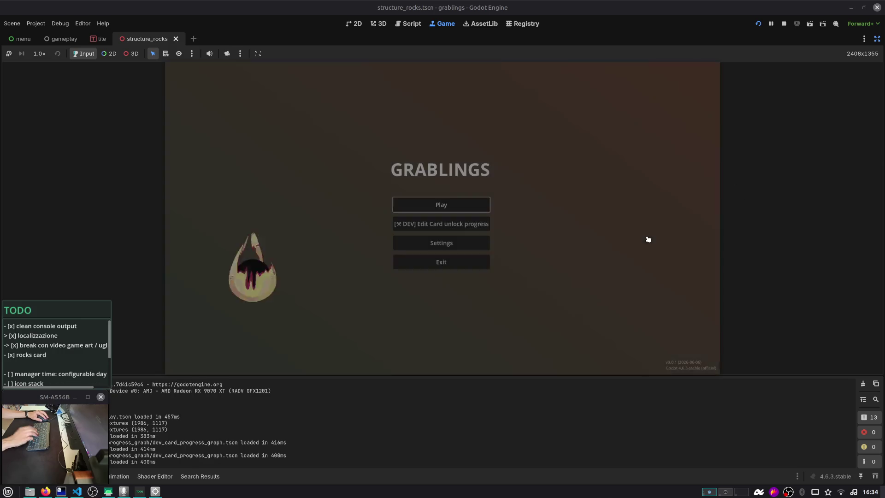
{"action": "left_click", "coordinate": [469, 225]}
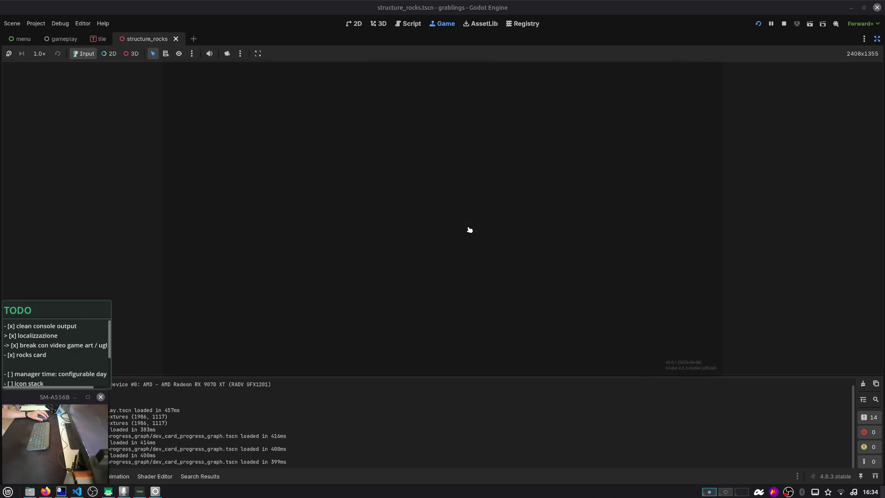
{"action": "left_click", "coordinate": [356, 235]}
Reposition the Wolf card, save the layout, and reopen the unlock editor
{"action": "scroll", "coordinate": [387, 235], "scroll_direction": "down", "scroll_amount": 8}
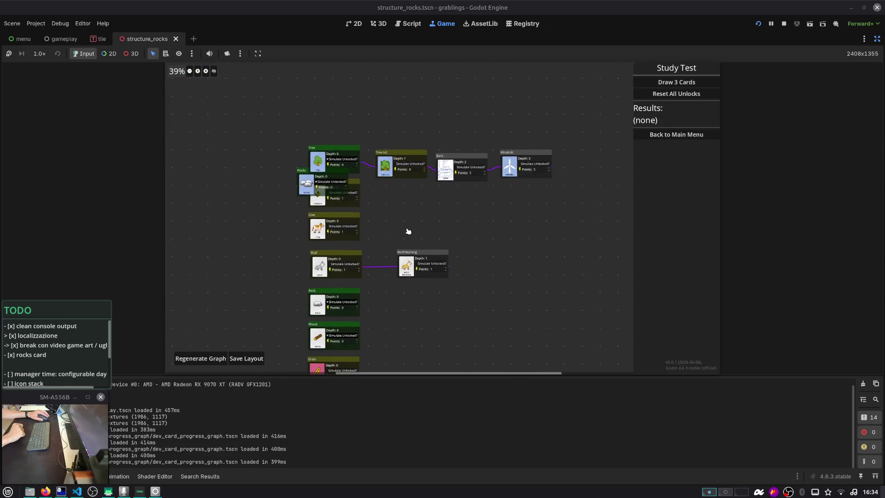
{"action": "left_click_drag", "start_coordinate": [432, 255], "coordinate": [491, 135]}
{"action": "left_click", "coordinate": [249, 359]}
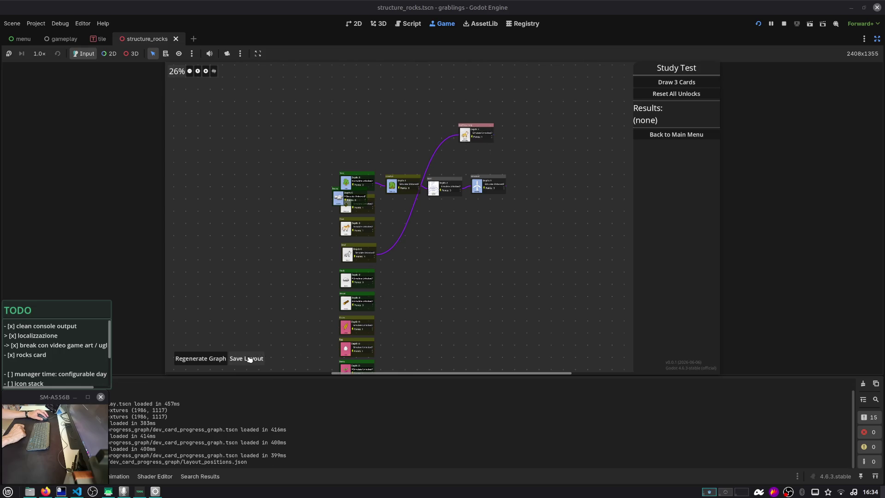
{"action": "left_click", "coordinate": [661, 133]}
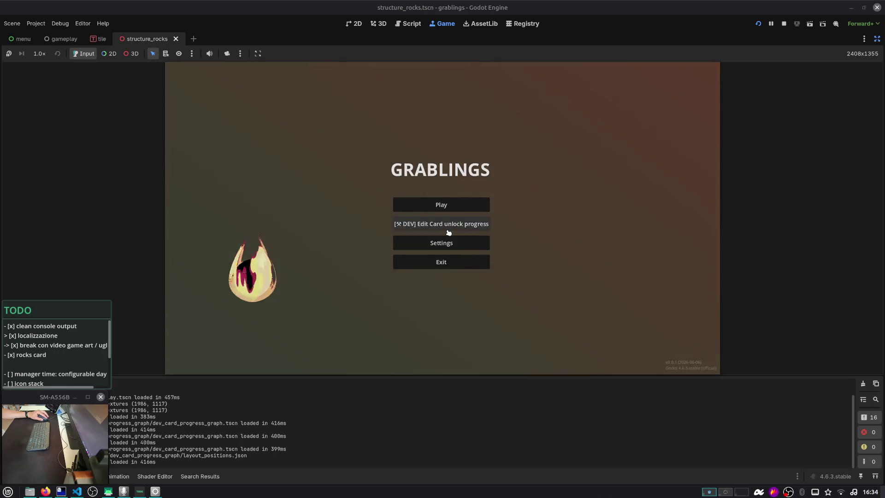
{"action": "left_click", "coordinate": [448, 233]}
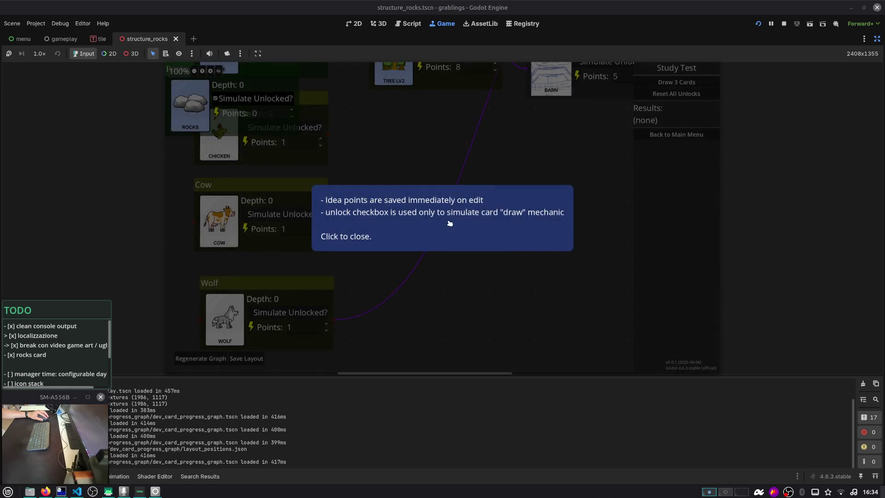
Place Wolf Morning beside Wolf and Rocks below Windmill, then return to the main menu
{"action": "left_click", "coordinate": [448, 168]}
{"action": "scroll", "coordinate": [467, 176], "scroll_direction": "down", "scroll_amount": 5}
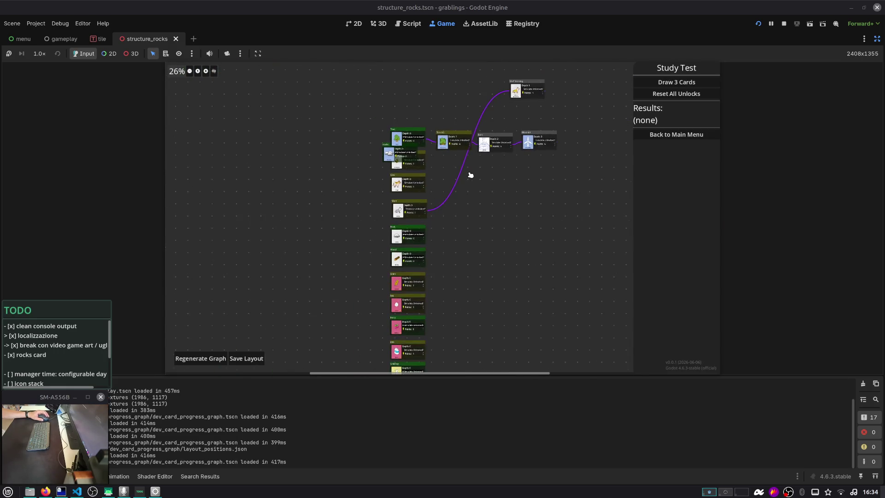
{"action": "mouse_move", "coordinate": [395, 151]}
{"action": "left_mouse_down"}
{"action": "mouse_move", "coordinate": [383, 183]}
{"action": "mouse_move", "coordinate": [510, 186]}
{"action": "left_mouse_up"}
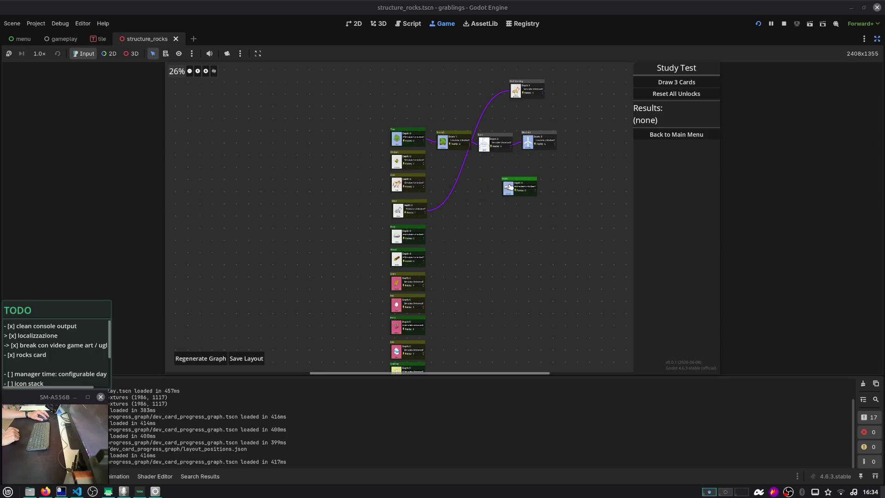
{"action": "mouse_move", "coordinate": [522, 89]}
{"action": "left_mouse_down"}
{"action": "mouse_move", "coordinate": [490, 266]}
{"action": "mouse_move", "coordinate": [484, 246]}
{"action": "left_mouse_up"}
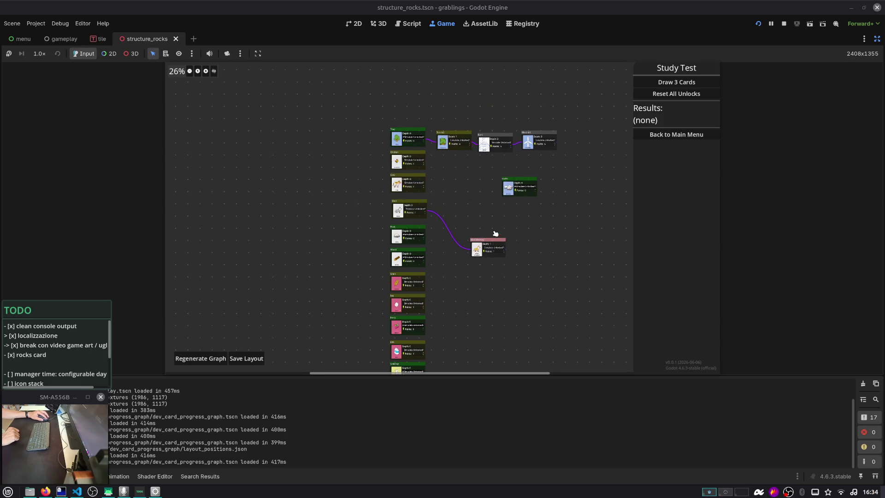
{"action": "scroll", "coordinate": [489, 220], "scroll_direction": "up", "scroll_amount": 1}
{"action": "scroll", "coordinate": [489, 221], "scroll_direction": "up", "scroll_amount": 2}
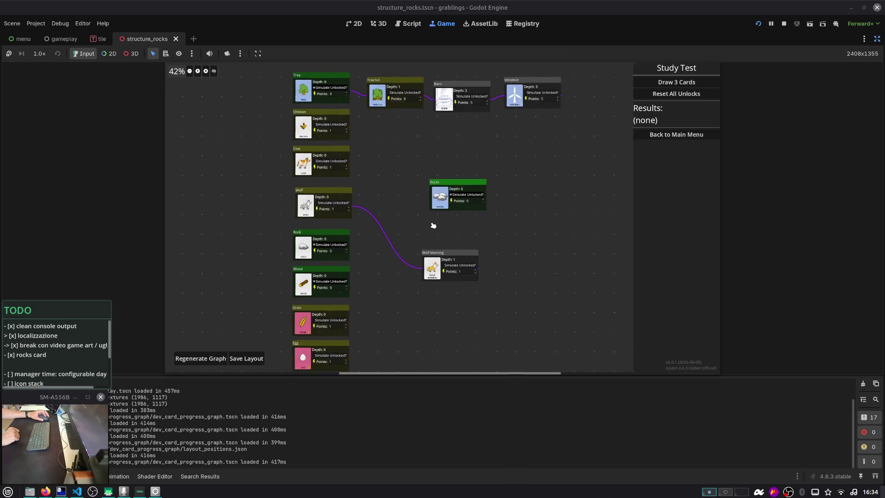
{"action": "left_click_drag", "start_coordinate": [429, 186], "coordinate": [465, 190]}
{"action": "left_click_drag", "start_coordinate": [424, 251], "coordinate": [401, 200]}
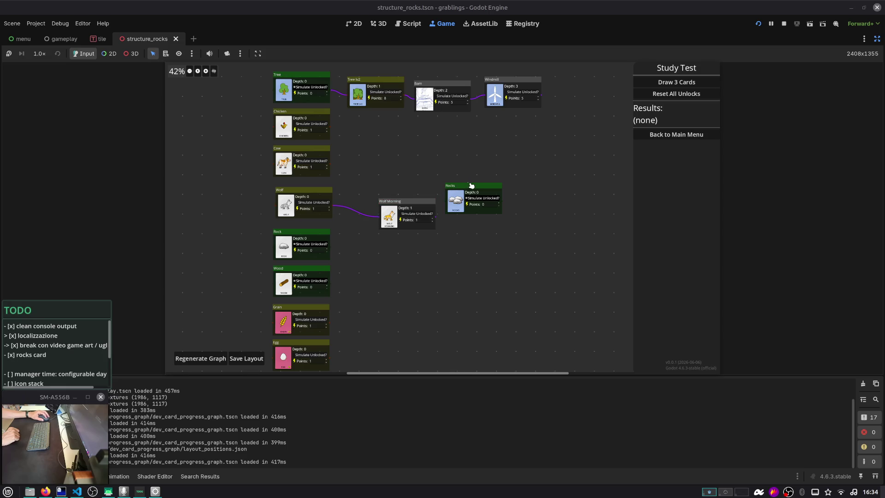
{"action": "left_click_drag", "start_coordinate": [466, 189], "coordinate": [559, 138]}
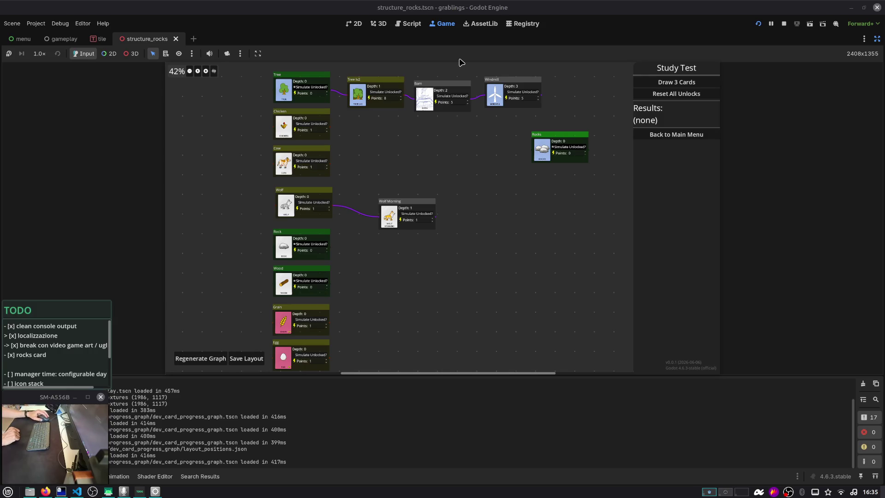
{"action": "left_click", "coordinate": [706, 133]}
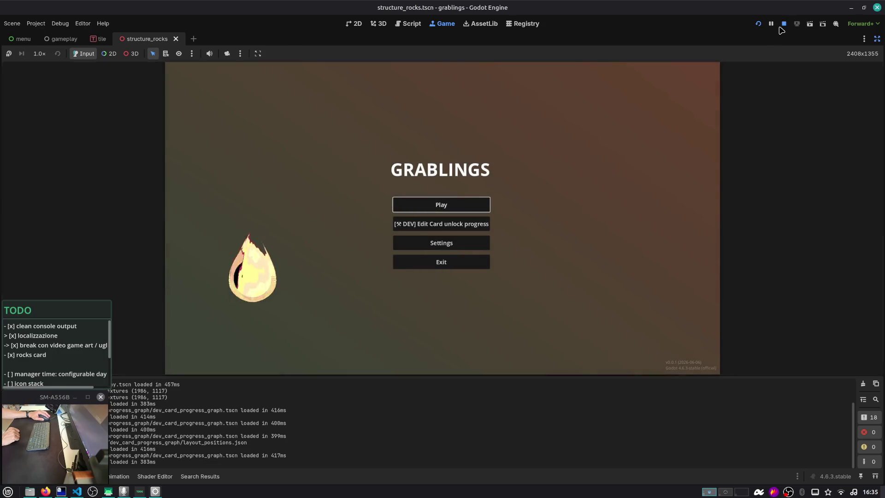
Stop the running game, restore the editor's side panels, and rerun the Grablings project
{"action": "left_click", "coordinate": [783, 22]}
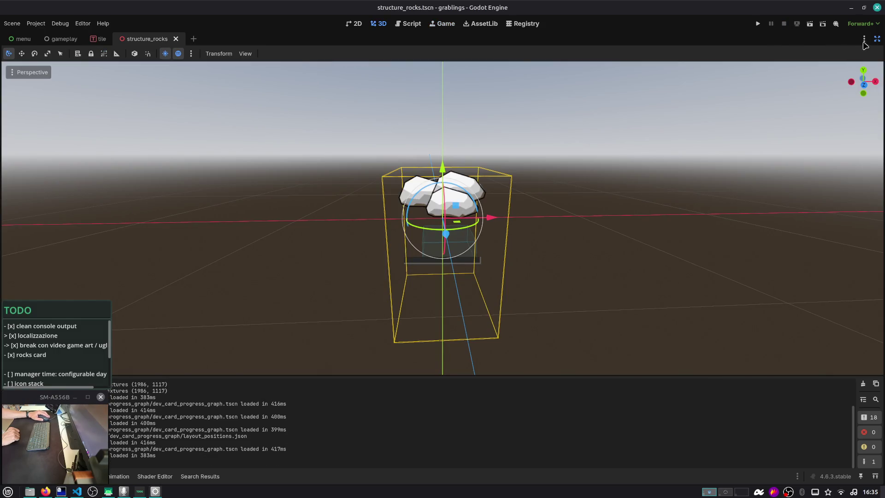
{"action": "left_click", "coordinate": [876, 41]}
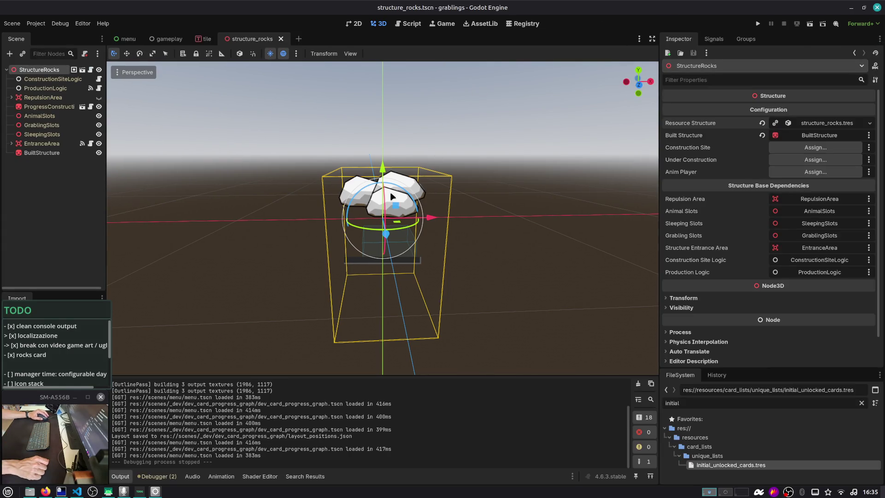
{"action": "key", "text": "F5"}
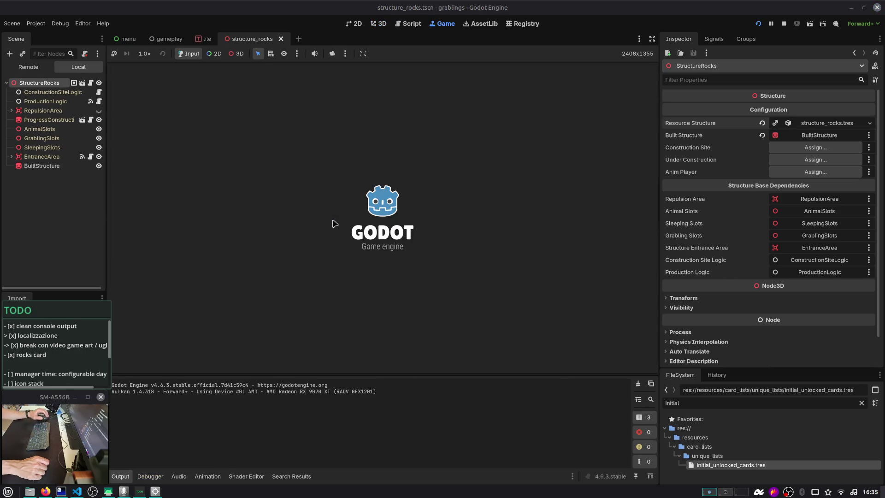
Tidy the checked-off lines in the TODO note, widen the Inspector, and minimize Godot
{"action": "left_click", "coordinate": [100, 335]}
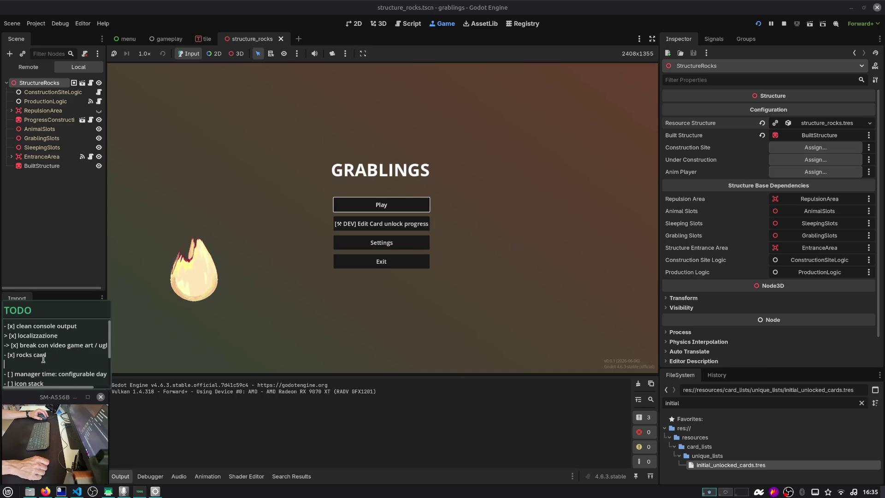
{"action": "left_click_drag", "start_coordinate": [43, 359], "coordinate": [1, 323]}
{"action": "scroll", "coordinate": [34, 345], "scroll_direction": "down", "scroll_amount": 1}
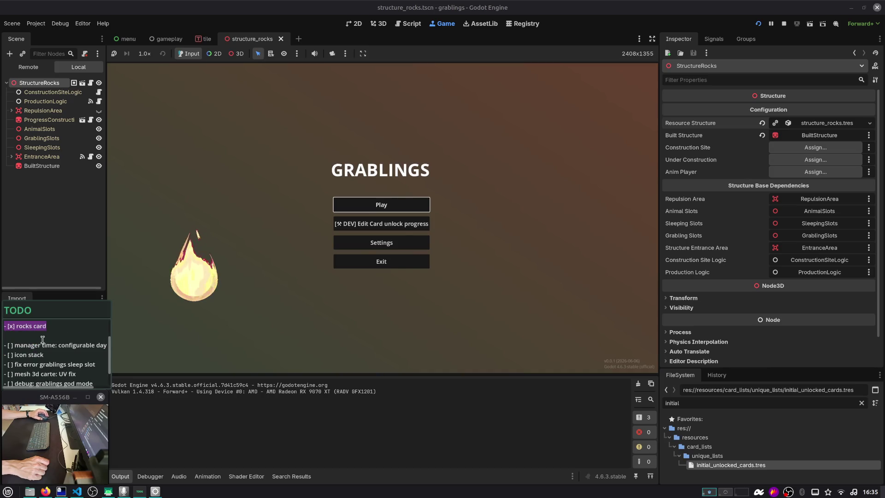
{"action": "left_click", "coordinate": [46, 337]}
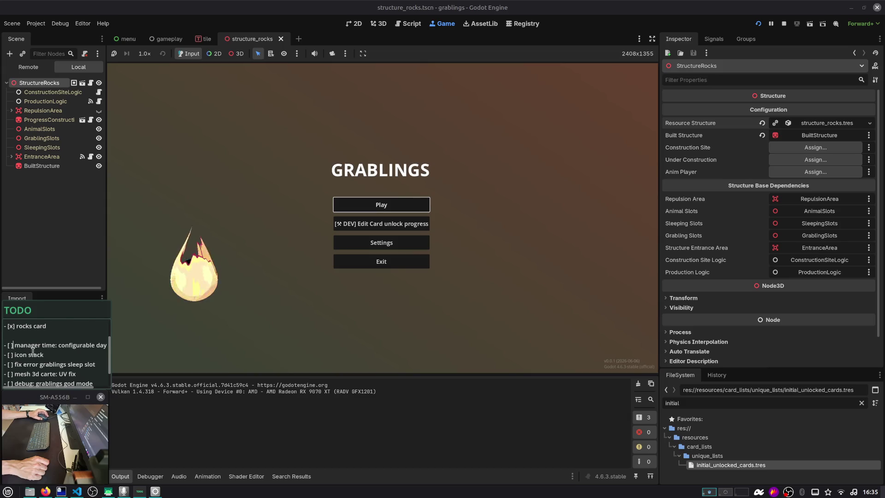
{"action": "scroll", "coordinate": [33, 351], "scroll_direction": "down", "scroll_amount": 1}
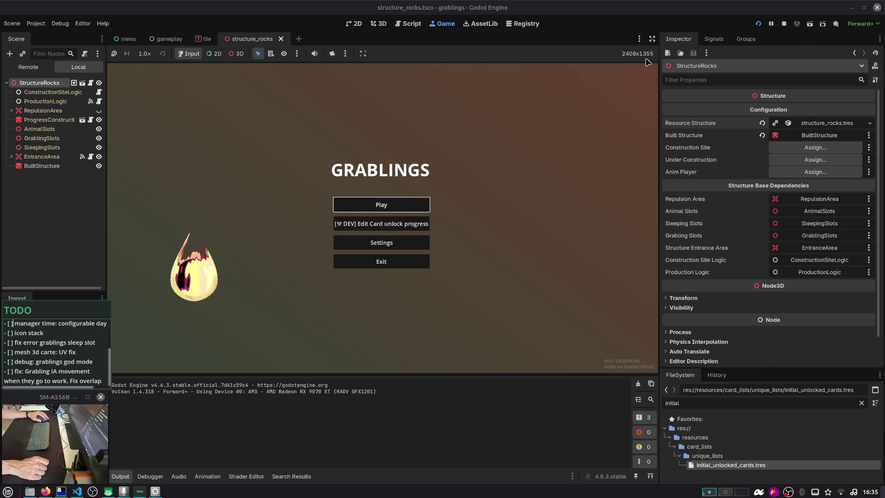
{"action": "left_click_drag", "start_coordinate": [658, 73], "coordinate": [728, 74]}
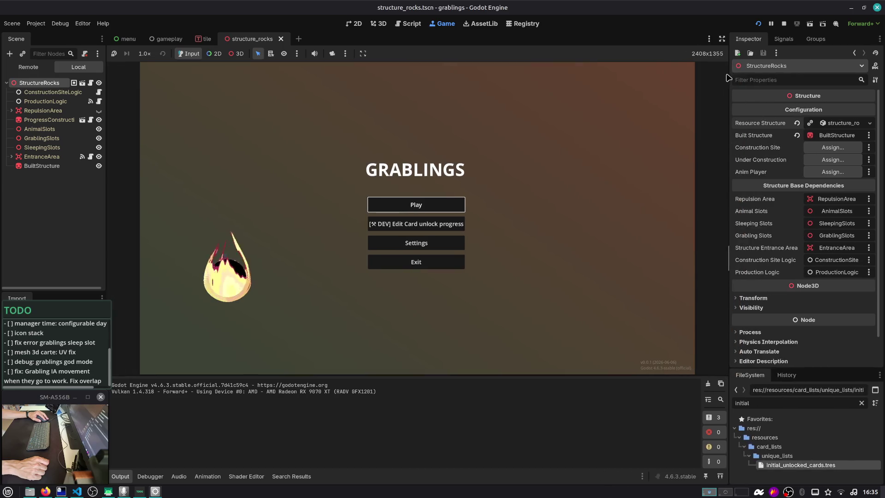
{"action": "left_click", "coordinate": [851, 8]}
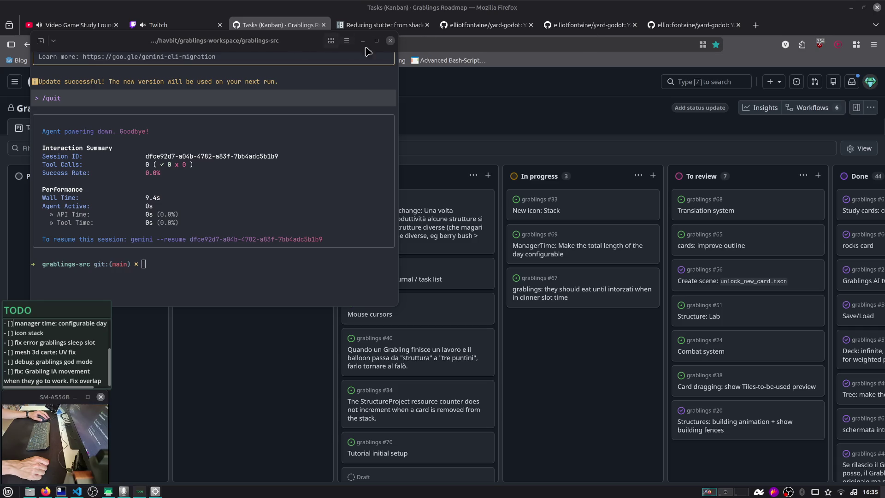
Close the terminal covering the Grablings Roadmap board and open a blank Firefox tab
{"action": "left_click", "coordinate": [390, 41]}
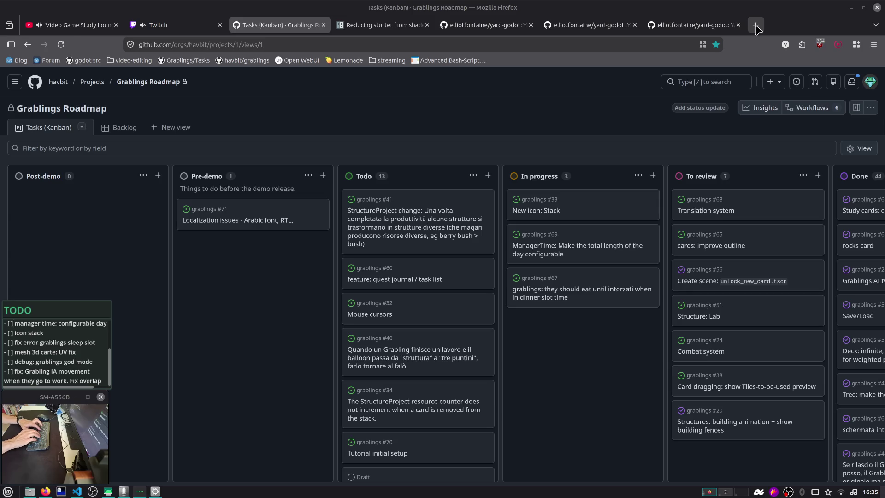
{"action": "type", "text": "t"}
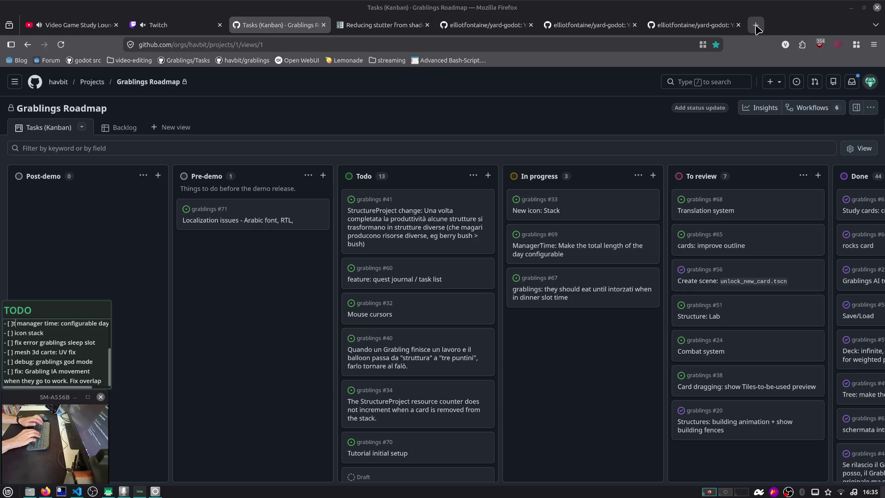
{"action": "key", "text": "ctrl+t"}
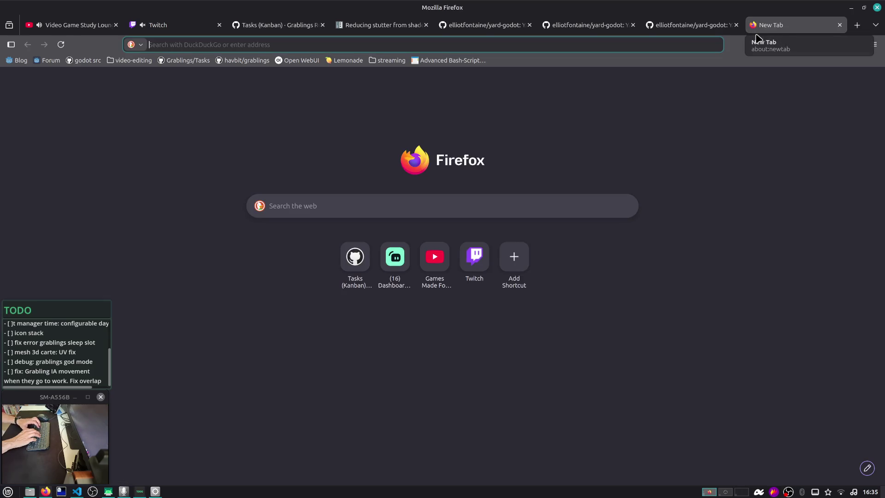
Search the web for 'day of the devs' and open GameSpot's Summer Game Fest Edition 2026 article
{"action": "type", "text": "day of the devs"}
{"action": "key", "text": "Return"}
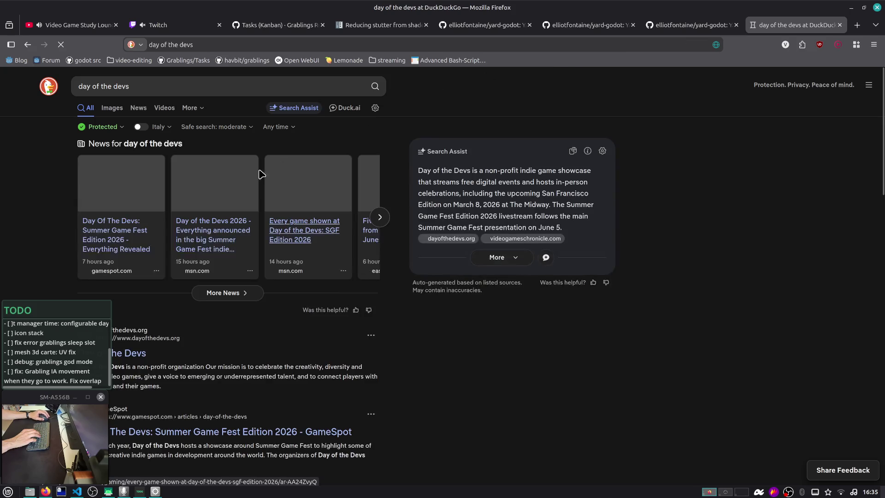
{"action": "scroll", "coordinate": [209, 190], "scroll_direction": "down", "scroll_amount": 3}
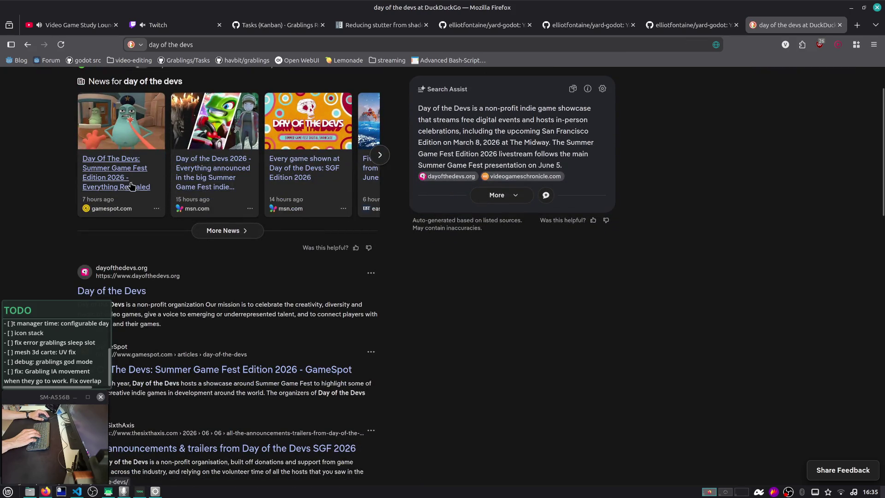
{"action": "scroll", "coordinate": [123, 186], "scroll_direction": "down", "scroll_amount": 3}
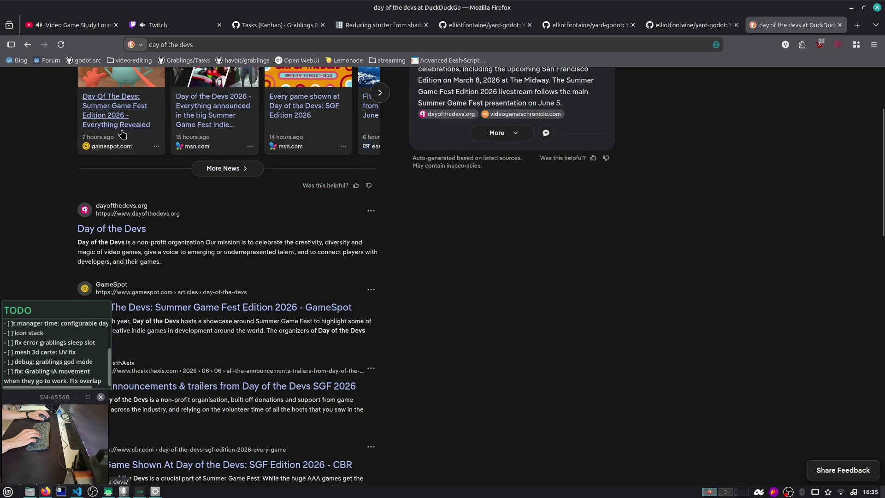
{"action": "scroll", "coordinate": [129, 128], "scroll_direction": "down", "scroll_amount": 3}
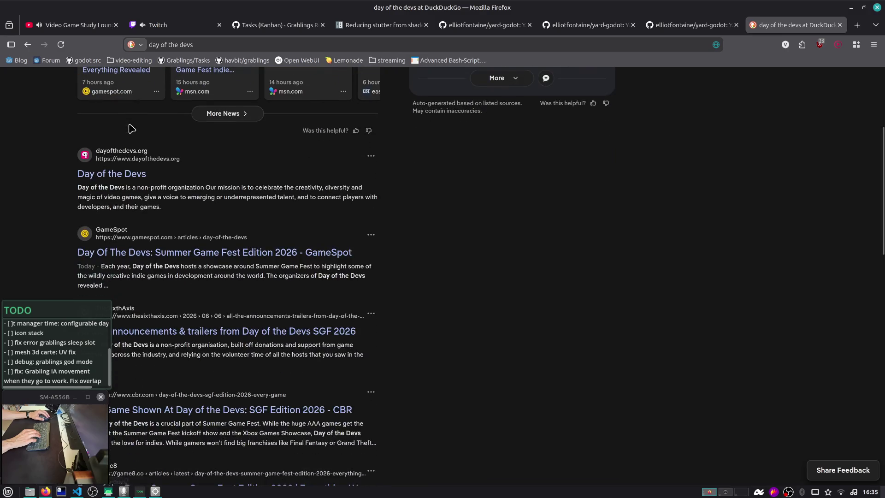
{"action": "scroll", "coordinate": [113, 226], "scroll_direction": "up", "scroll_amount": 9}
{"action": "left_click", "coordinate": [114, 226]}
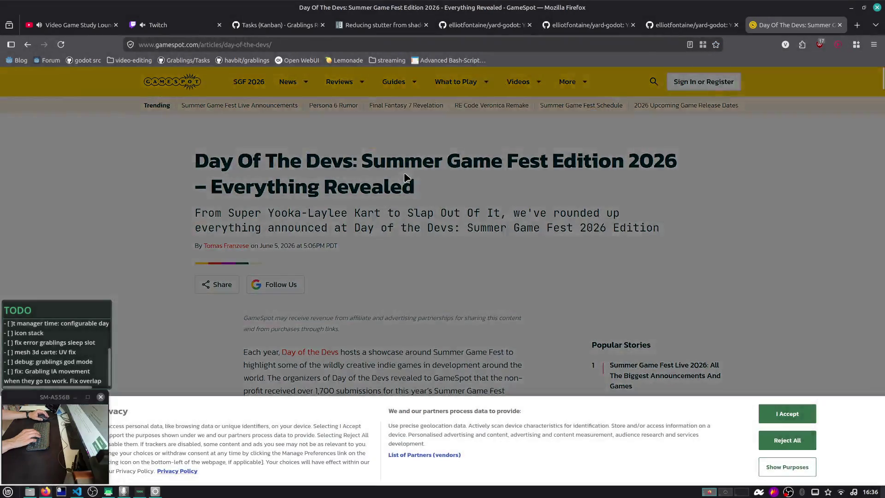
Reject GameSpot's consent banner and read through the Day Of The Devs article
{"action": "left_click", "coordinate": [775, 441]}
{"action": "scroll", "coordinate": [483, 302], "scroll_direction": "down", "scroll_amount": 4}
{"action": "scroll", "coordinate": [471, 299], "scroll_direction": "down", "scroll_amount": 4}
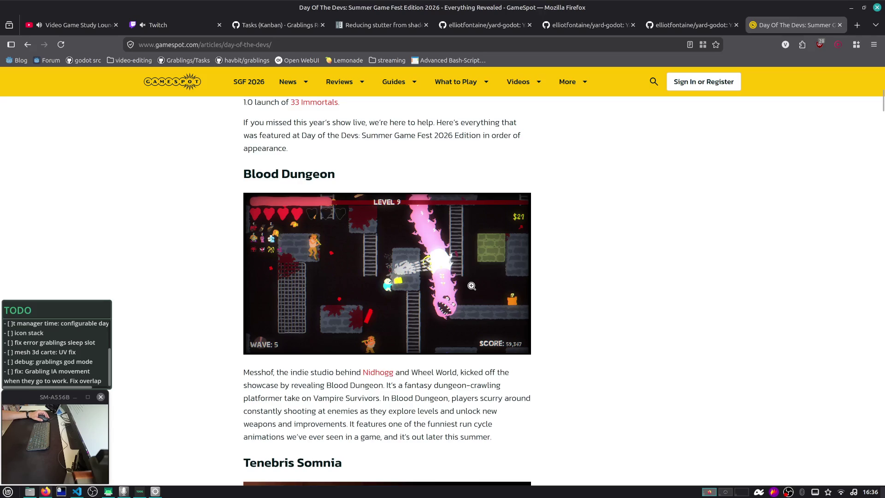
{"action": "scroll", "coordinate": [472, 286], "scroll_direction": "down", "scroll_amount": 1}
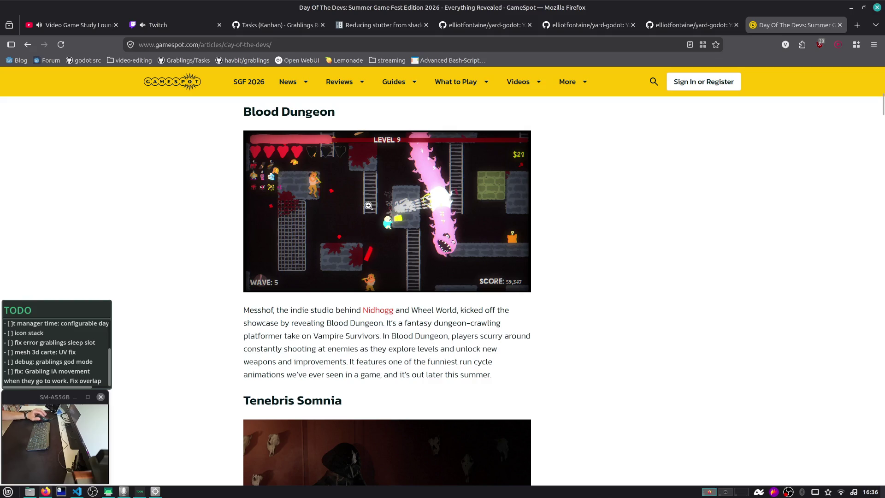
{"action": "scroll", "coordinate": [369, 204], "scroll_direction": "up", "scroll_amount": 6}
{"action": "scroll", "coordinate": [372, 203], "scroll_direction": "down", "scroll_amount": 9}
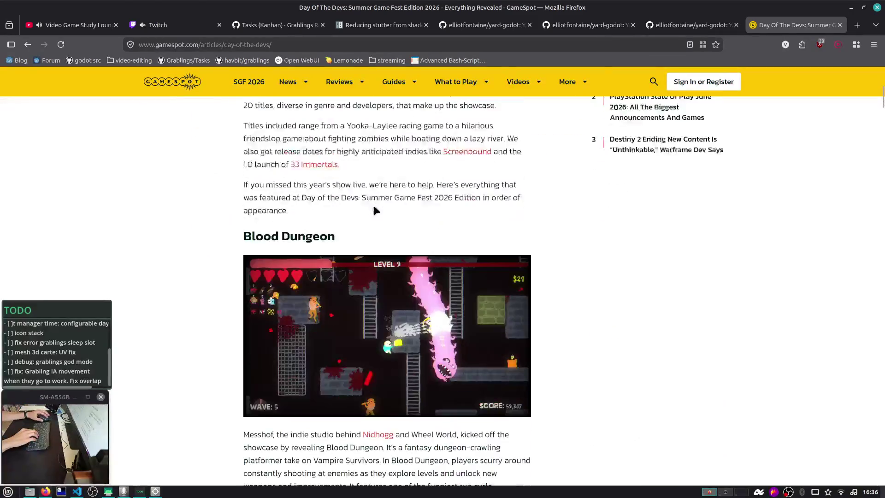
{"action": "scroll", "coordinate": [373, 206], "scroll_direction": "down", "scroll_amount": 10}
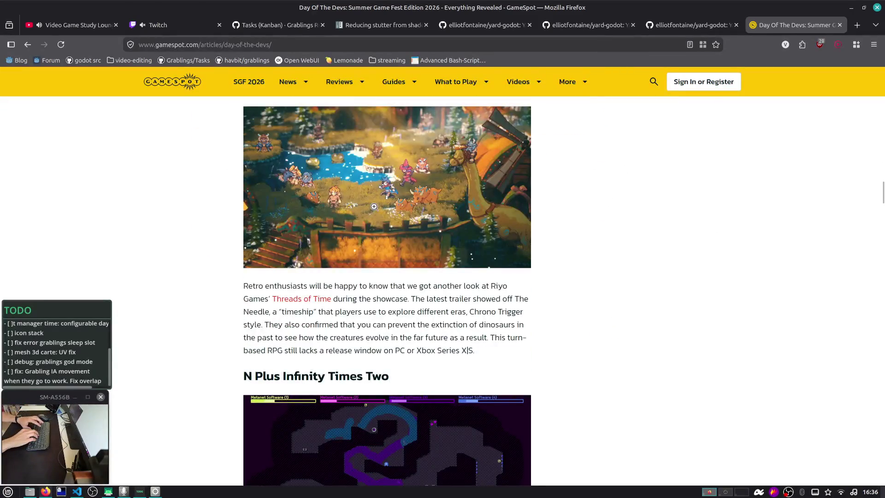
Search YouTube for 'day of the devs' and open the first Summer Game Fest 2026 video
{"action": "key", "text": "ctrl+l"}
{"action": "type", "text": "yr"}
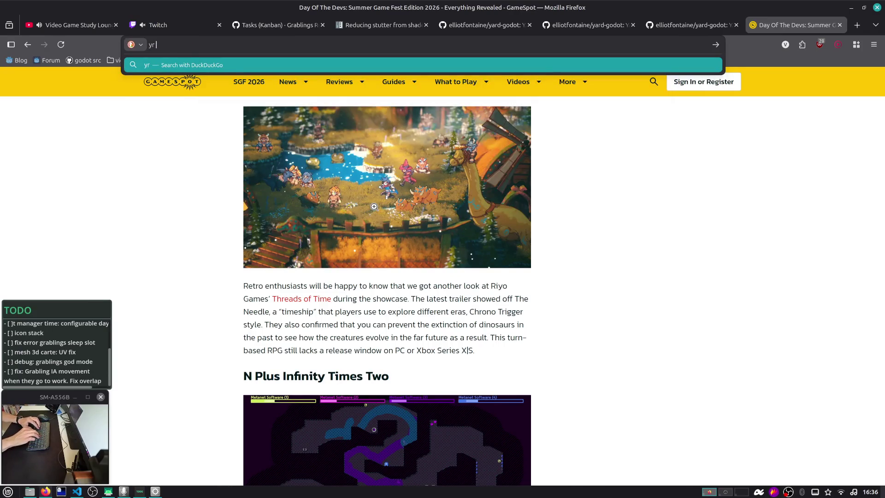
{"action": "type", "text": " day of the "}
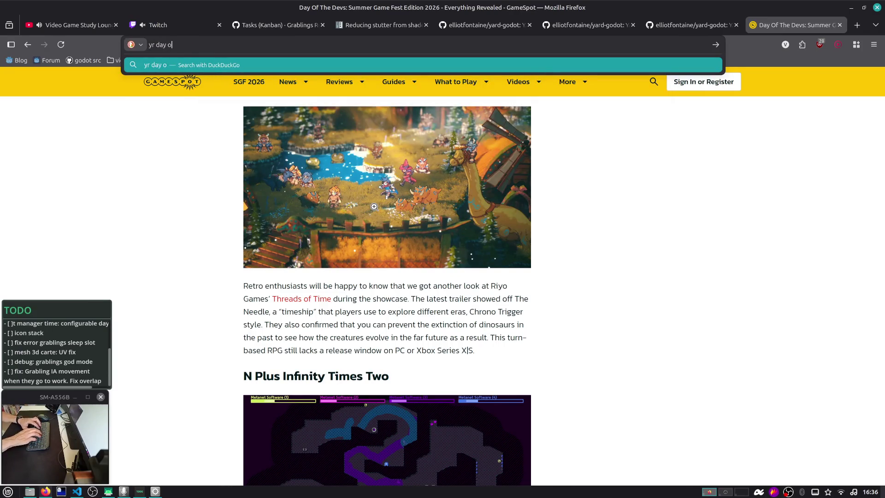
{"action": "type", "text": "devs"}
{"action": "key", "text": "Return"}
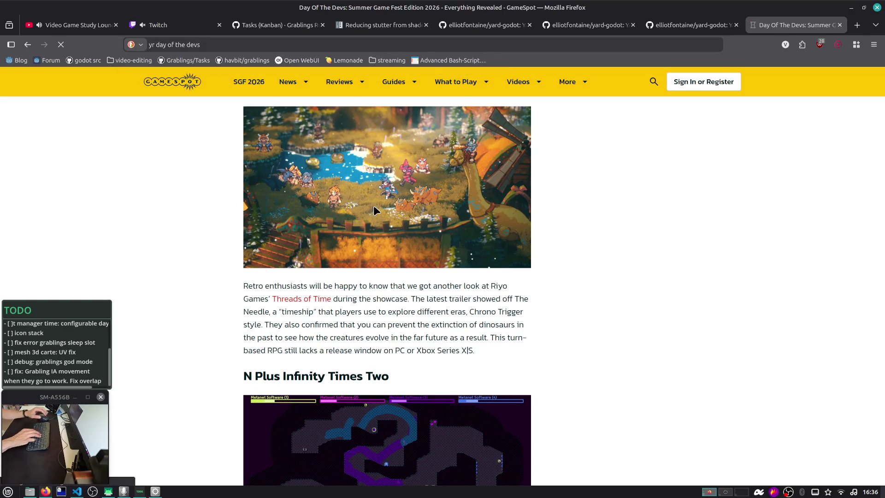
{"action": "left_click", "coordinate": [152, 45]}
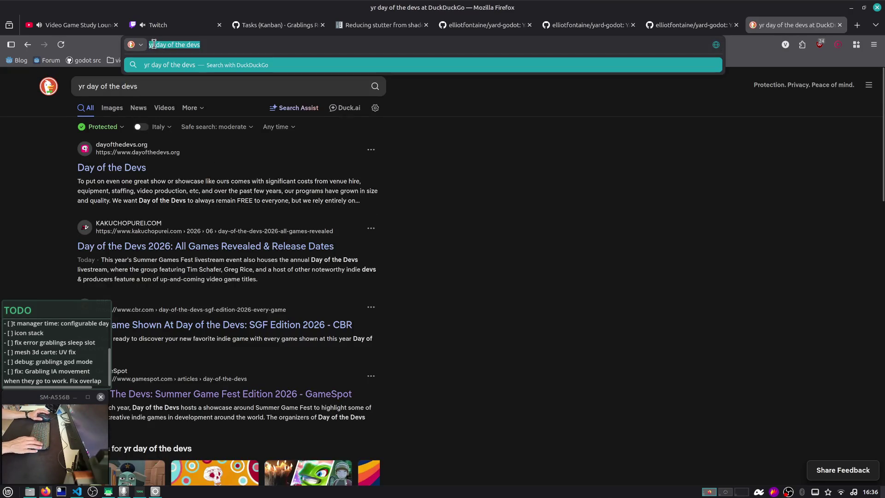
{"action": "left_click", "coordinate": [153, 43]}
{"action": "key", "text": "Delete"}
{"action": "type", "text": "t"}
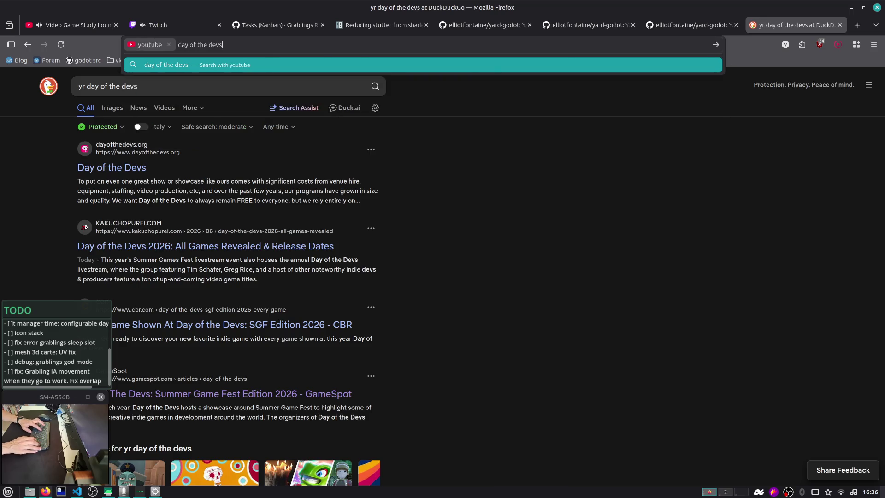
{"action": "key", "text": "Return"}
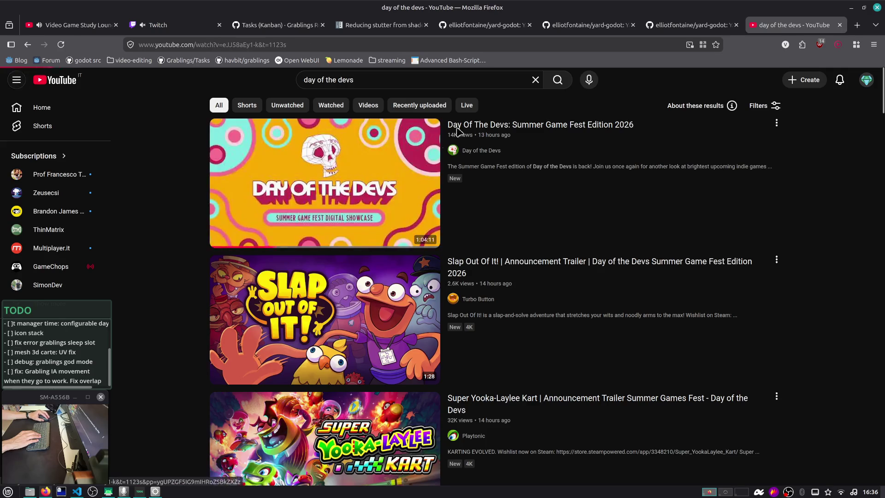
{"action": "left_click", "coordinate": [376, 176]}
Use the video tab's context menu, then restart the Day Of The Devs video from the beginning
{"action": "right_click", "coordinate": [790, 26]}
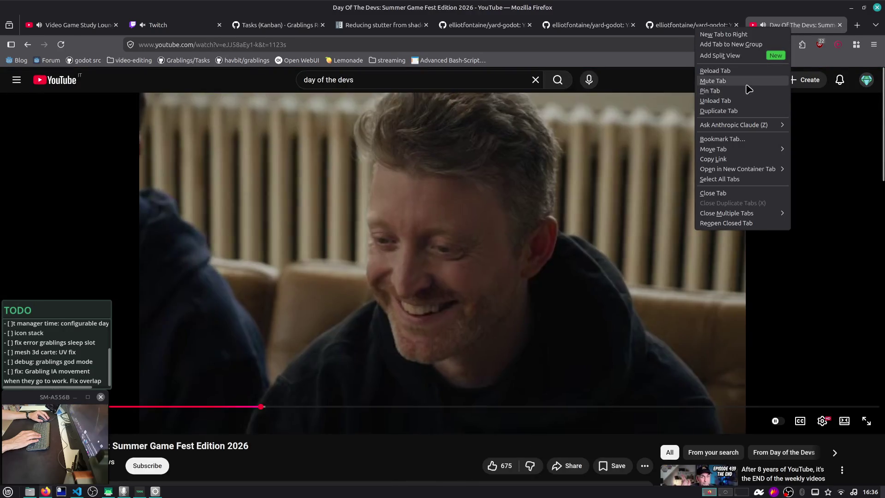
{"action": "left_click", "coordinate": [38, 28]}
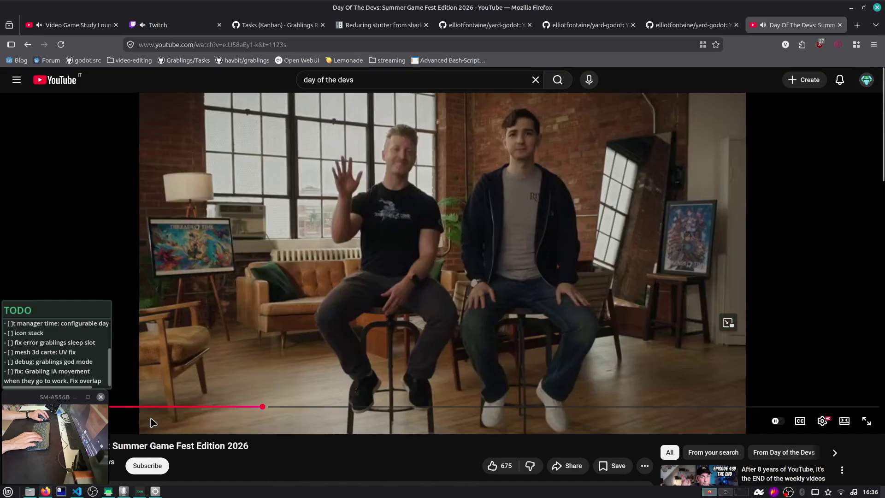
{"action": "key", "text": "Home"}
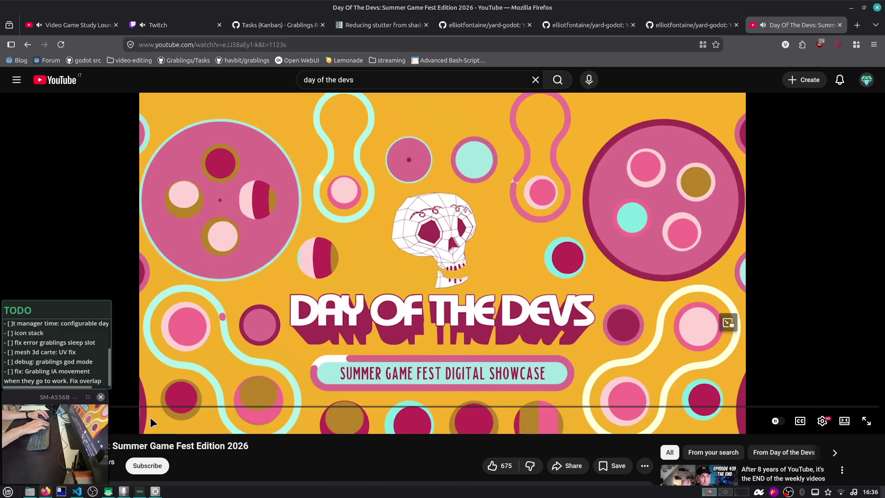
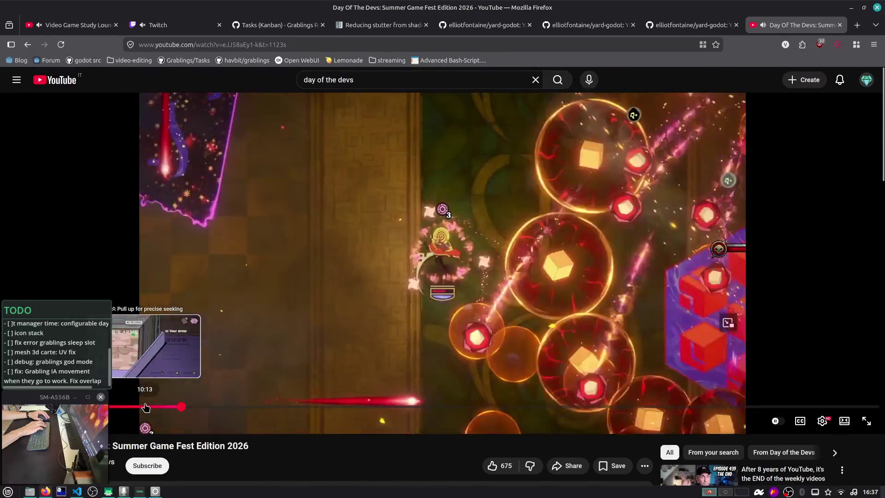
Rewind the Day of the Devs video to the Mr. Records record-store gameplay and mute it
{"action": "left_click", "coordinate": [144, 406]}
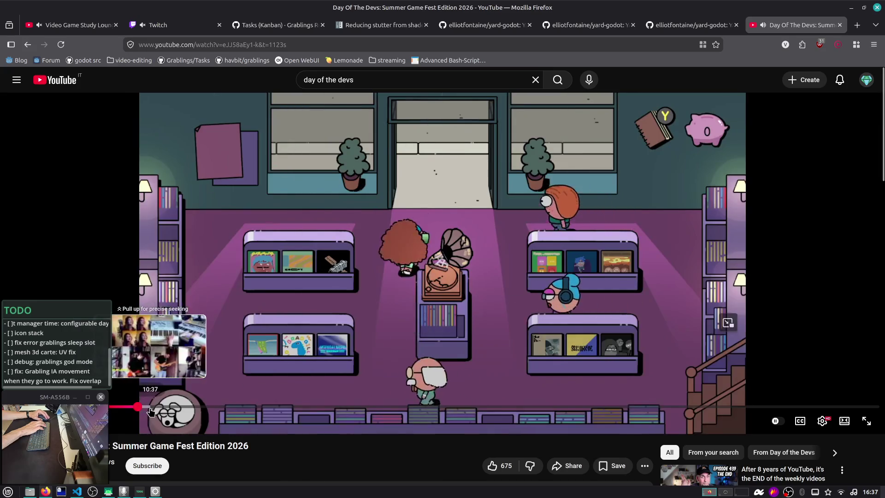
{"action": "left_click_drag", "start_coordinate": [148, 407], "coordinate": [149, 410]}
{"action": "key", "text": "j"}
{"action": "key", "text": "j"}
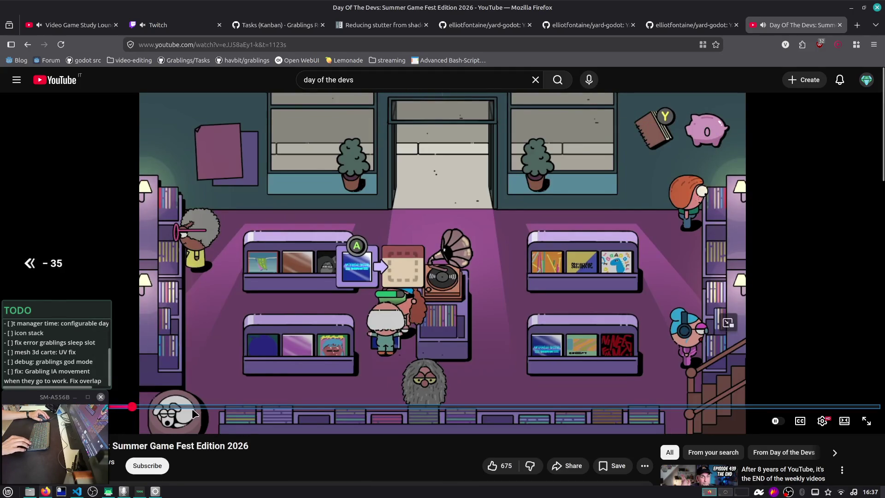
{"action": "key", "text": "Left"}
{"action": "key", "text": "Left"}
{"action": "key", "text": "Left"}
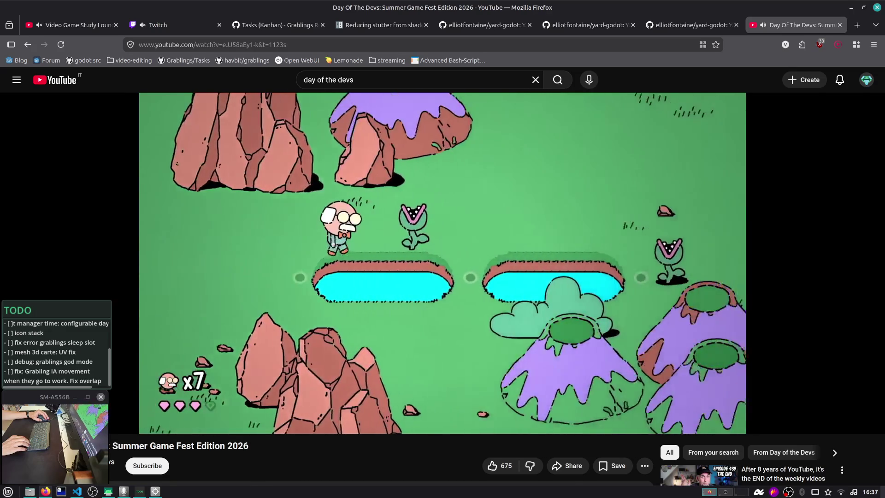
{"action": "key", "text": "m"}
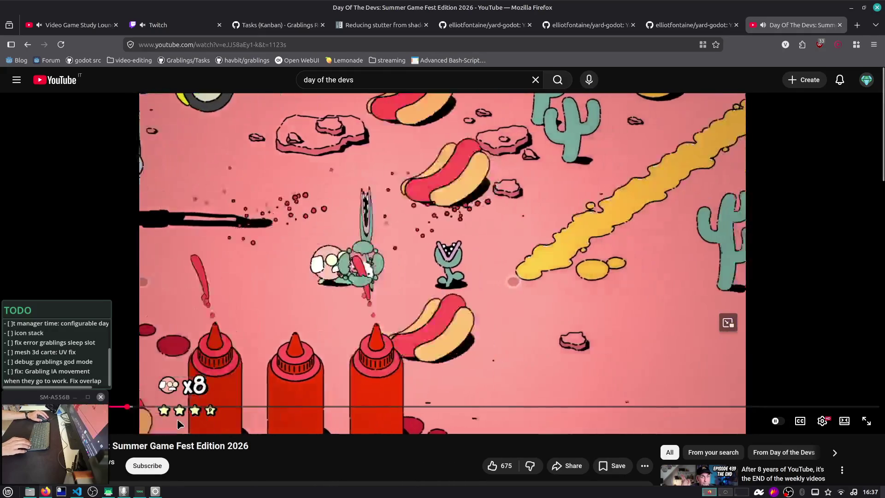
Skip the muted video ahead a few seconds, then start a web search in a new tab
{"action": "key", "text": "Right"}
{"action": "key", "text": "Right"}
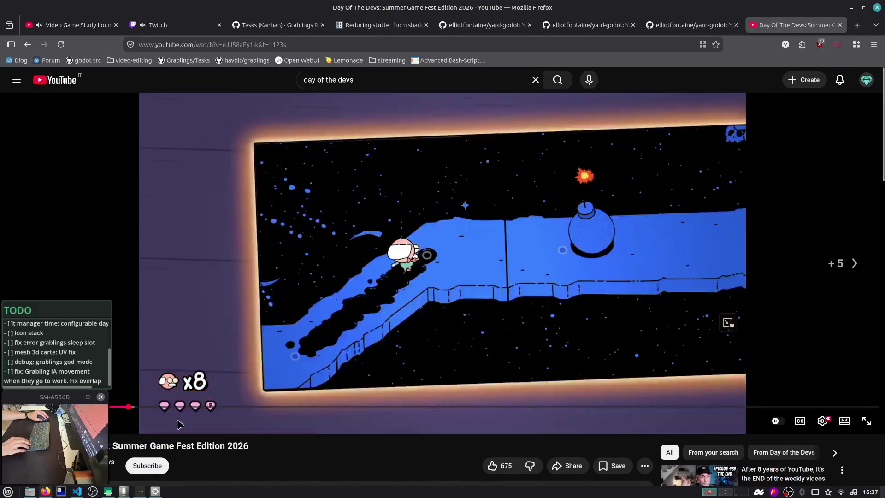
{"action": "key", "text": "Right"}
{"action": "key", "text": "Right"}
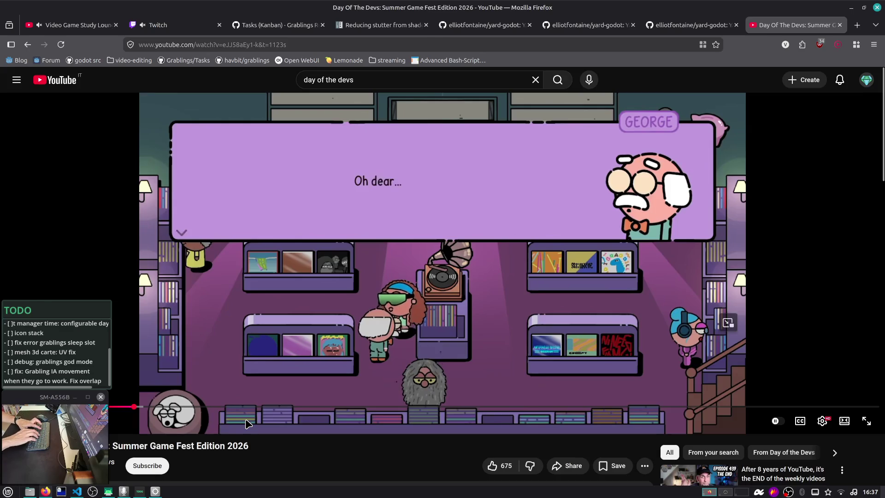
{"action": "key", "text": "ctrl+t"}
{"action": "type", "text": "lanny krevitz daughter tv ser"}
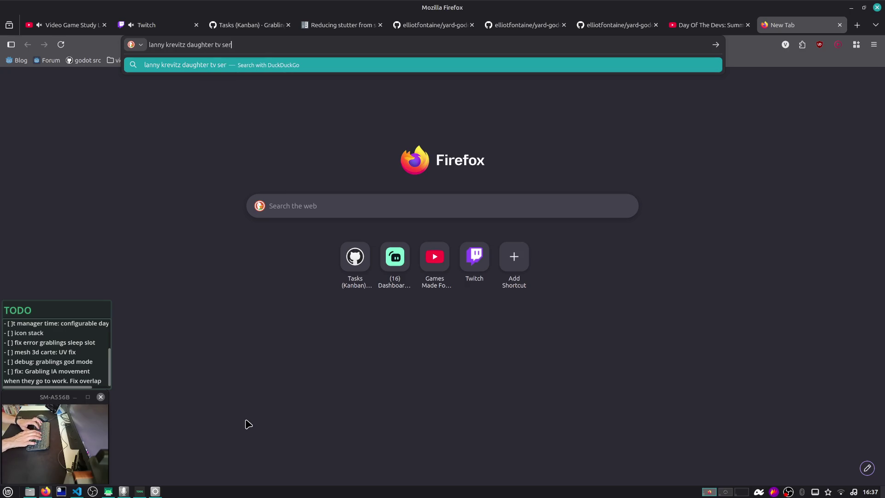
Search DuckDuckGo for the celebrity's daughter's TV work, skim the results, then close the tab
{"action": "type", "text": "ies"}
{"action": "key", "text": "Return"}
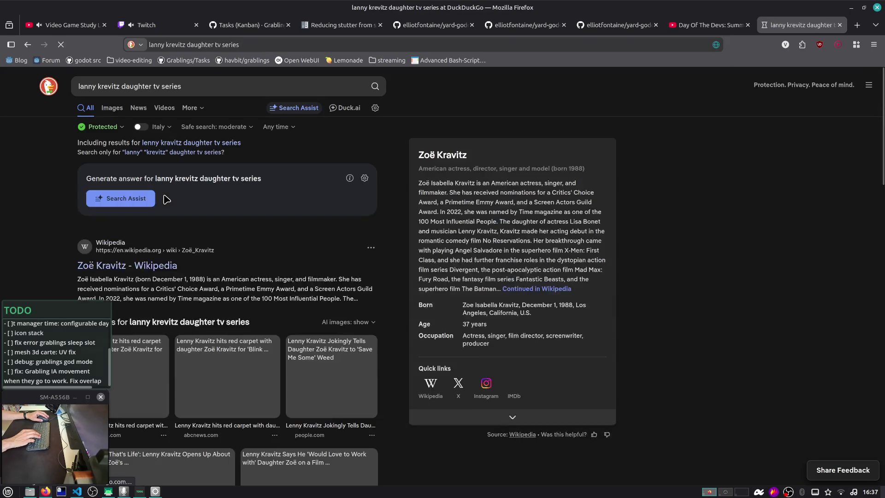
{"action": "scroll", "coordinate": [166, 204], "scroll_direction": "down", "scroll_amount": 2}
{"action": "scroll", "coordinate": [166, 204], "scroll_direction": "down", "scroll_amount": 2}
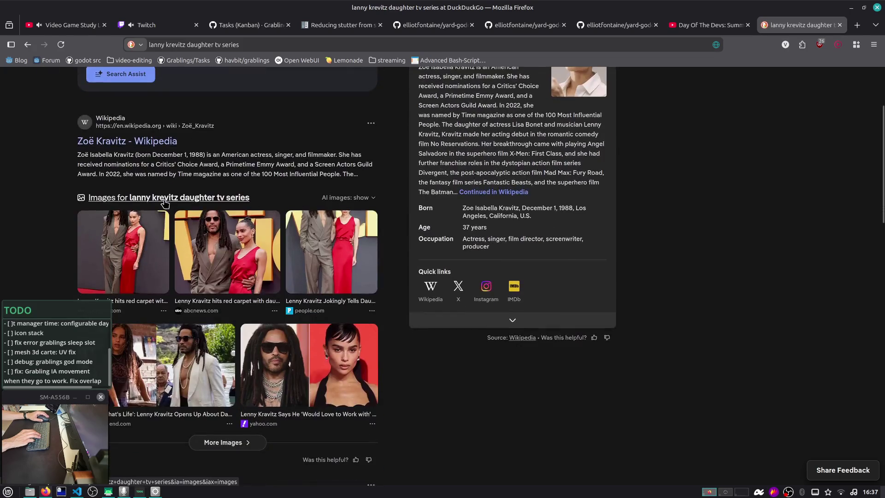
{"action": "scroll", "coordinate": [249, 240], "scroll_direction": "up", "scroll_amount": 2}
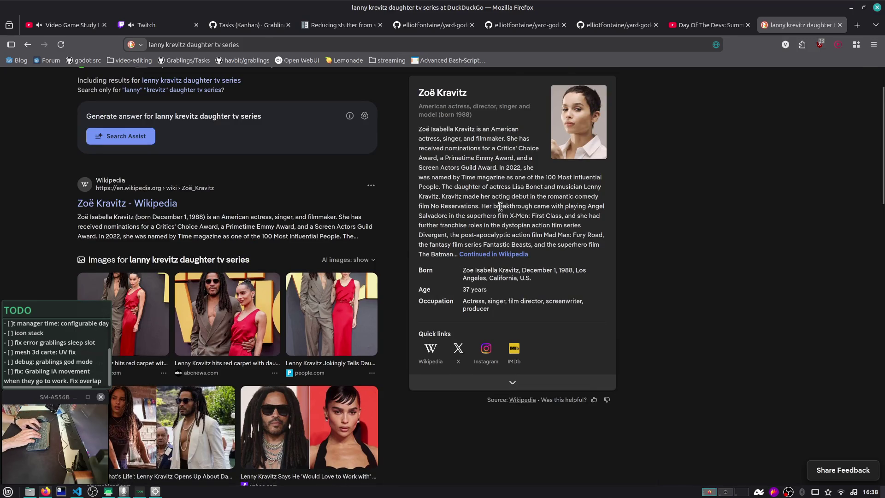
{"action": "key", "text": "ctrl+w"}
{"action": "scroll", "coordinate": [247, 247], "scroll_direction": "down", "scroll_amount": 2}
{"action": "scroll", "coordinate": [157, 369], "scroll_direction": "up", "scroll_amount": 2}
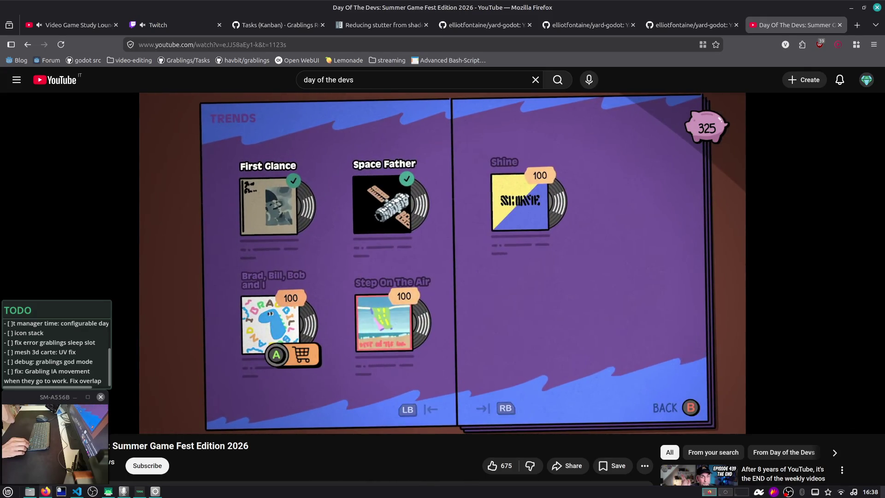
Skip past the band scene to about 14:17 and the next game, then unmute at 5% volume
{"action": "key", "text": "Right"}
{"action": "key", "text": "Right"}
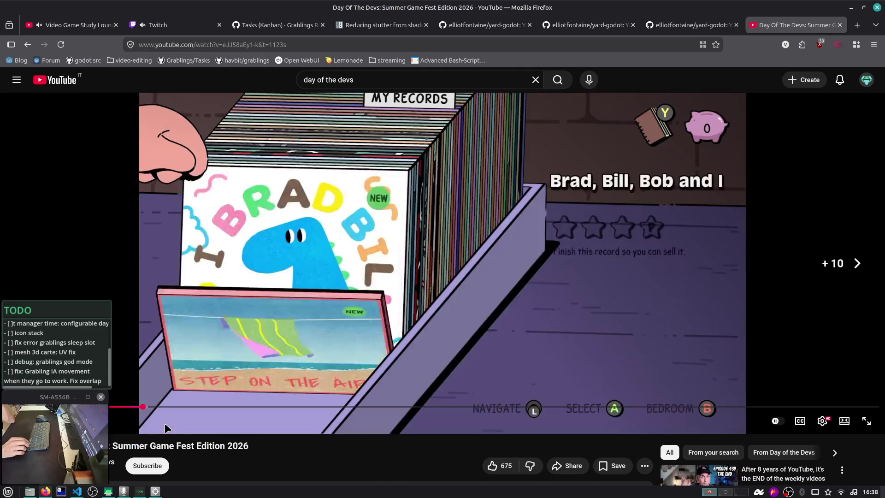
{"action": "key", "text": "Right"}
{"action": "key", "text": "Right"}
{"action": "key", "text": "Right"}
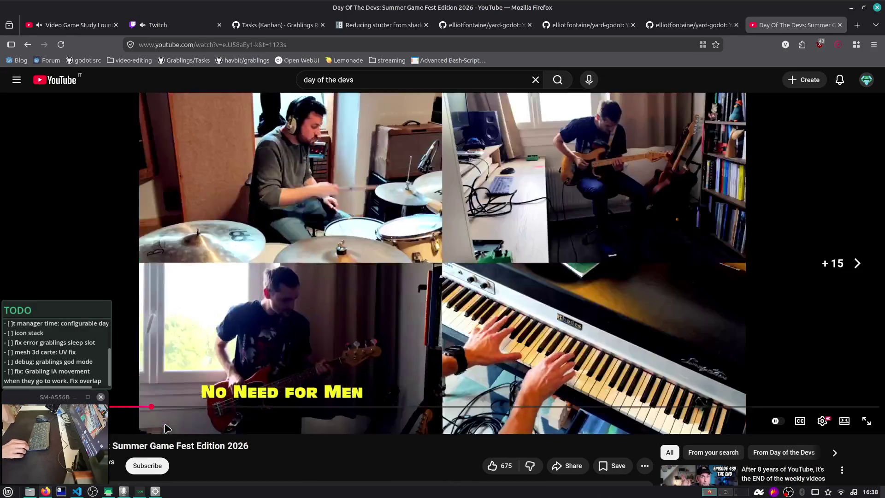
{"action": "key", "text": "Right"}
{"action": "key", "text": "Right"}
{"action": "key", "text": "Right"}
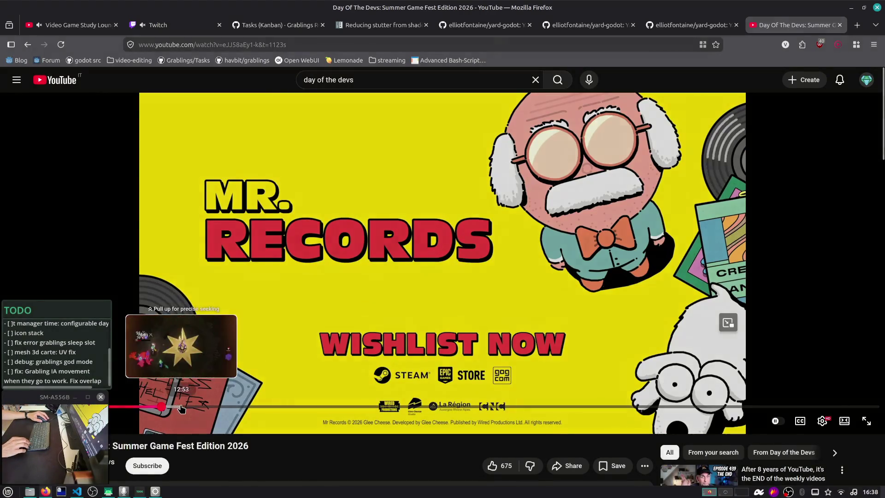
{"action": "left_click_drag", "start_coordinate": [181, 405], "coordinate": [202, 408]}
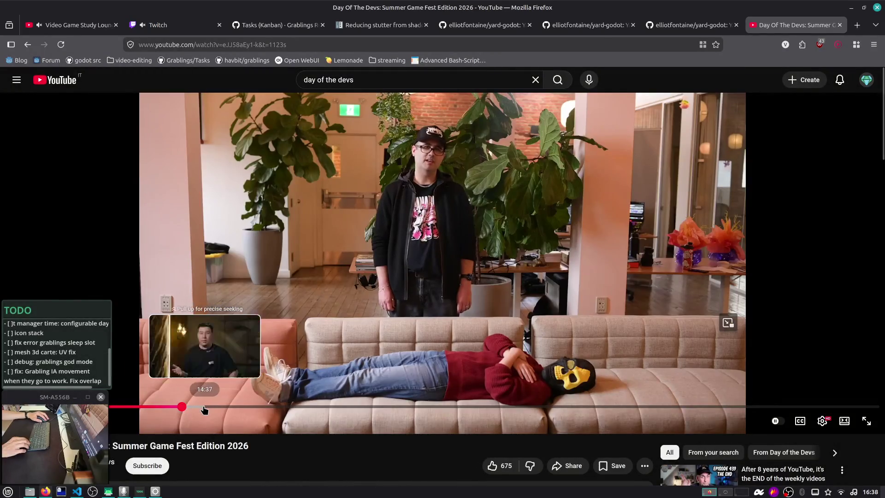
{"action": "left_click", "coordinate": [202, 408]}
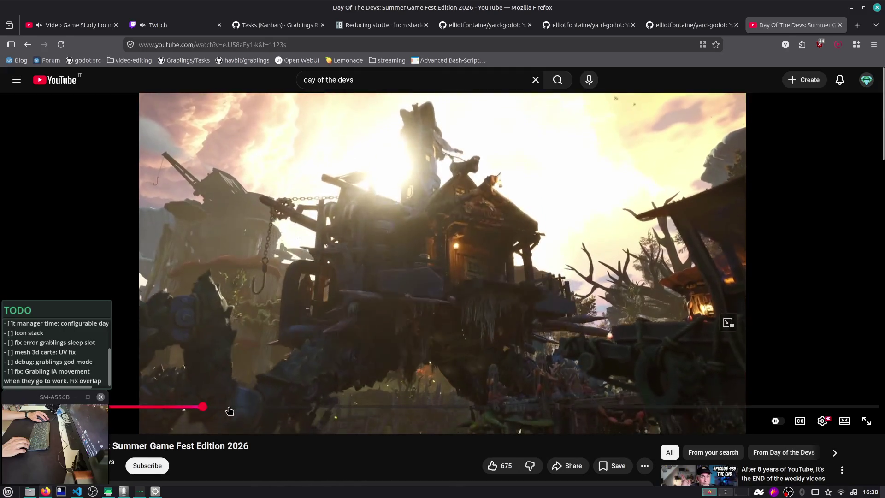
{"action": "left_click", "coordinate": [229, 409]}
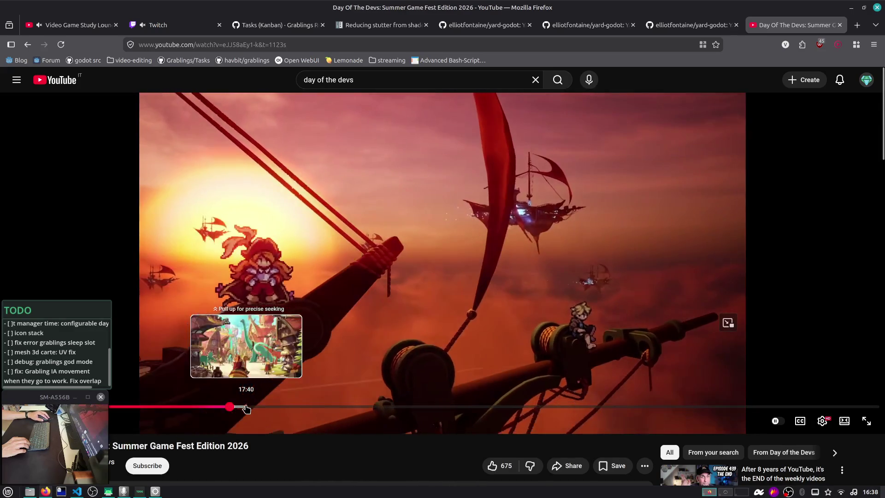
{"action": "key", "text": "Down"}
{"action": "key", "text": "Up"}
{"action": "key", "text": "Up"}
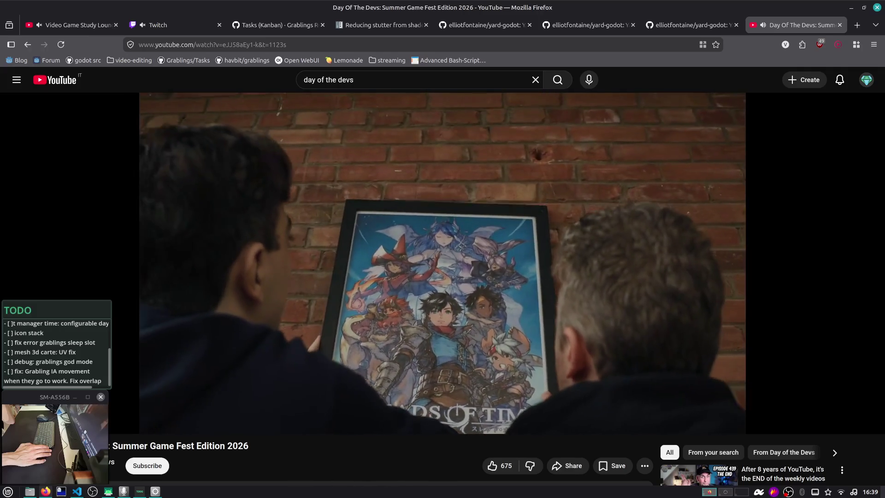
Seek to the Threads of Time card, pause briefly, then move on into the next game footage
{"action": "key", "text": "Right"}
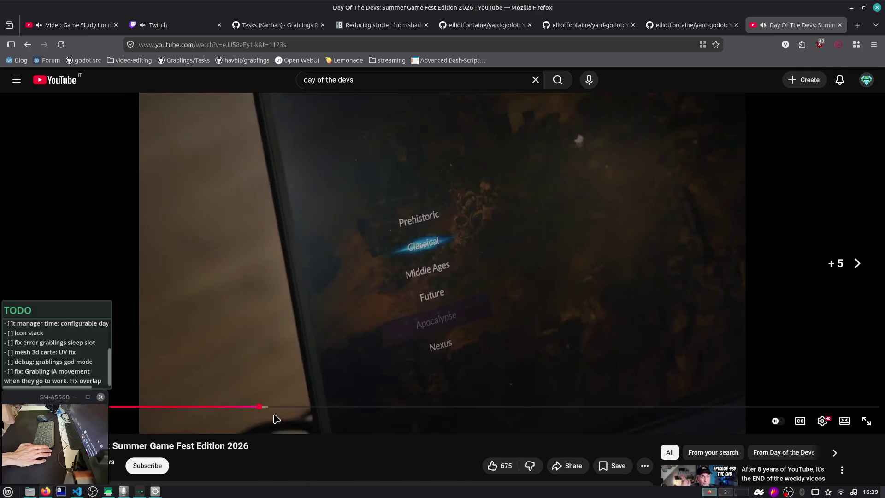
{"action": "key", "text": "Right"}
{"action": "key", "text": "Right"}
{"action": "key", "text": "Right"}
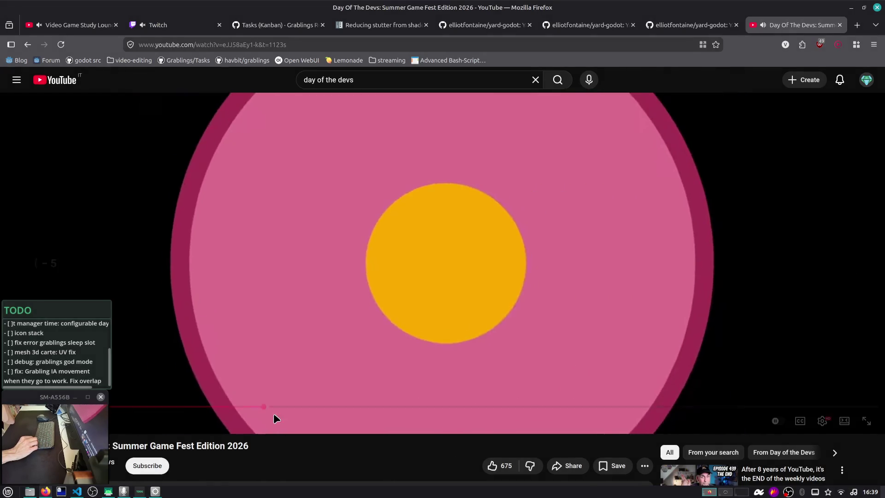
{"action": "key", "text": "Left"}
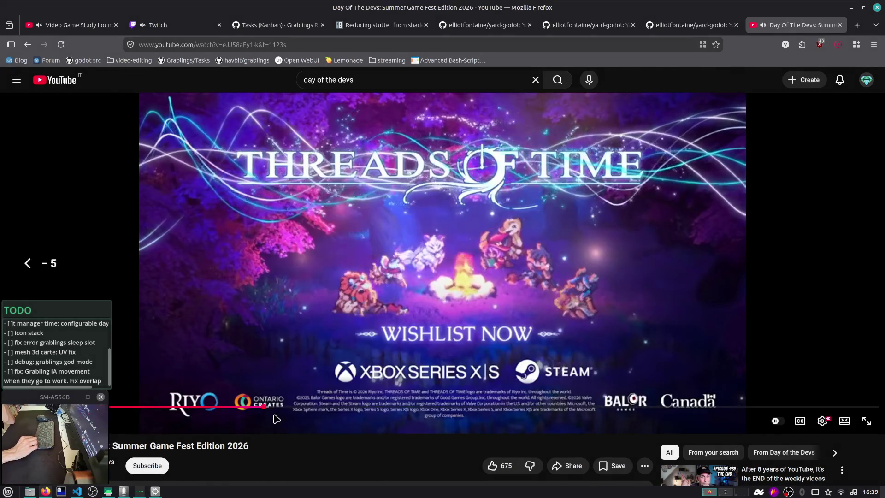
{"action": "key", "text": "space"}
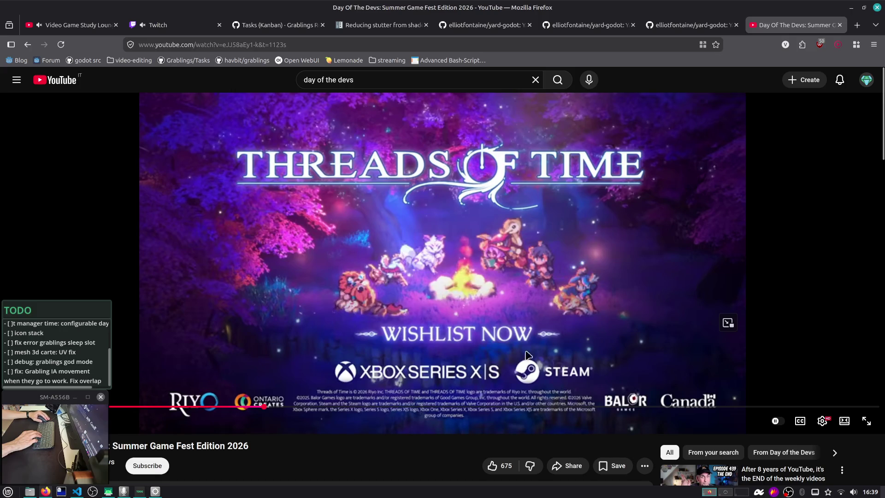
{"action": "key", "text": "space"}
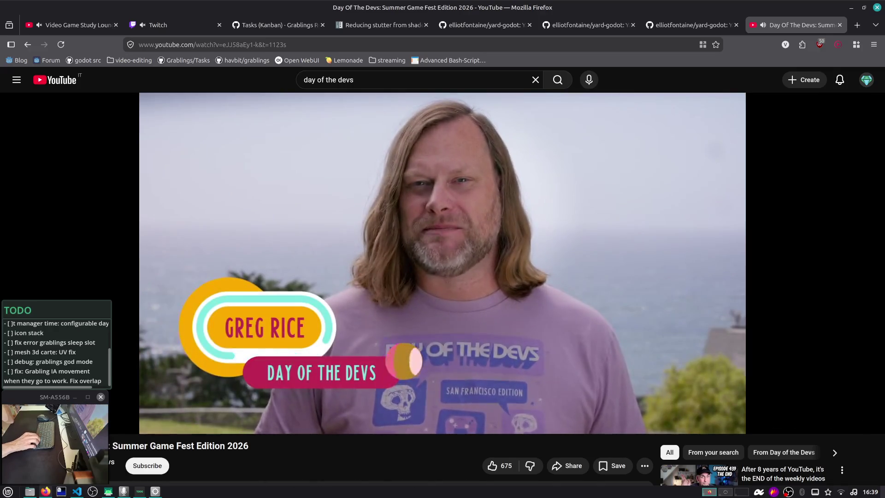
{"action": "key", "text": "Right"}
{"action": "key", "text": "Right"}
{"action": "key", "text": "Right"}
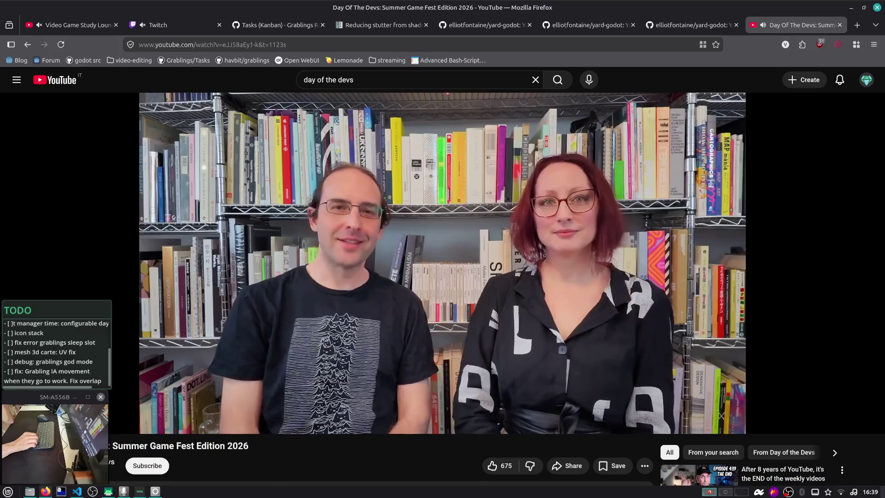
{"action": "key", "text": "Right"}
{"action": "key", "text": "Right"}
{"action": "key", "text": "Left"}
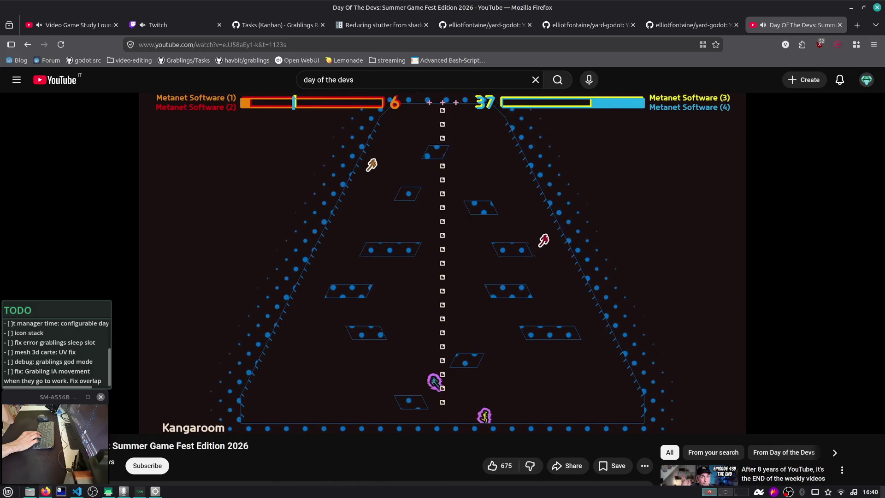
Raise the volume to 40%, pause and resume, then watch the Metanet segment full screen
{"action": "key", "text": "Down"}
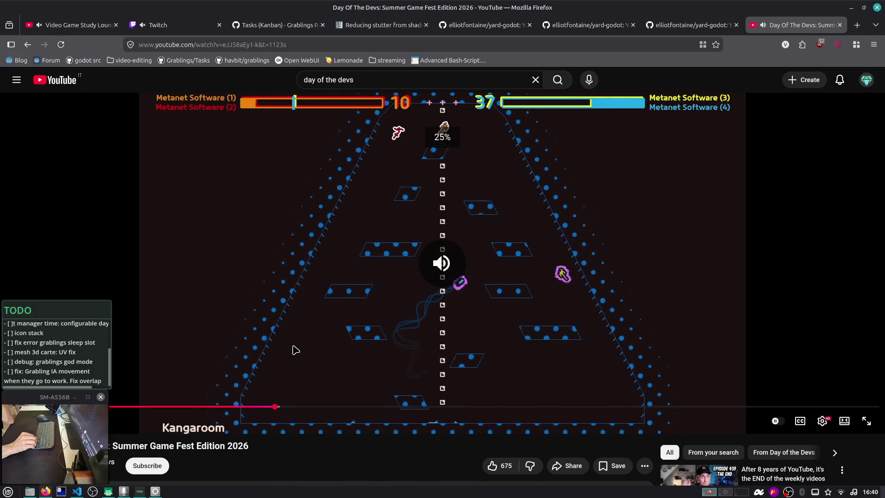
{"action": "key", "text": "Up"}
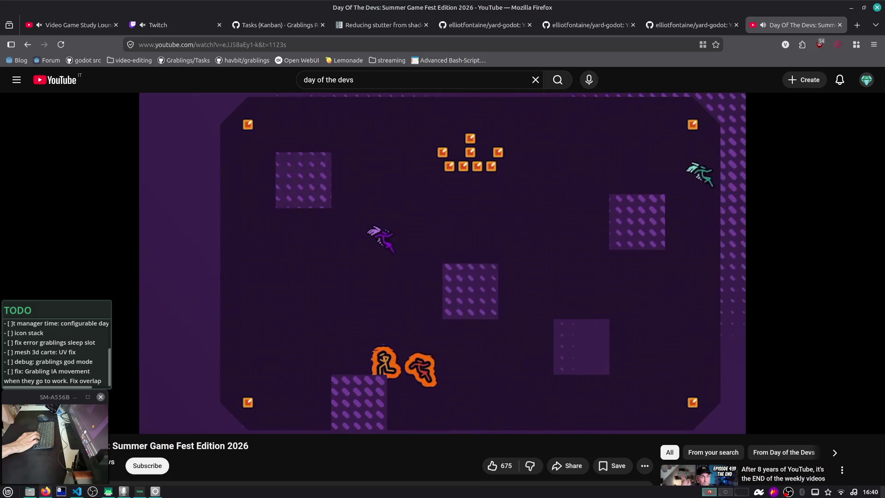
{"action": "left_click", "coordinate": [296, 350]}
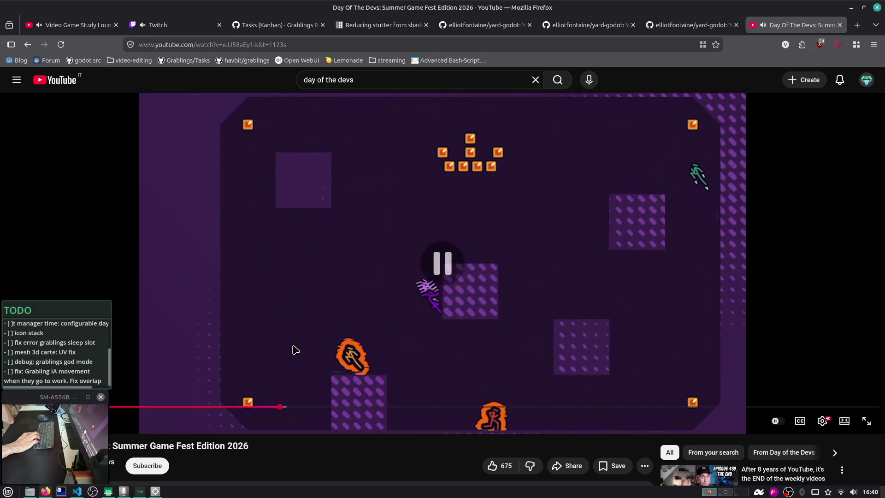
{"action": "left_click", "coordinate": [296, 350]}
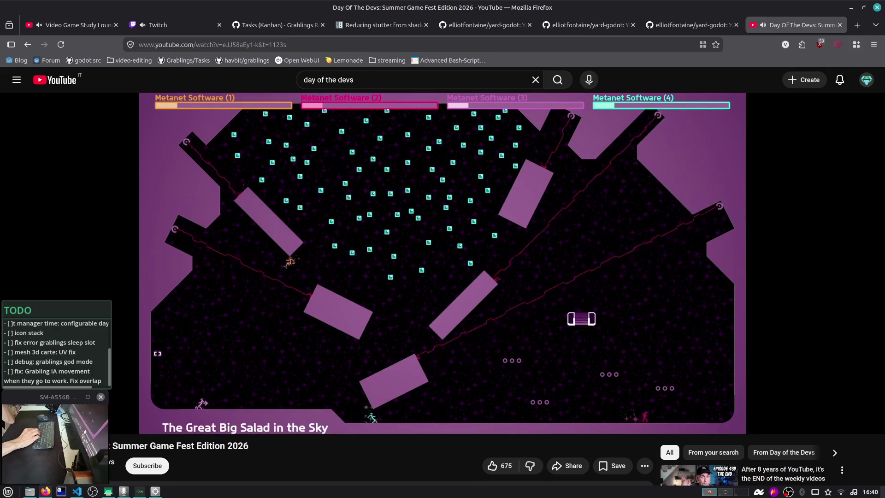
{"action": "key", "text": "f"}
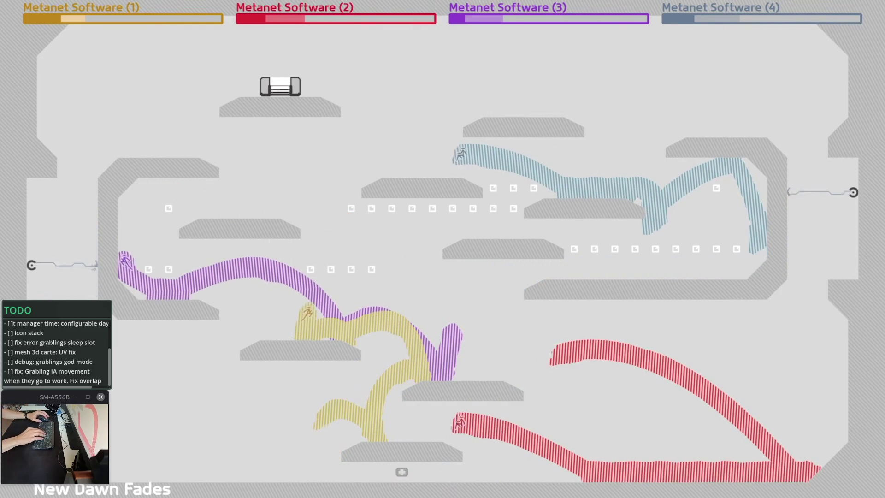
Toggle the fullscreen video between paused and playing, then pause it and return to the page view
{"action": "mouse_move", "coordinate": [293, 344]}
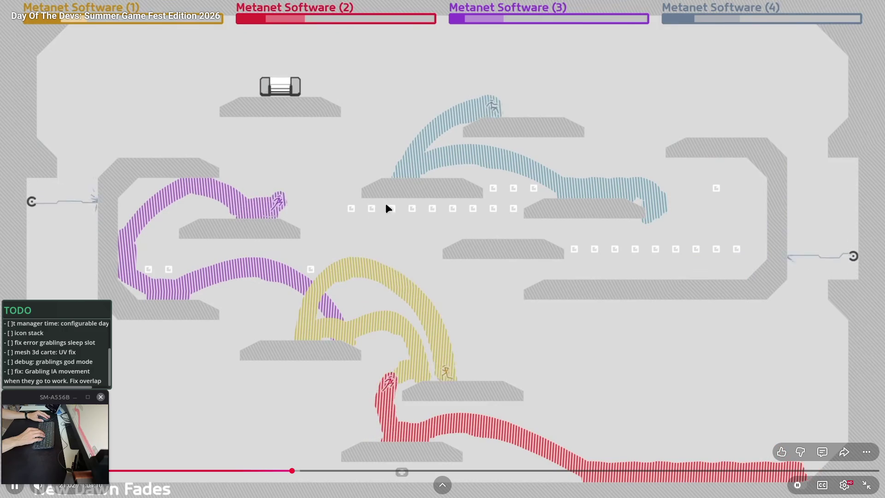
{"action": "left_click", "coordinate": [470, 92]}
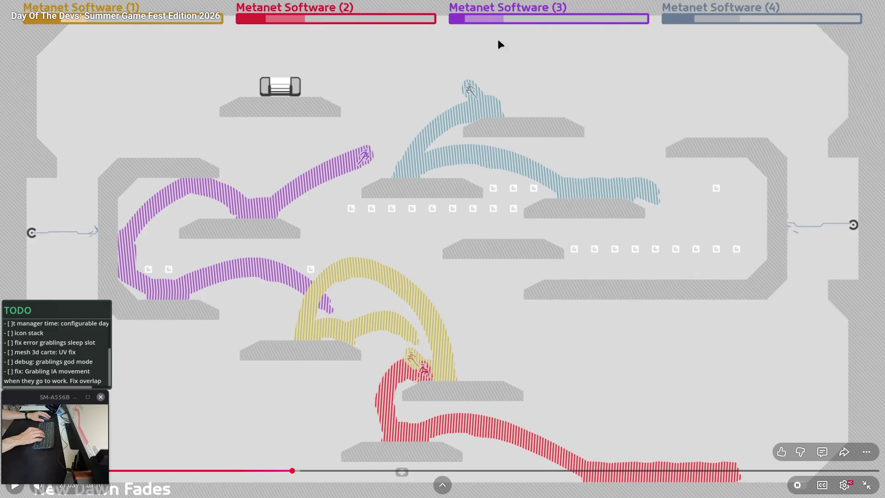
{"action": "left_click", "coordinate": [710, 56]}
{"action": "left_click", "coordinate": [723, 38]}
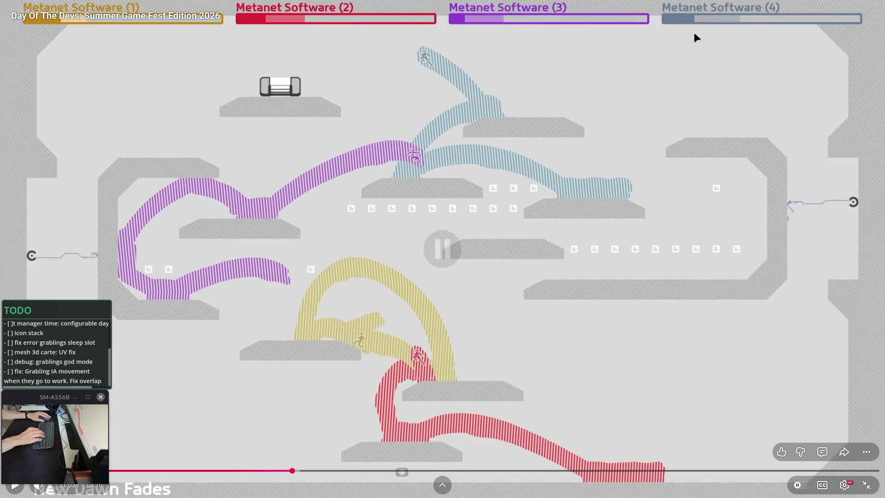
{"action": "left_click", "coordinate": [713, 61]}
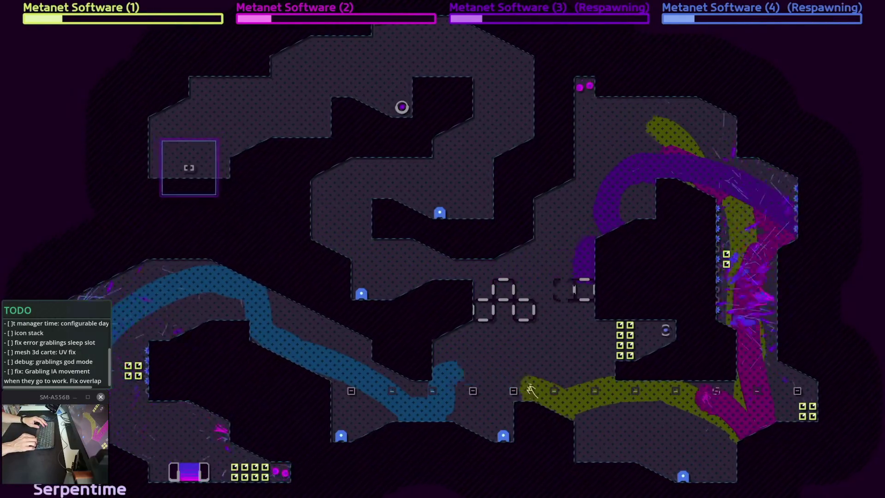
{"action": "mouse_move", "coordinate": [713, 60]}
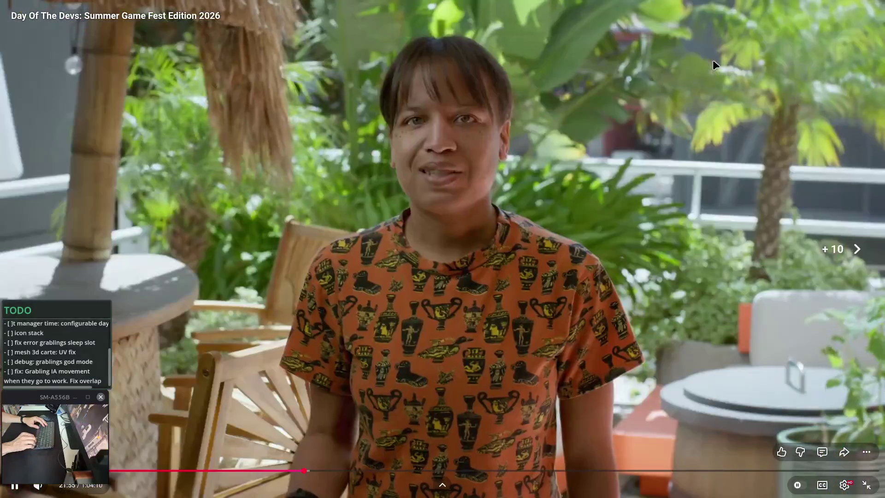
{"action": "key", "text": "space"}
{"action": "key", "text": "Escape"}
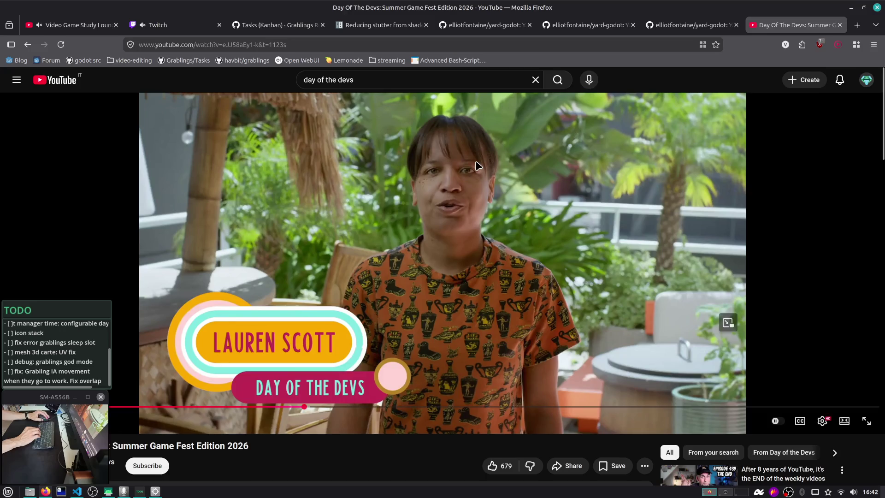
{"action": "scroll", "coordinate": [78, 328], "scroll_direction": "up", "scroll_amount": 3}
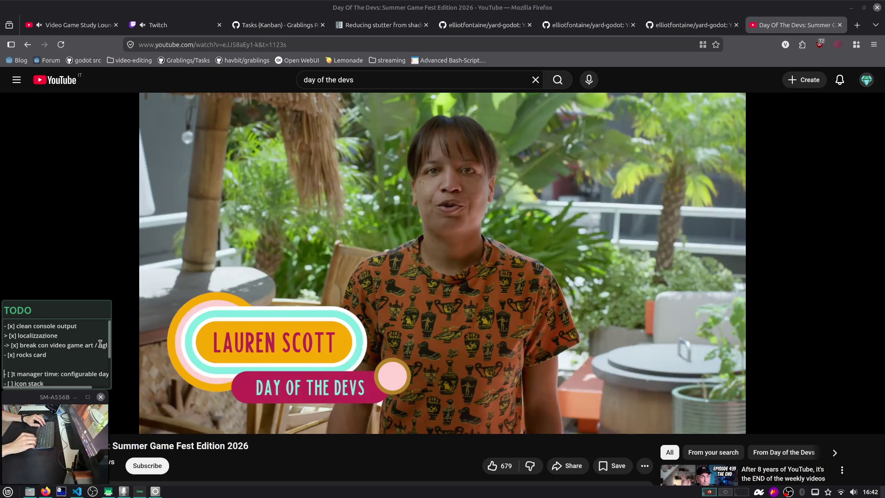
{"action": "key", "text": "Down"}
{"action": "key", "text": "Down"}
{"action": "key", "text": "Down"}
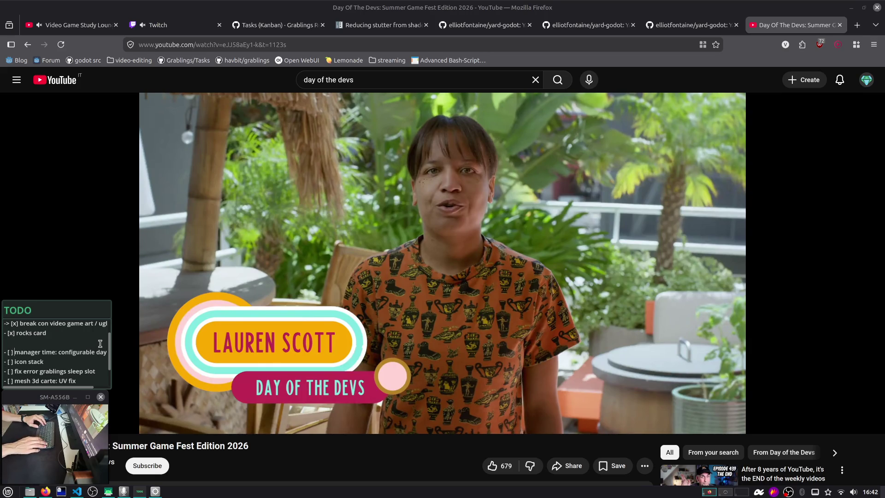
{"action": "key", "text": "alt+Tab"}
{"action": "key", "text": "alt+Tab"}
{"action": "key", "text": "alt+Tab"}
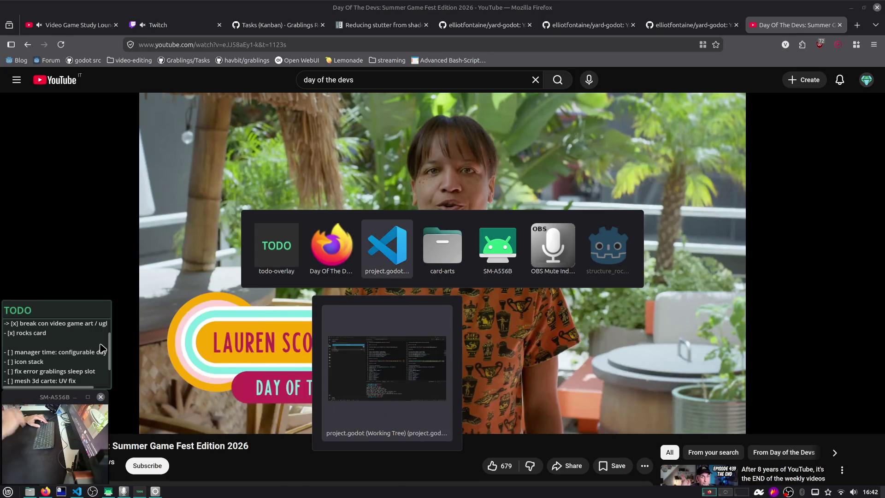
{"action": "key", "text": "alt+Tab"}
{"action": "key", "text": "alt+Tab"}
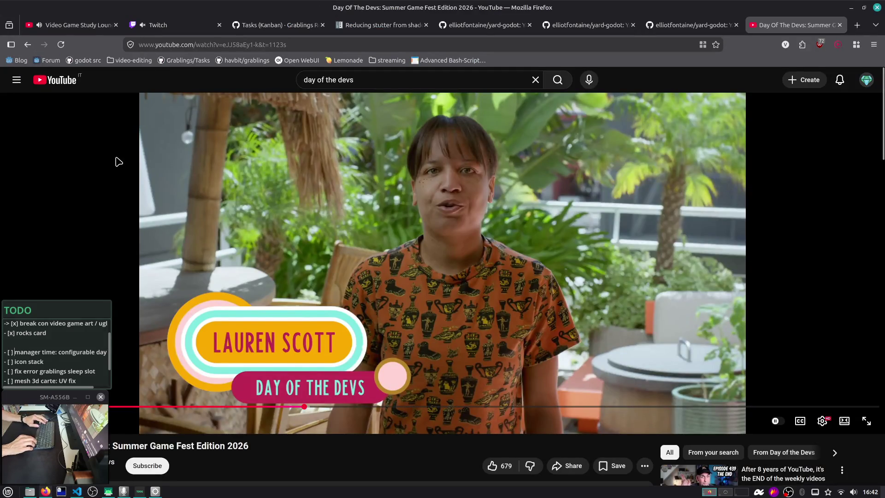
{"action": "key", "text": "ctrl+alt+Right"}
{"action": "key", "text": "ctrl+alt+Left"}
{"action": "key", "text": "alt+Tab"}
{"action": "key", "text": "alt+Tab"}
{"action": "key", "text": "alt+Tab"}
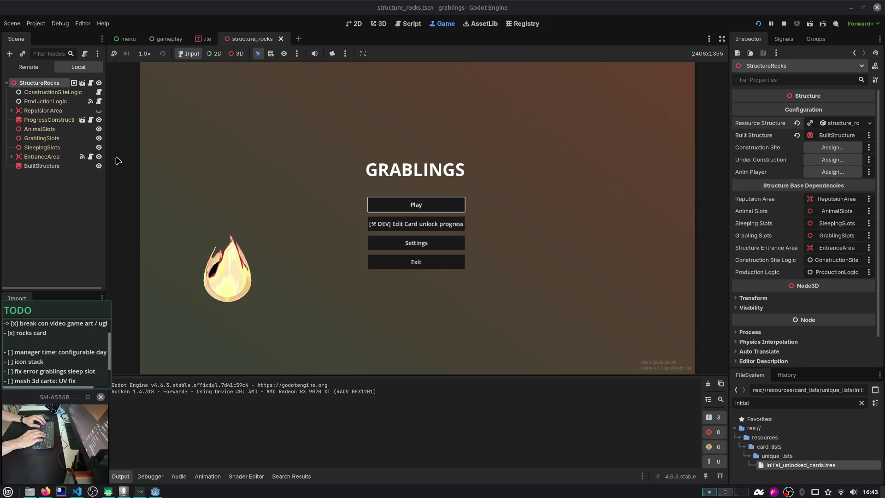
Stop the running Grablings game and switch to the gameplay.tscn scene
{"action": "left_click", "coordinate": [783, 24]}
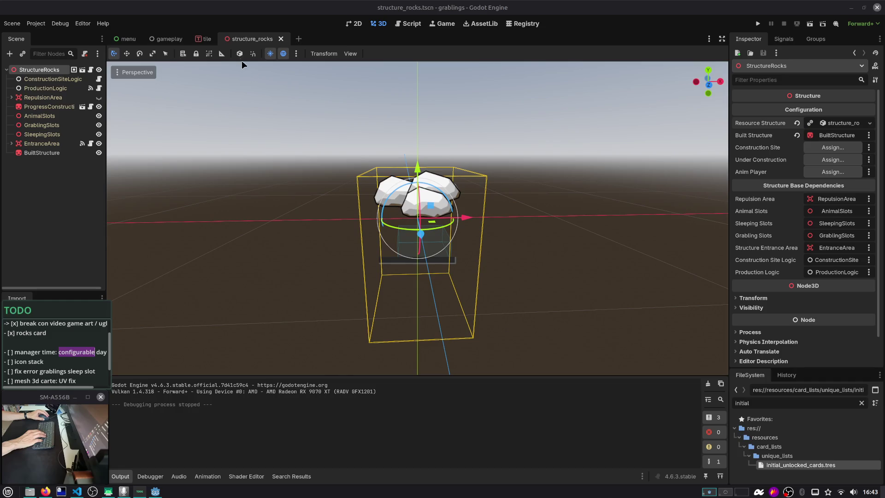
{"action": "left_click", "coordinate": [157, 44]}
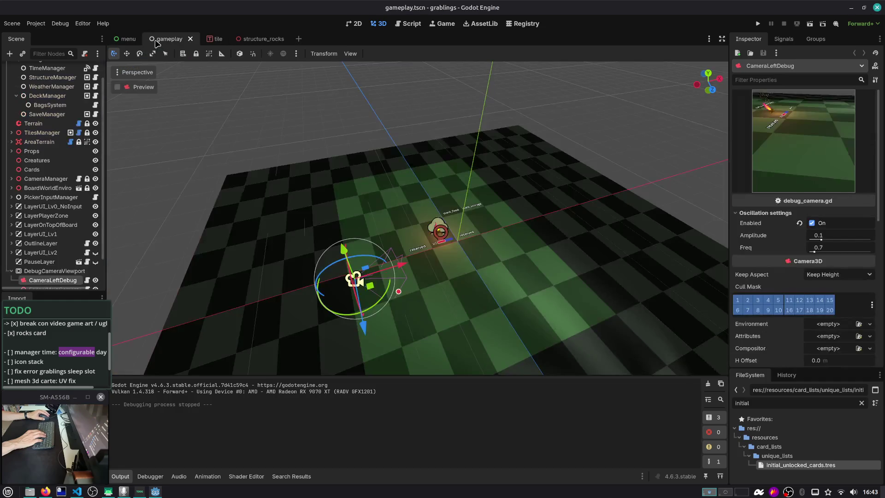
Open the TimeManager's manager_time.gd script in the script editor
{"action": "scroll", "coordinate": [74, 105], "scroll_direction": "up", "scroll_amount": 2}
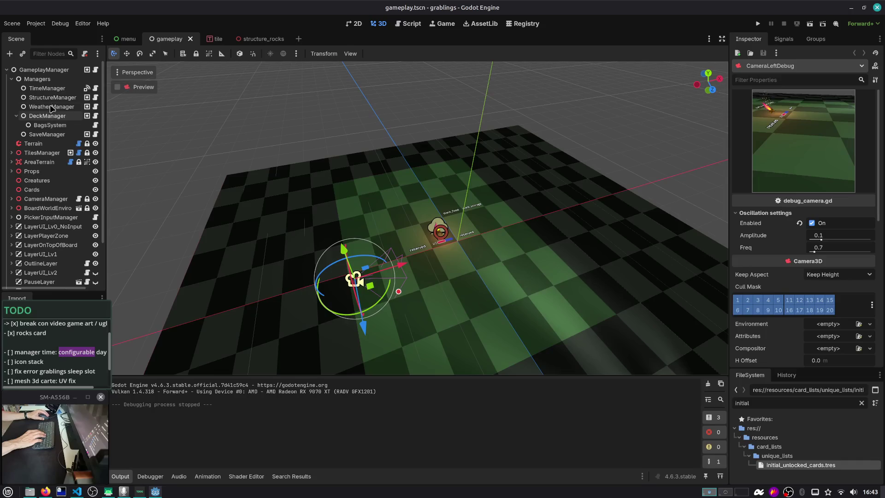
{"action": "left_click", "coordinate": [96, 90]}
{"action": "left_click", "coordinate": [69, 88]}
{"action": "scroll", "coordinate": [348, 132], "scroll_direction": "up", "scroll_amount": 10}
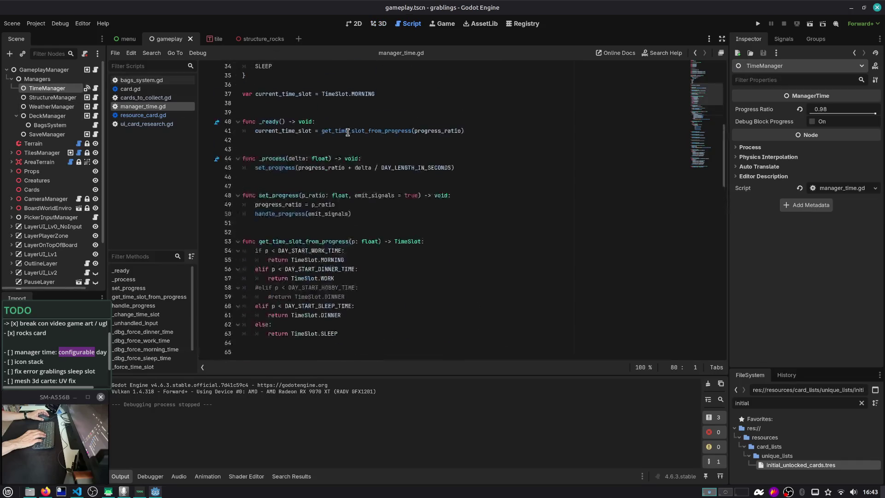
{"action": "scroll", "coordinate": [349, 132], "scroll_direction": "up", "scroll_amount": 5}
Change DAY_LENGTH_IN_SECONDS from 60.0 to 20.0, then run the game on Slot 1
{"action": "left_click", "coordinate": [352, 132]}
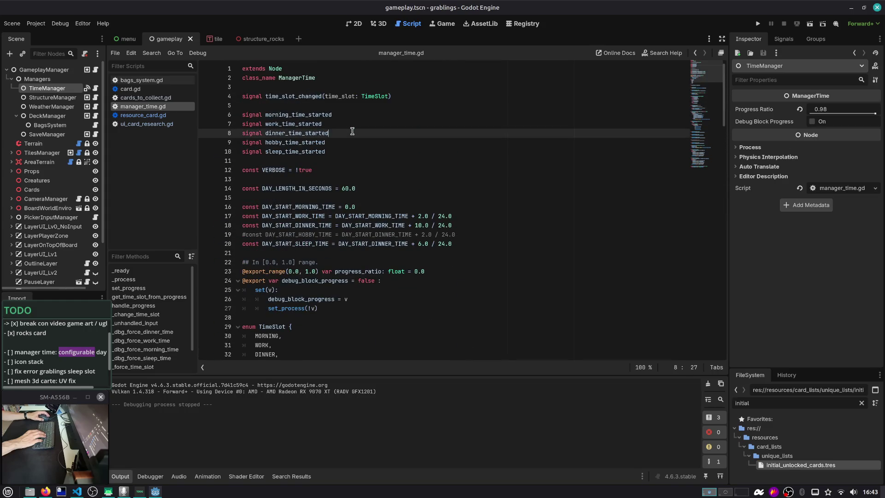
{"action": "left_click", "coordinate": [315, 196]}
{"action": "left_click", "coordinate": [365, 186]}
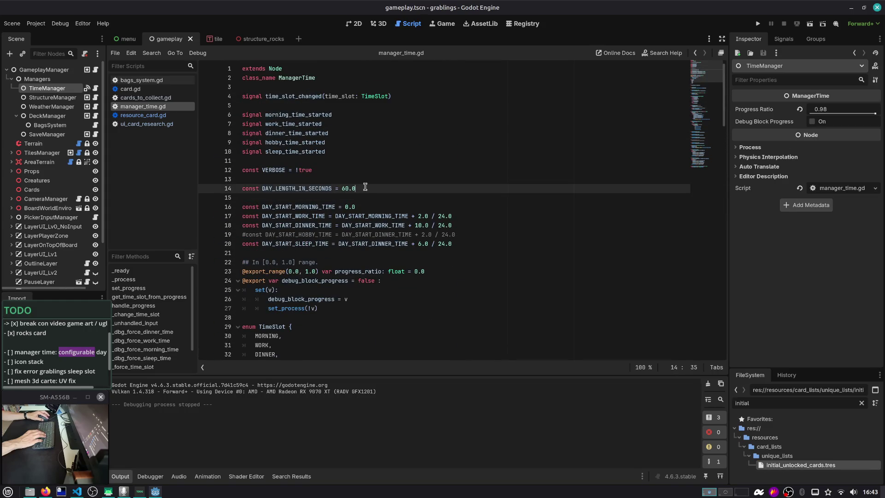
{"action": "key", "text": "Return"}
{"action": "type", "text": "@export"}
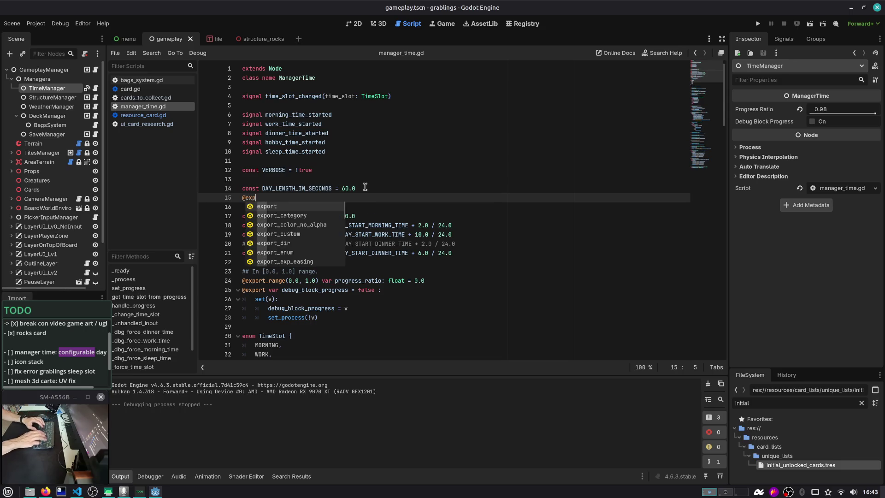
{"action": "key", "text": "shift+Home"}
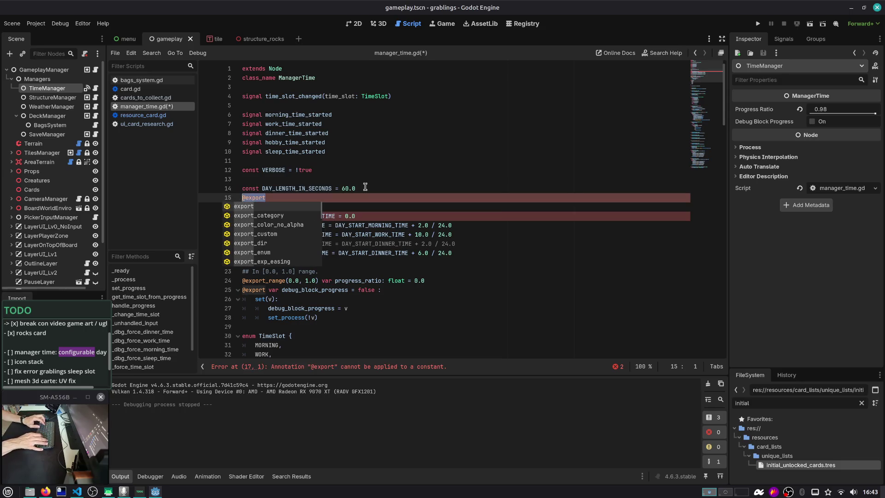
{"action": "key", "text": "BackSpace"}
{"action": "key", "text": "BackSpace"}
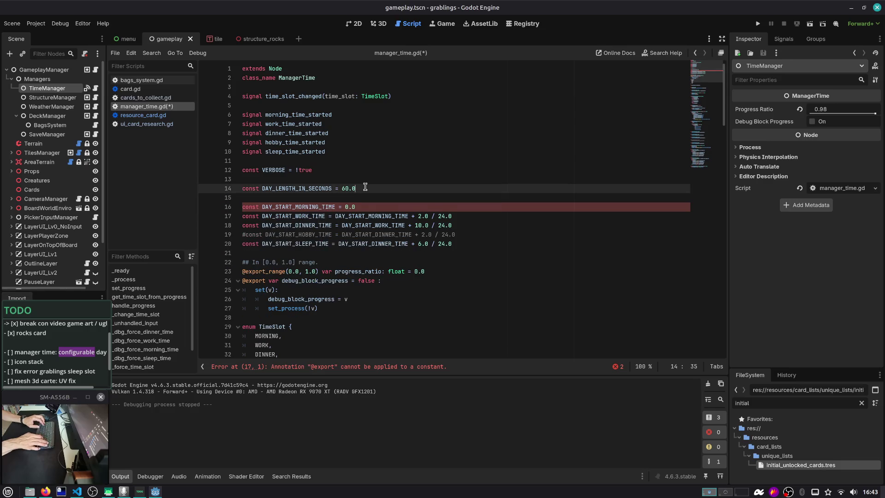
{"action": "key", "text": "BackSpace"}
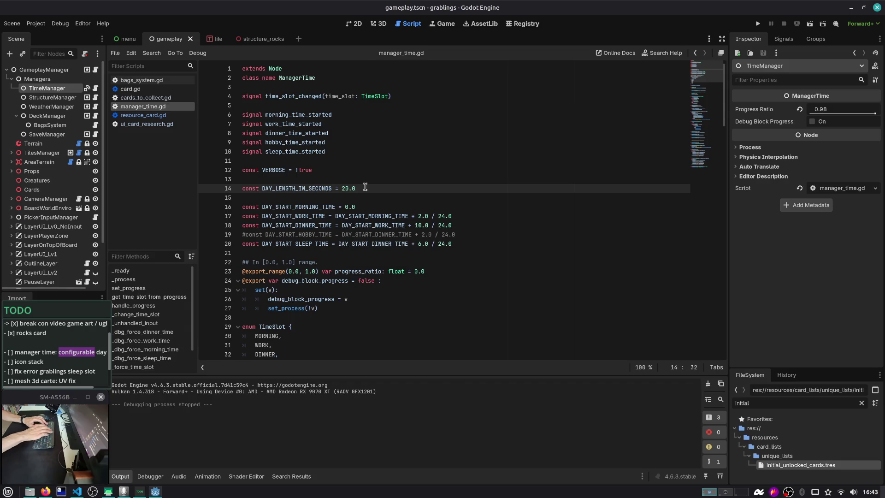
{"action": "key", "text": "F5"}
{"action": "left_click", "coordinate": [380, 212]}
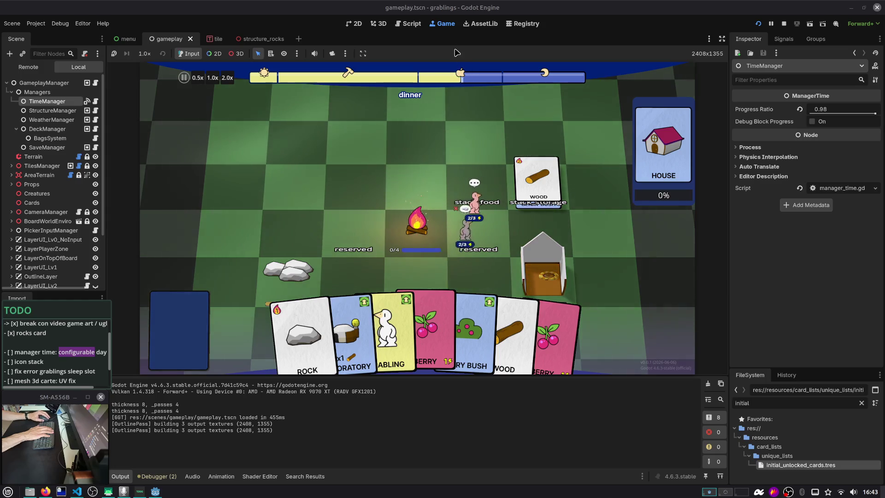
Relaunch the game from manager_time.gd, start play from the main menu, then stop it
{"action": "key", "text": "ctrl+F3"}
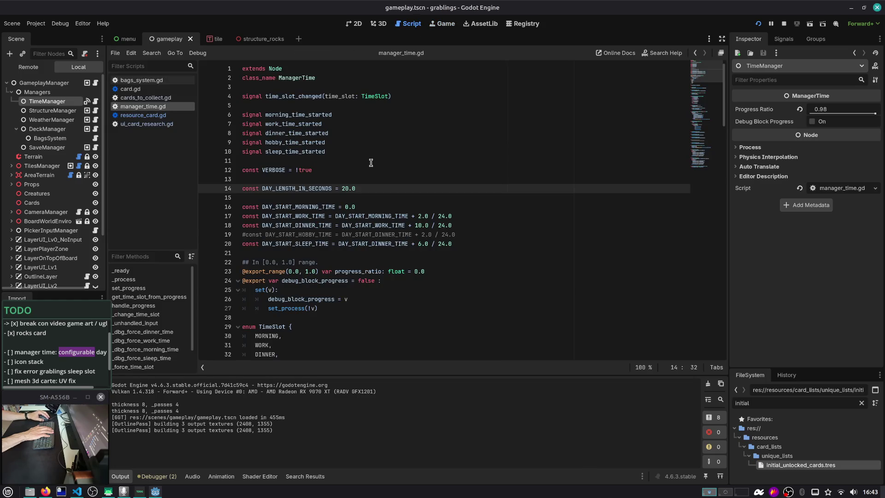
{"action": "key", "text": "F5"}
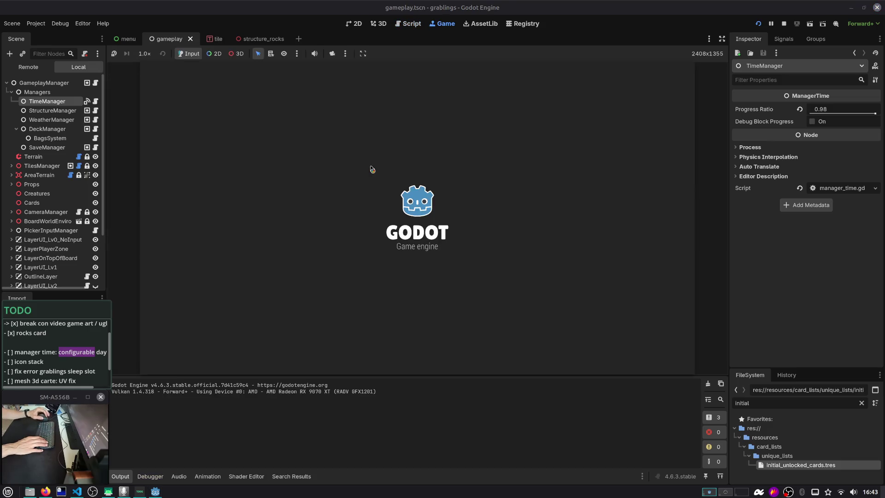
{"action": "left_click", "coordinate": [394, 203]}
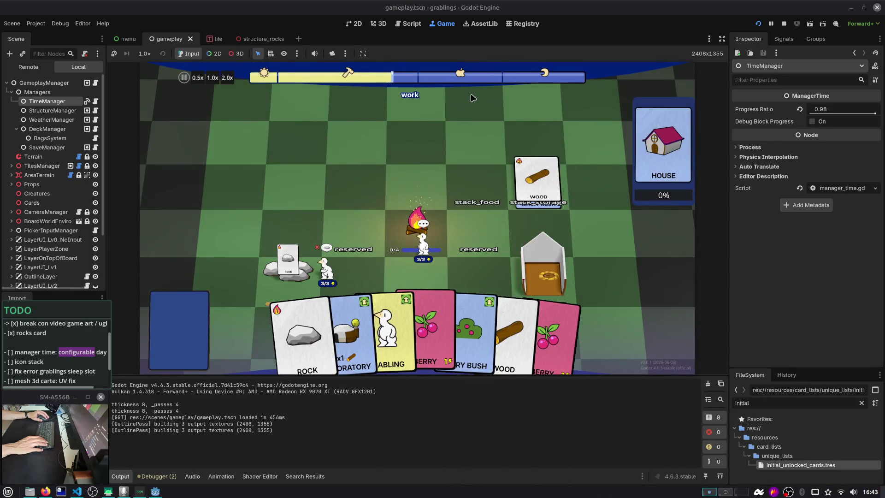
{"action": "left_click", "coordinate": [784, 24]}
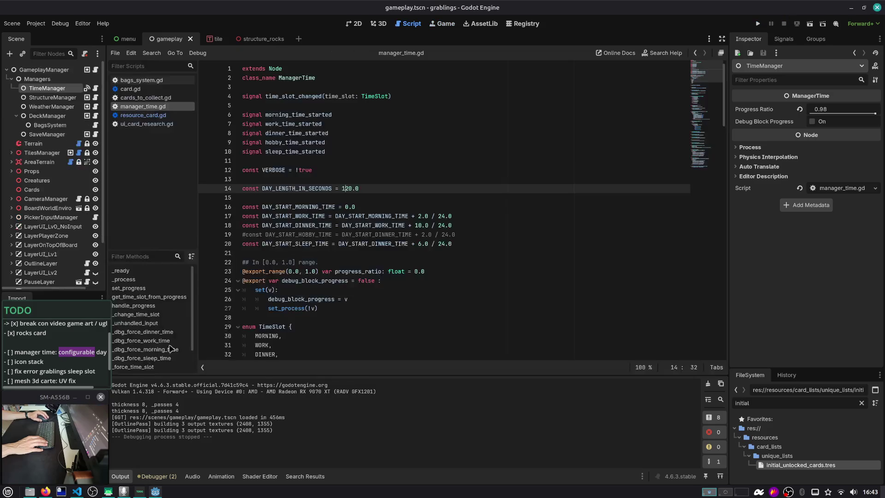
Delete the finished manager-time day-length item from the TODO list
{"action": "left_click", "coordinate": [49, 343]}
{"action": "key", "text": "shift+Up"}
{"action": "key", "text": "BackSpace"}
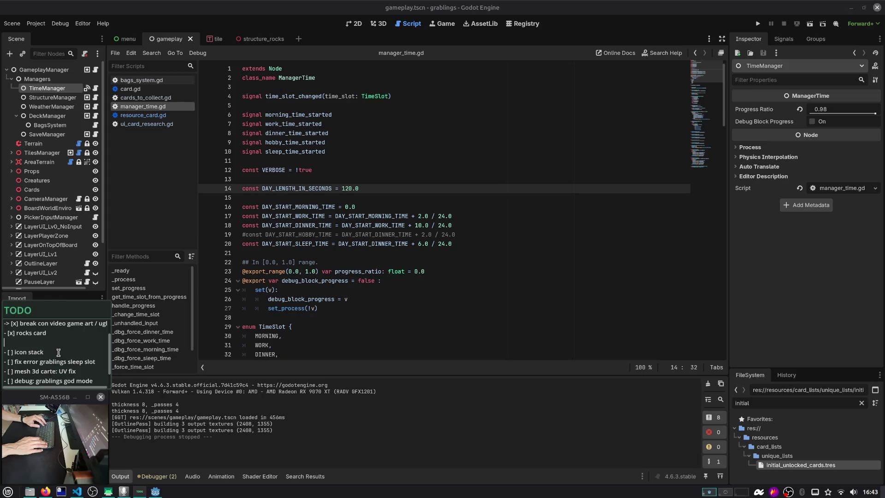
{"action": "key", "text": "alt+Tab"}
{"action": "key", "text": "alt+Tab"}
{"action": "key", "text": "alt+Tab"}
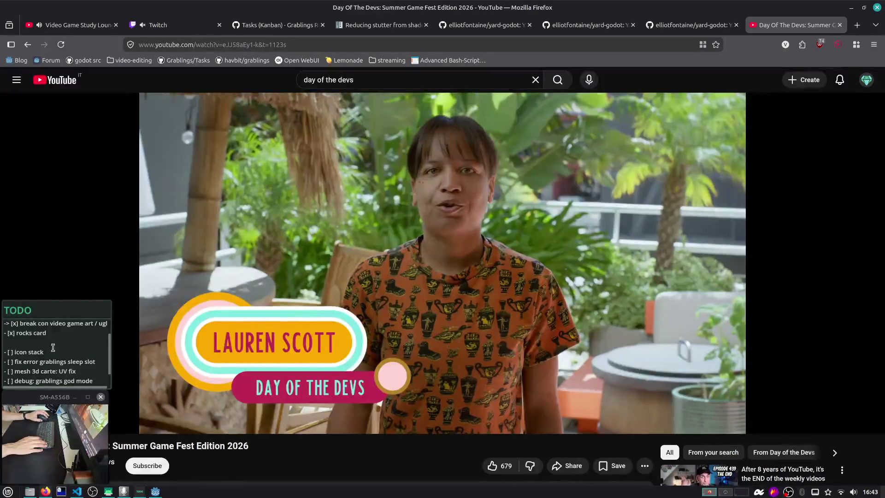
Lower the Video Game Study Lounge stream to 12%, then view the Grablings Roadmap Kanban board
{"action": "left_click", "coordinate": [69, 25]}
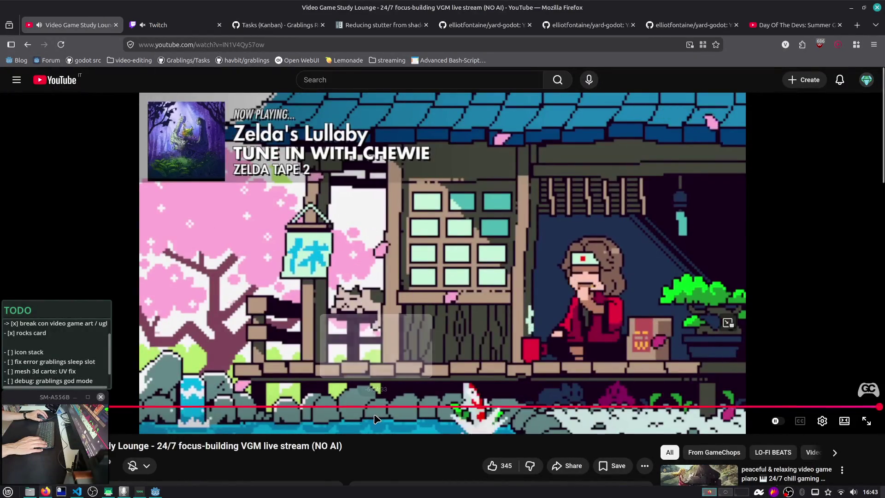
{"action": "key", "text": "Down"}
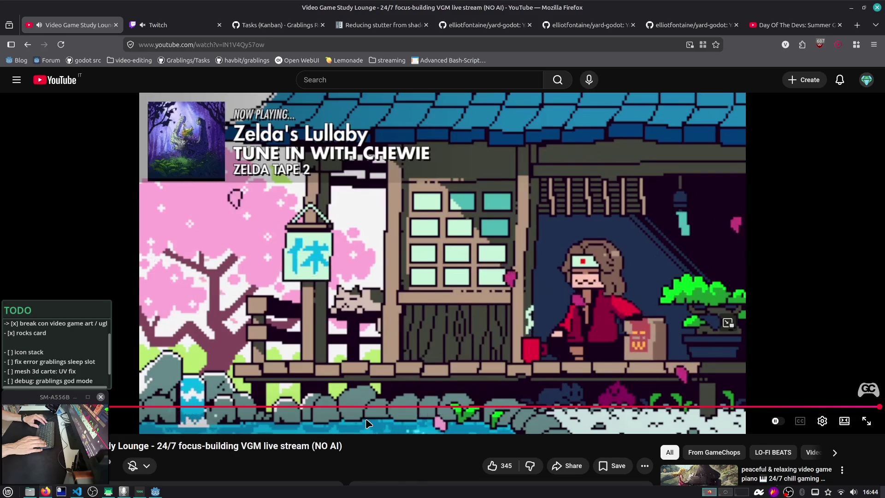
{"action": "key", "text": "Down"}
{"action": "key", "text": "Down"}
{"action": "key", "text": "alt+Tab"}
{"action": "key", "text": "alt+Tab"}
{"action": "key", "text": "alt+Tab"}
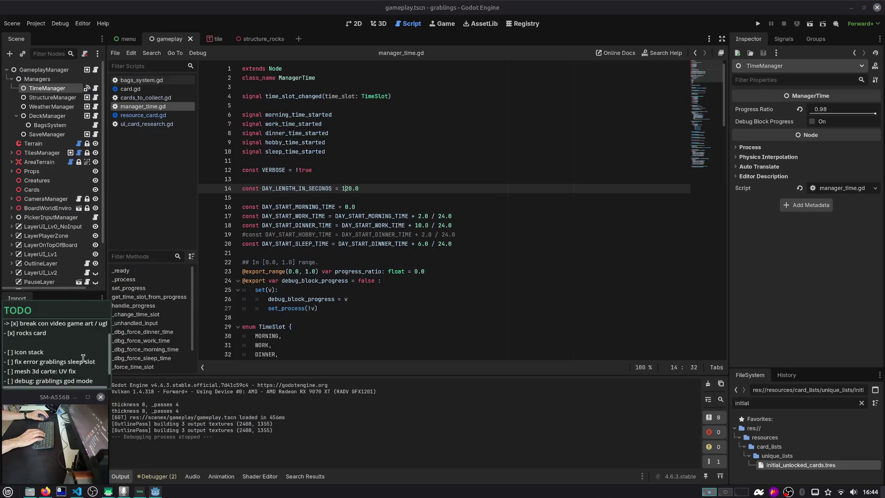
{"action": "key", "text": "alt+Tab"}
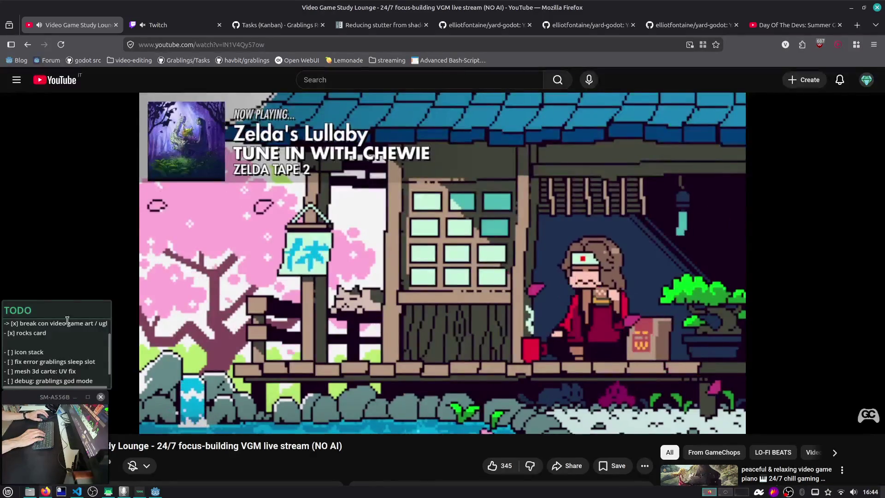
{"action": "left_click", "coordinate": [285, 26]}
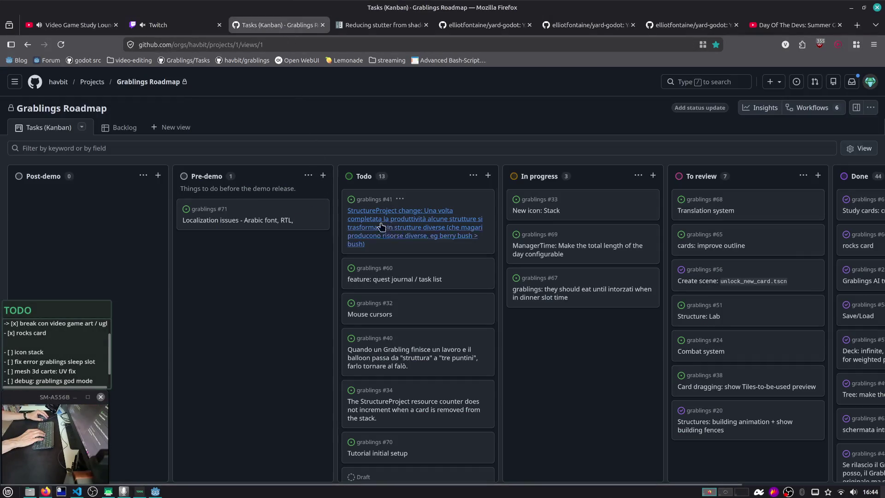
Open issue #33 "New icon: Stack" from the Kanban board, then return to Godot
{"action": "scroll", "coordinate": [407, 242], "scroll_direction": "down", "scroll_amount": 1}
{"action": "scroll", "coordinate": [417, 231], "scroll_direction": "up", "scroll_amount": 1}
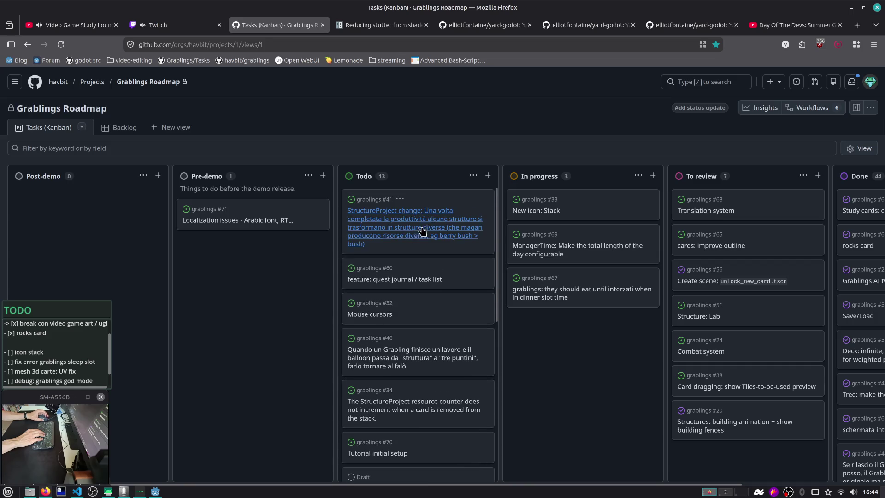
{"action": "left_click", "coordinate": [529, 210]}
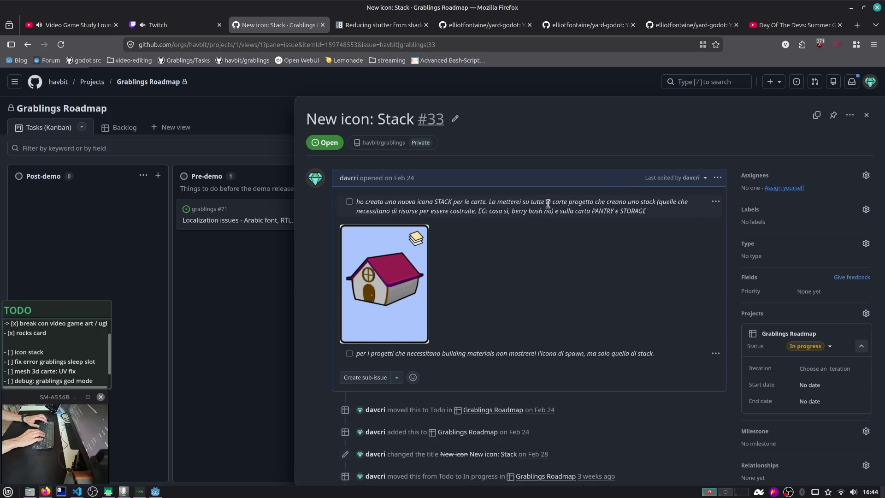
{"action": "key", "text": "alt+Tab"}
{"action": "key", "text": "alt+Tab"}
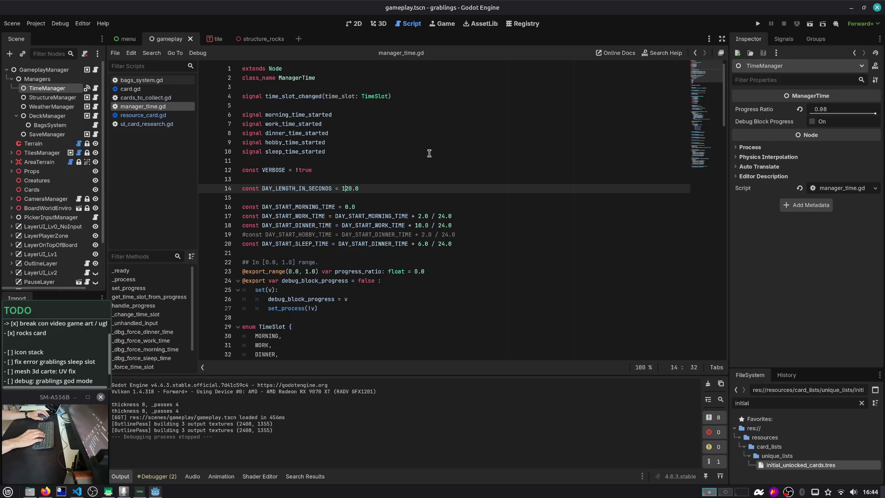
Filter the FileSystem dock to 'stack' and preview stack-icon.png in the Inspector
{"action": "left_click", "coordinate": [46, 69]}
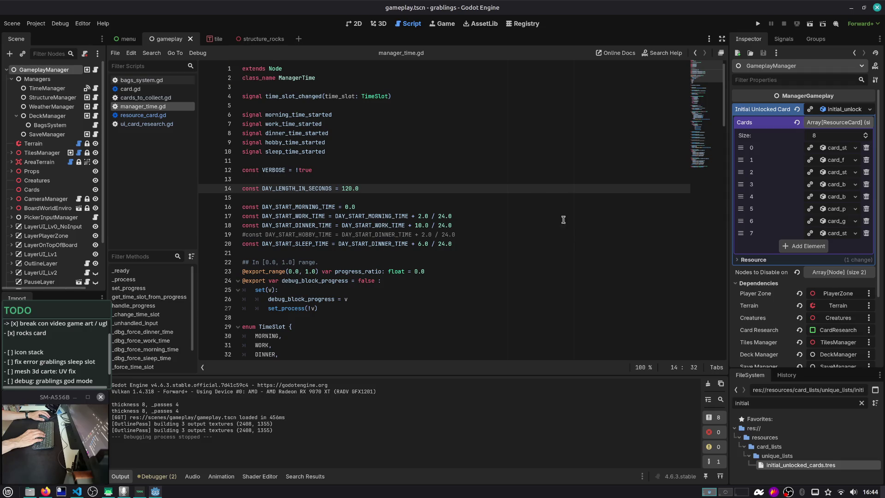
{"action": "left_click_drag", "start_coordinate": [671, 354], "coordinate": [728, 388]}
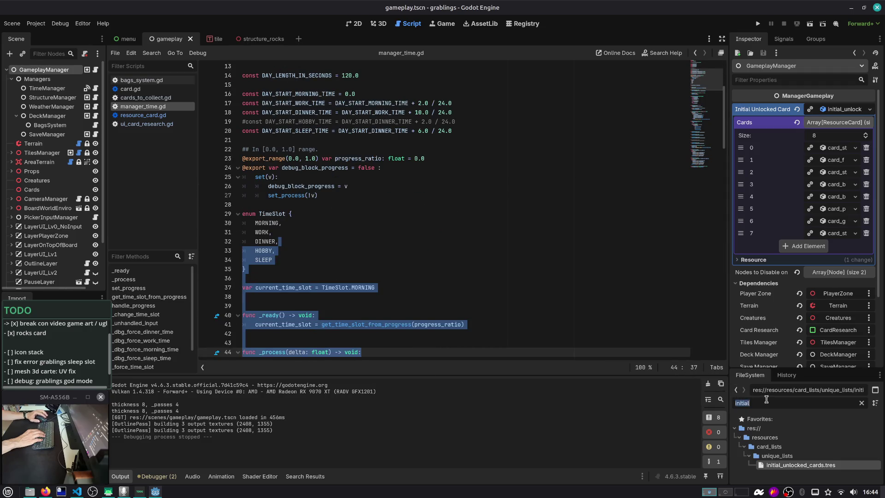
{"action": "type", "text": "stack"}
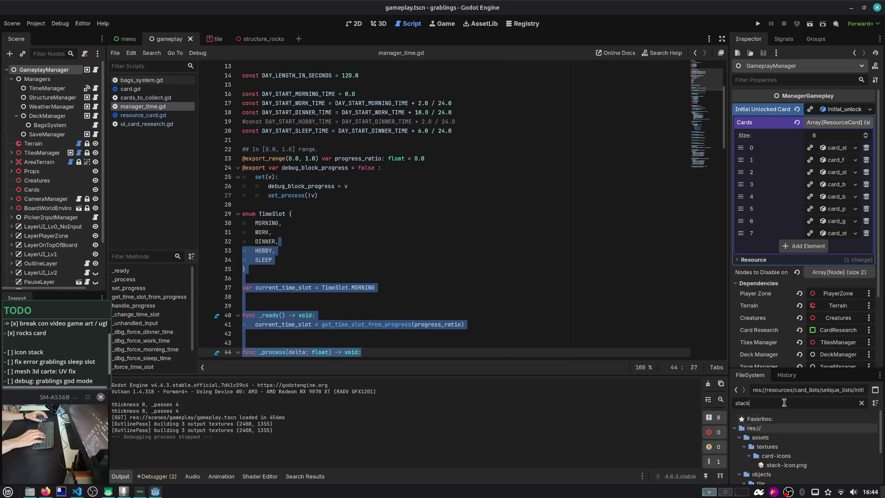
{"action": "left_click_drag", "start_coordinate": [793, 371], "coordinate": [804, 334]}
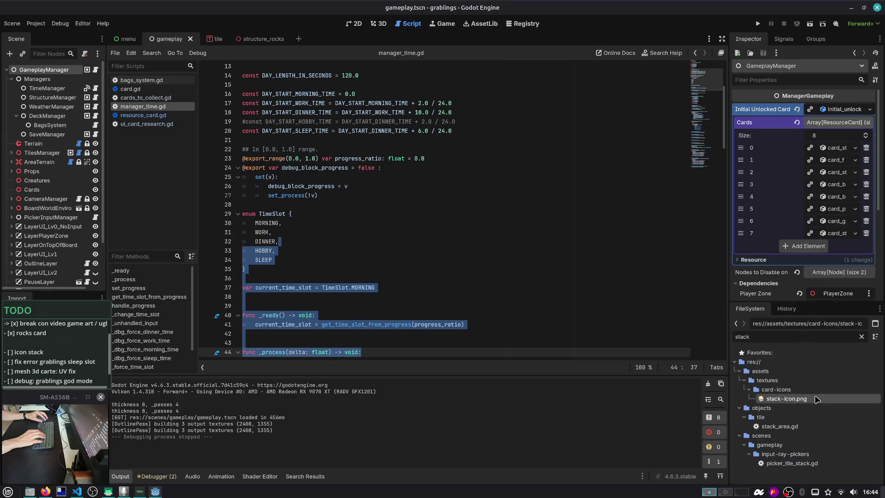
{"action": "left_click", "coordinate": [786, 398]}
{"action": "left_click", "coordinate": [600, 176]}
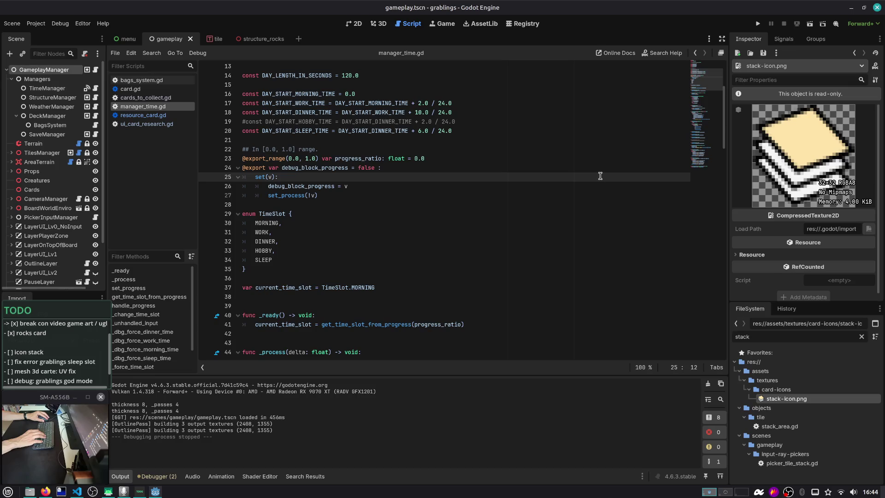
Collapse the Managers group, place the caret on lines 23 and 38, and bring up scene search
{"action": "left_click", "coordinate": [12, 79]}
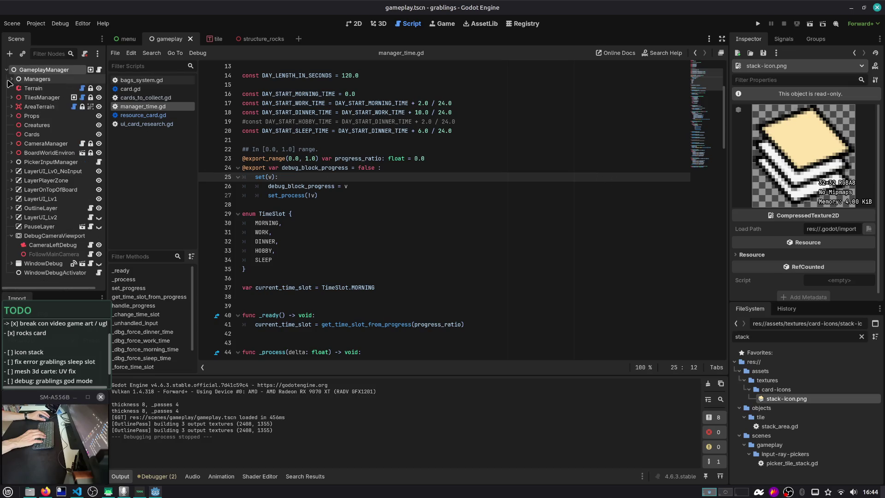
{"action": "left_click", "coordinate": [348, 158]}
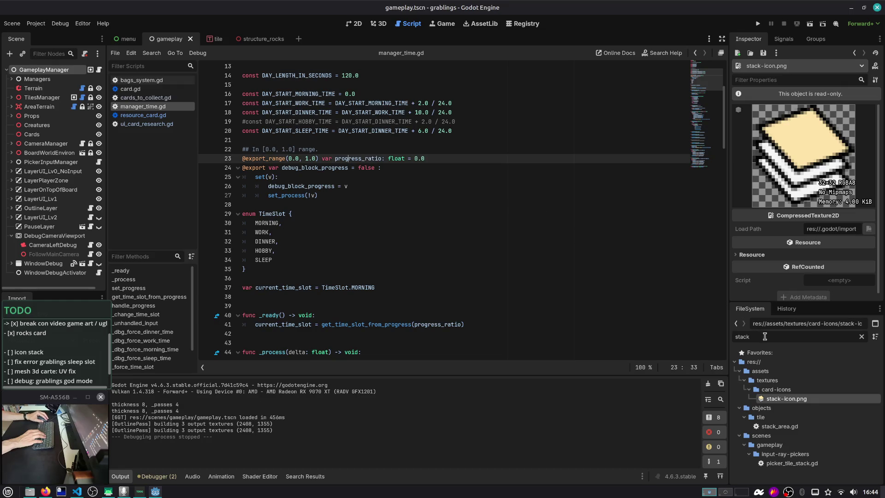
{"action": "left_click", "coordinate": [483, 298]}
{"action": "key", "text": "ctrl+shift+o"}
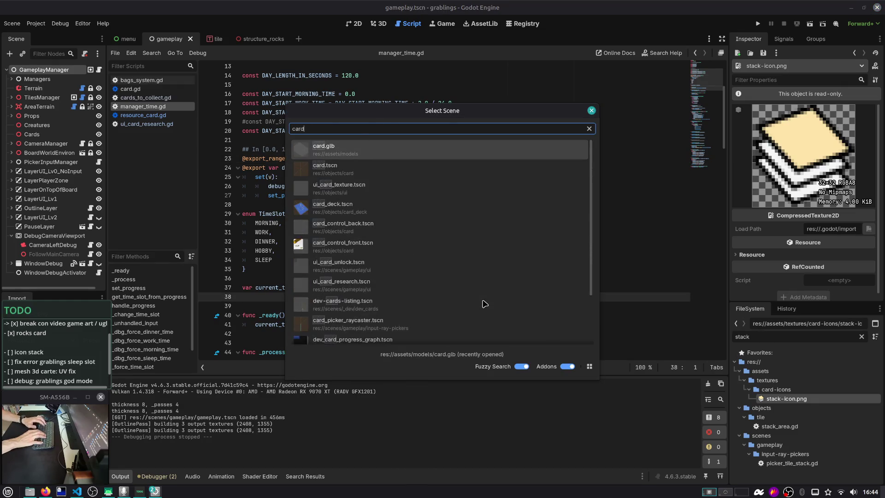
Open card.tscn from the quick scene search and select its root Card node
{"action": "key", "text": "Escape"}
{"action": "key", "text": "Escape"}
{"action": "key", "text": "ctrl+shift+o"}
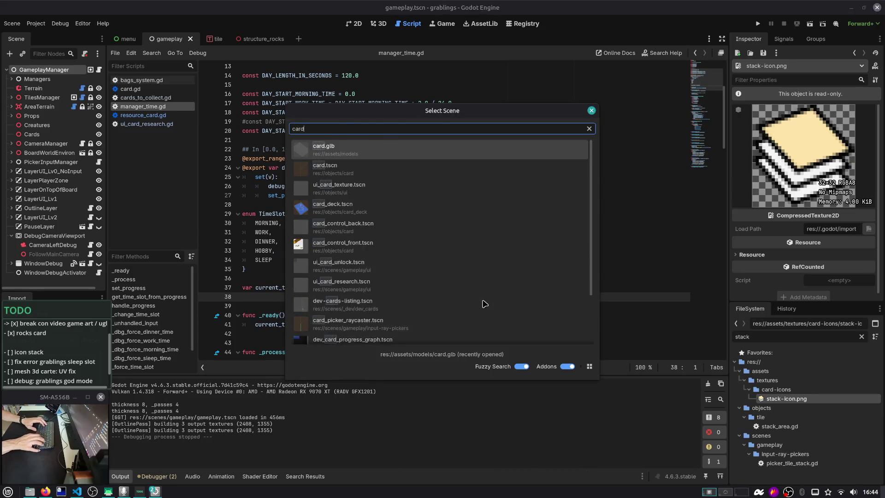
{"action": "key", "text": "Return"}
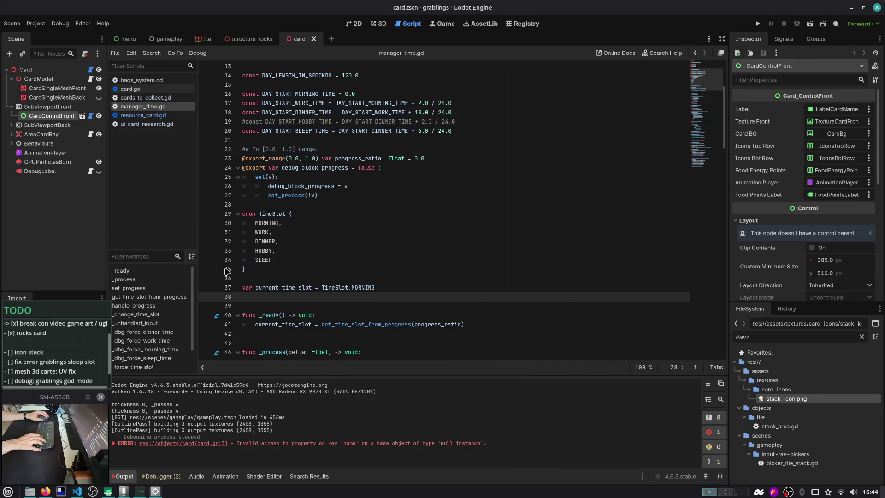
{"action": "left_click", "coordinate": [26, 69]}
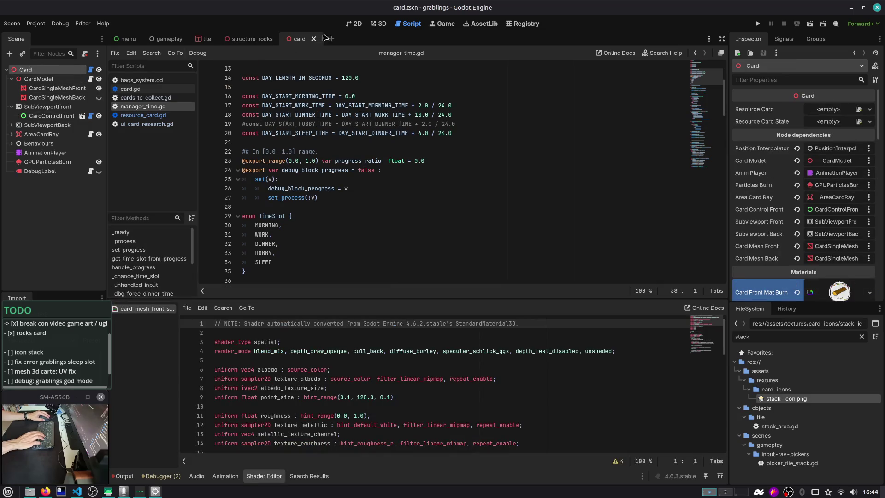
View the card in the 3D editor, then open card_control_front.tscn in 2D
{"action": "left_click", "coordinate": [374, 26]}
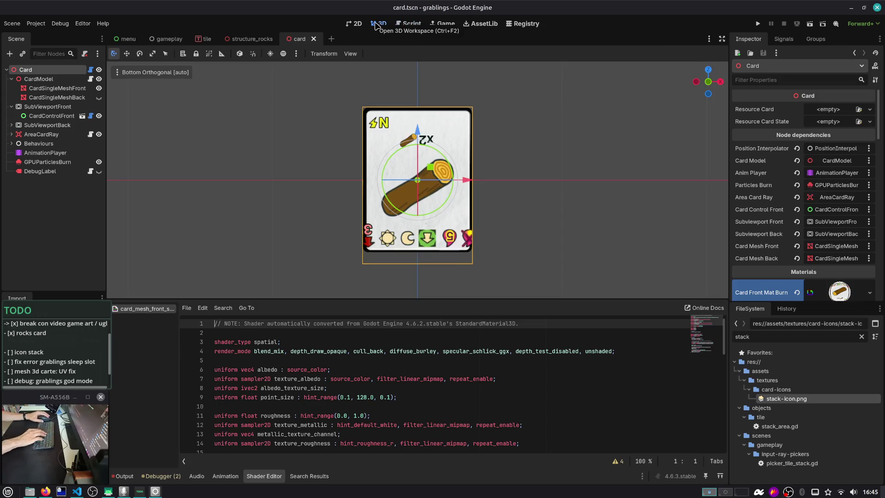
{"action": "mouse_move", "coordinate": [477, 164]}
{"action": "left_mouse_down"}
{"action": "mouse_move", "coordinate": [512, 175]}
{"action": "mouse_move", "coordinate": [485, 140]}
{"action": "left_mouse_up"}
{"action": "scroll", "coordinate": [510, 144], "scroll_direction": "down", "scroll_amount": 1}
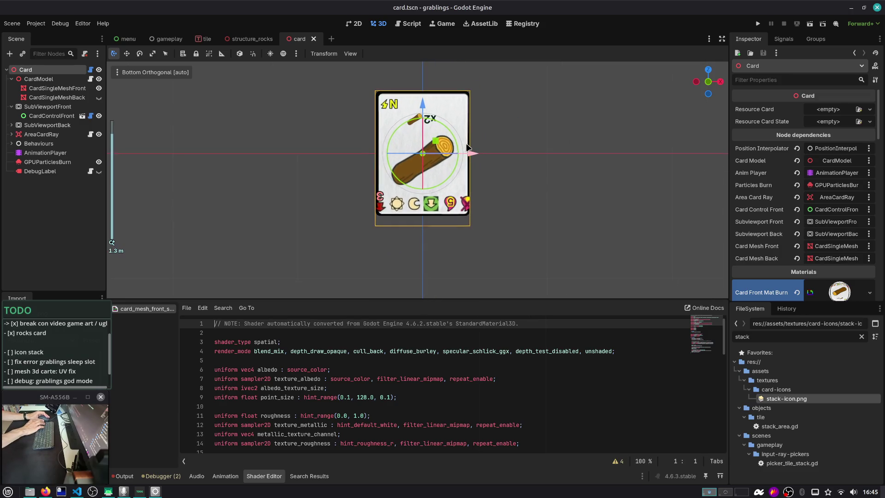
{"action": "scroll", "coordinate": [509, 145], "scroll_direction": "down", "scroll_amount": 2}
{"action": "left_click", "coordinate": [82, 116]}
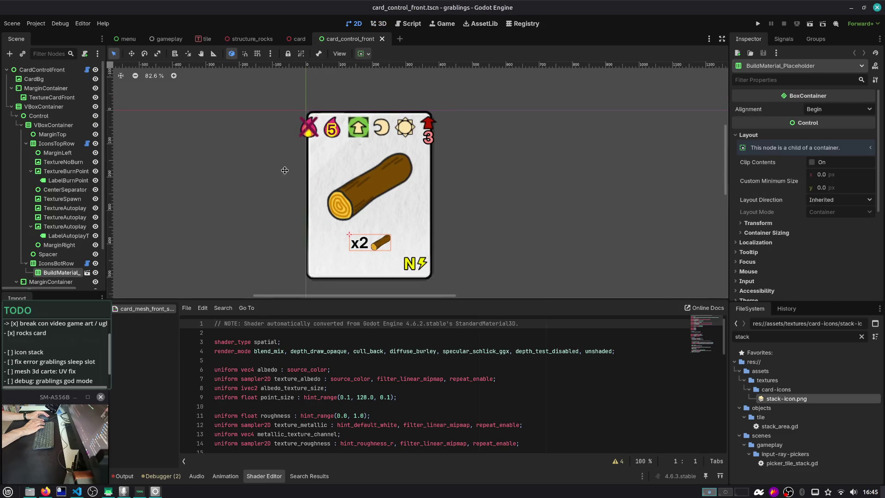
Collapse the MarginContainer and VBoxContainer branches and select MarginContainer in the Scene dock
{"action": "left_click_drag", "start_coordinate": [284, 170], "coordinate": [268, 150]}
{"action": "scroll", "coordinate": [269, 150], "scroll_direction": "down", "scroll_amount": 1}
{"action": "left_click", "coordinate": [449, 182]}
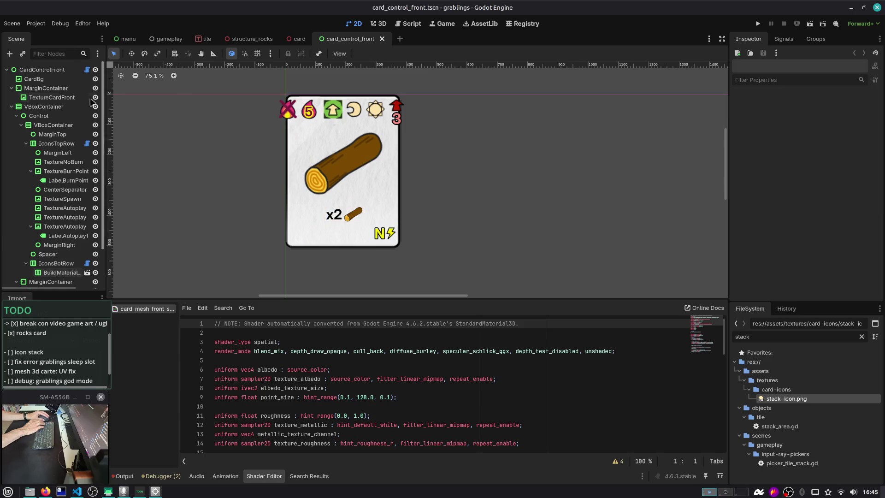
{"action": "left_click", "coordinate": [11, 88]}
{"action": "left_click", "coordinate": [11, 98]}
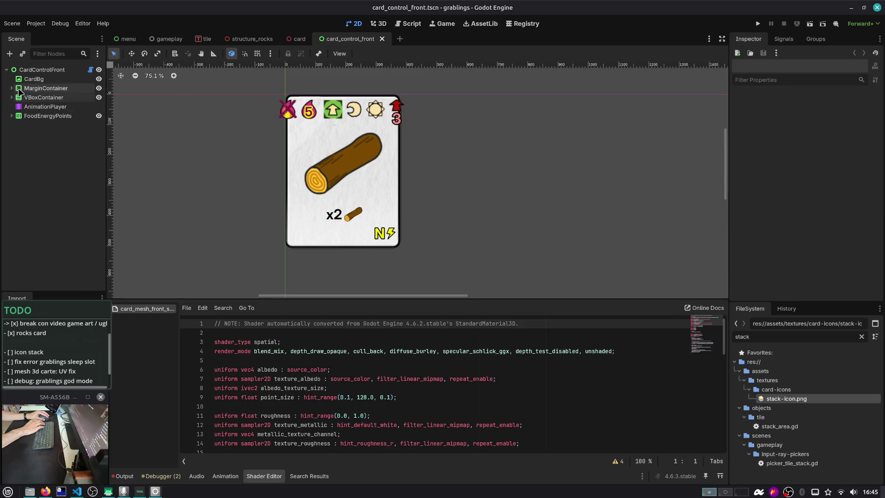
{"action": "left_click", "coordinate": [18, 89]}
{"action": "left_click", "coordinate": [11, 88]}
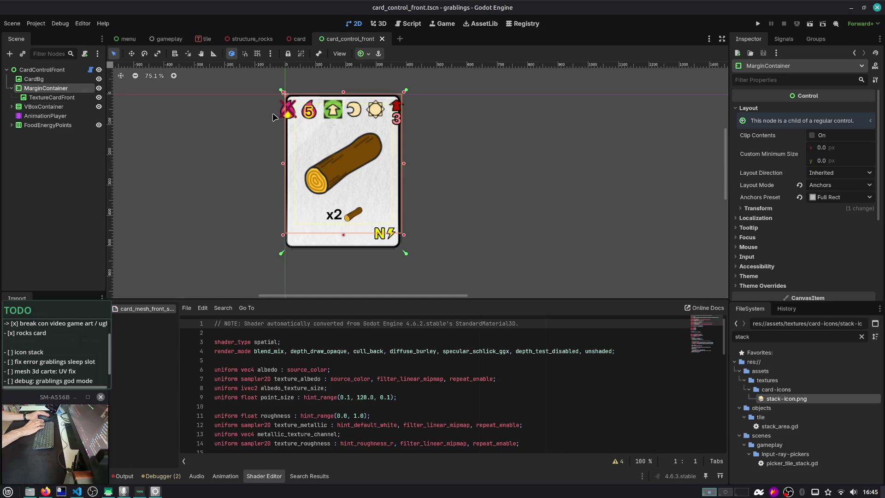
Switch to Firefox's YouTube stream tab and jump to the bottom of the page
{"action": "key", "text": "alt+Tab"}
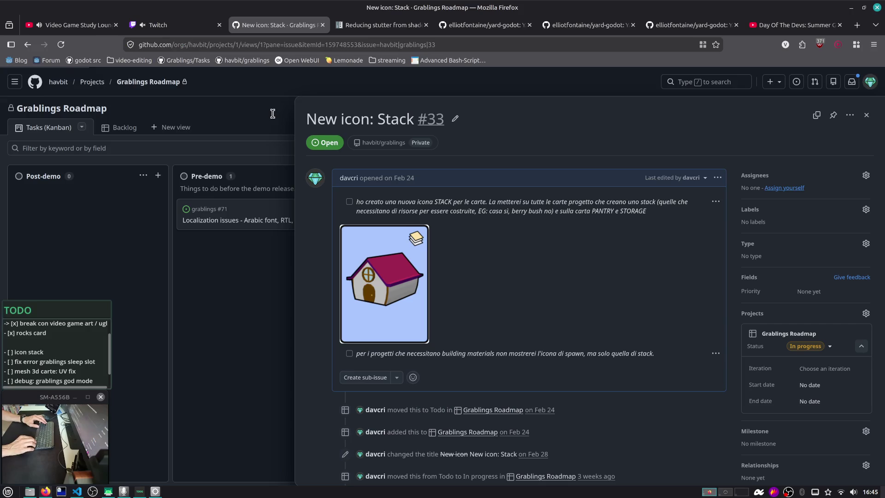
{"action": "key", "text": "ctrl+1"}
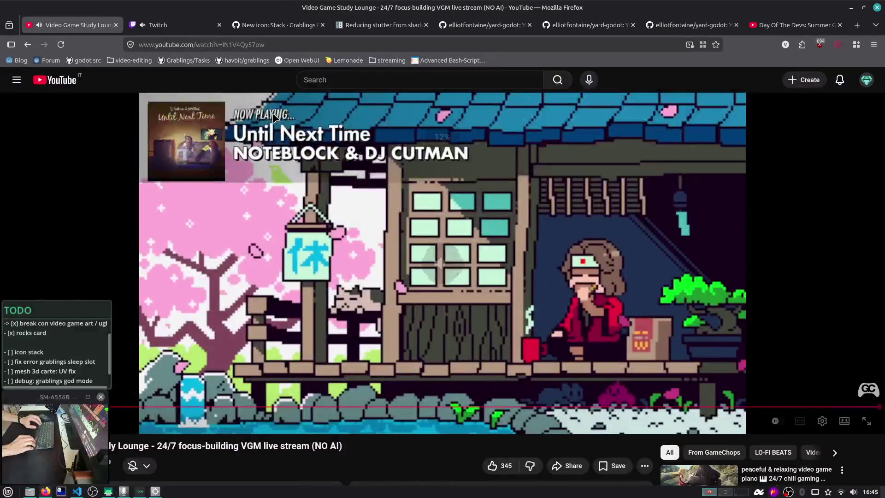
{"action": "key", "text": "End"}
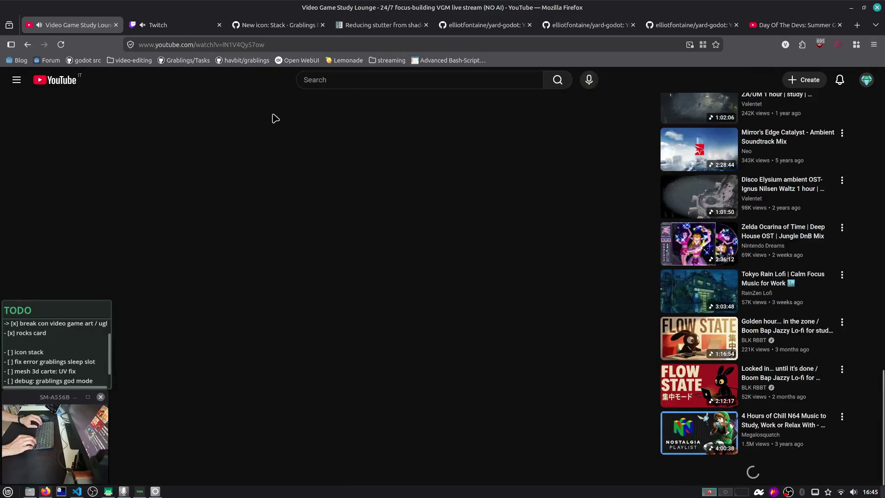
Back in Godot, expand the CardControlFront tree and widen the Scene dock to browse icon nodes
{"action": "key", "text": "alt+Tab"}
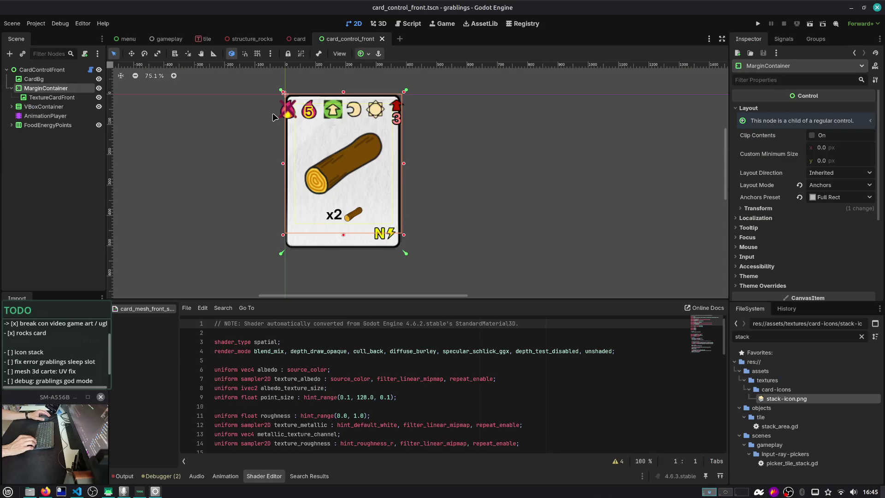
{"action": "left_click", "coordinate": [42, 69]}
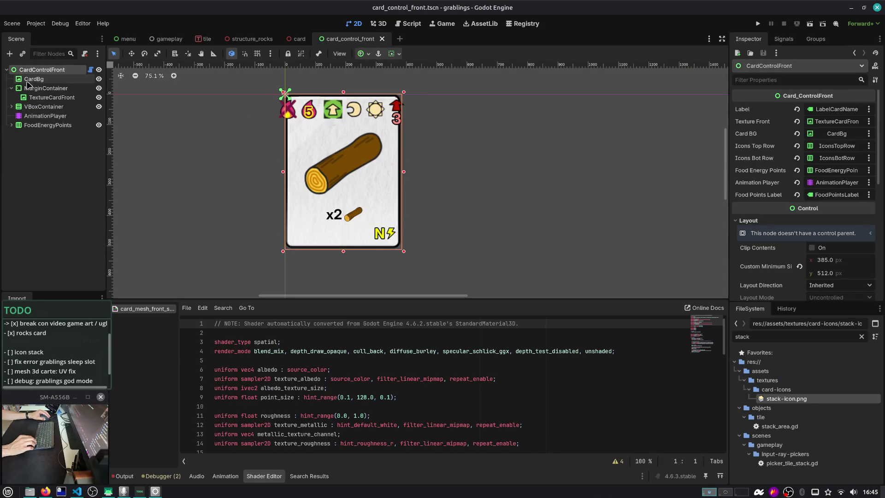
{"action": "left_click", "coordinate": [11, 107], "text": "shift"}
{"action": "scroll", "coordinate": [95, 138], "scroll_direction": "down", "scroll_amount": 2}
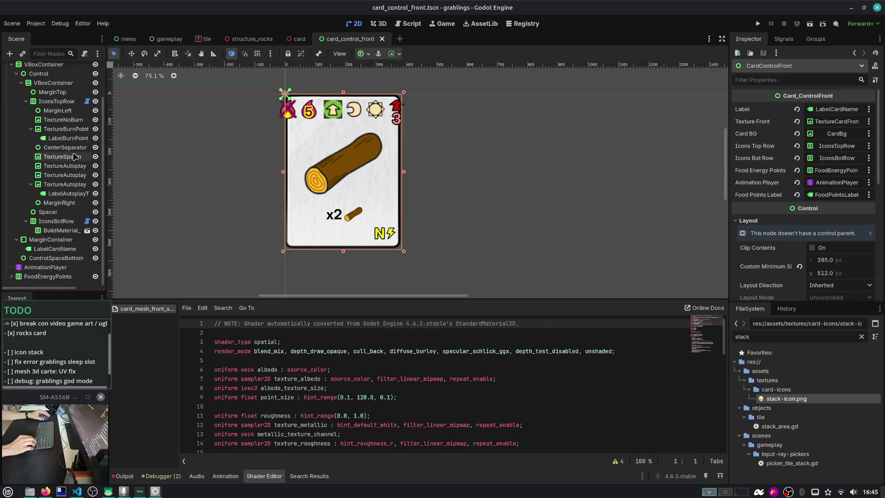
{"action": "left_click_drag", "start_coordinate": [108, 258], "coordinate": [156, 258]}
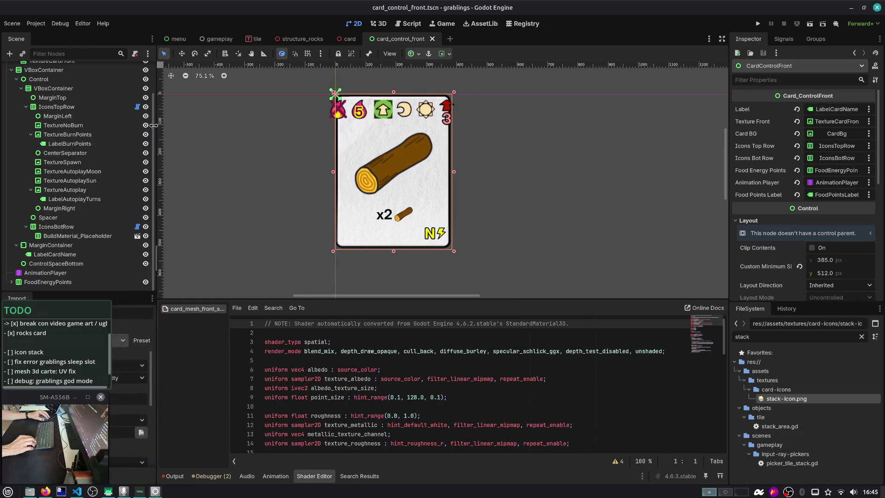
{"action": "left_click", "coordinate": [92, 162]}
{"action": "key", "text": "Down"}
{"action": "key", "text": "Down"}
{"action": "key", "text": "Down"}
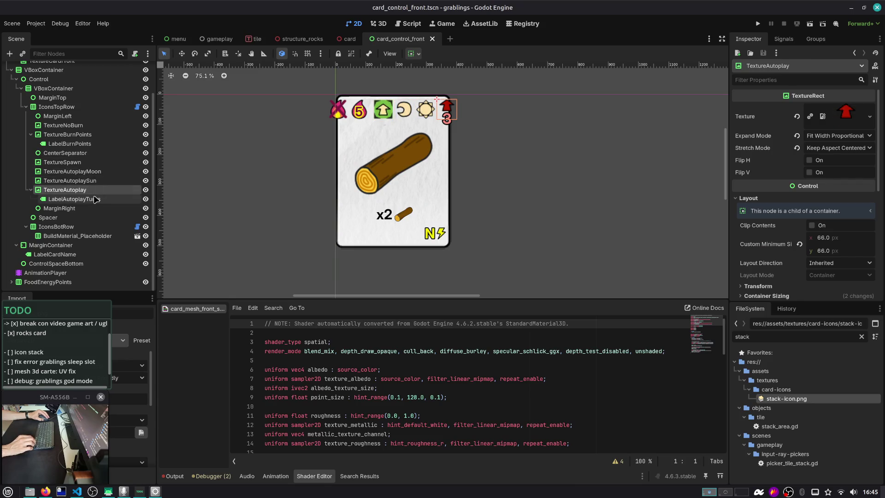
{"action": "left_click", "coordinate": [31, 190]}
{"action": "left_click", "coordinate": [81, 181]}
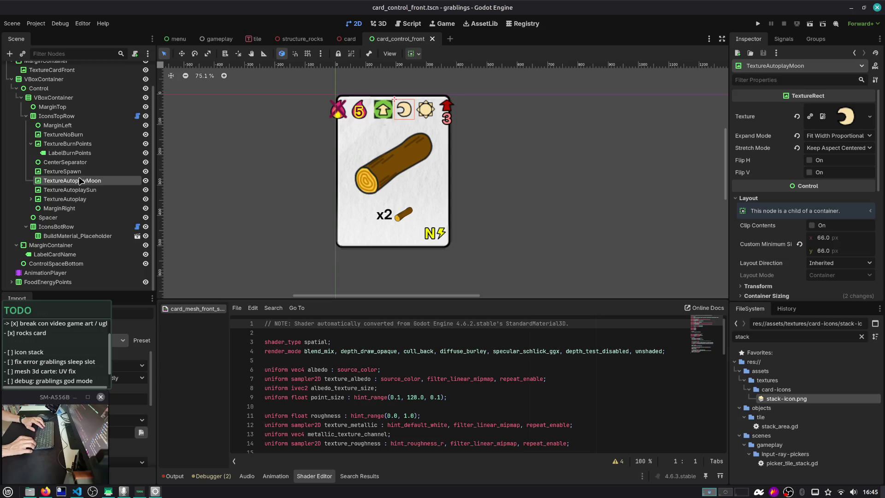
Duplicate TextureSpawn as TextureStack and assign stack-icon.png to its texture
{"action": "key", "text": "Up"}
{"action": "key", "text": "ctrl+d"}
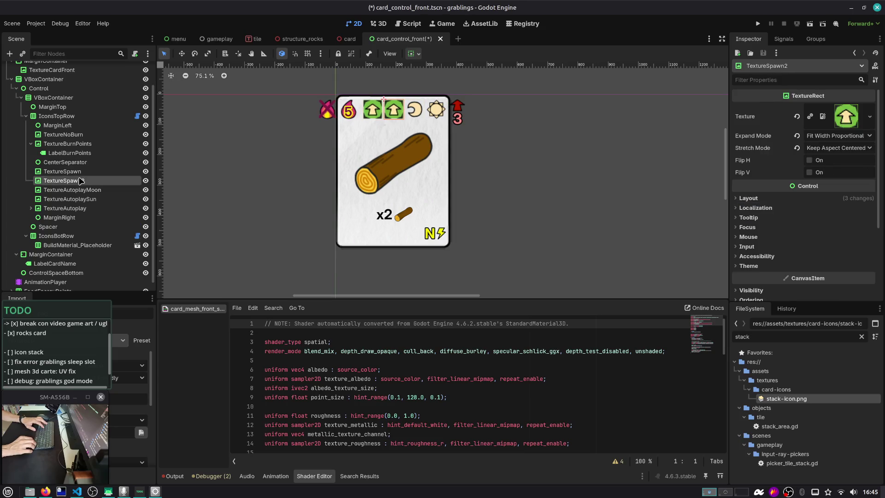
{"action": "key", "text": "F2"}
{"action": "type", "text": "St"}
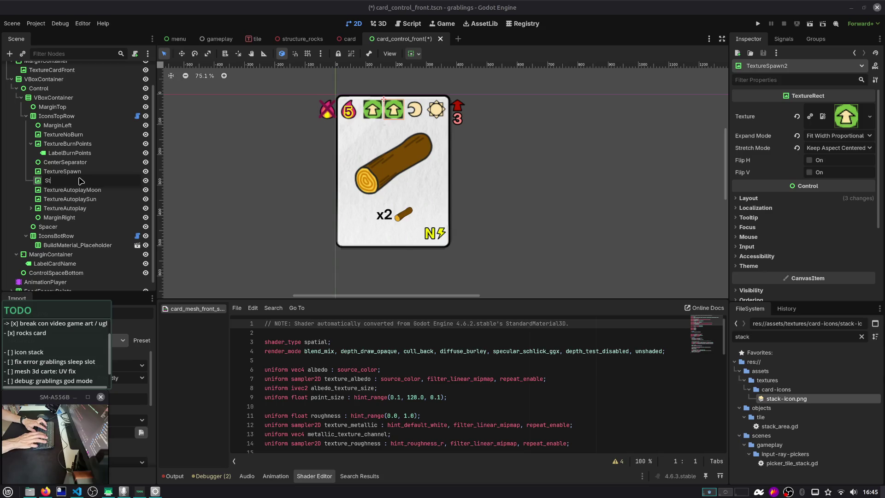
{"action": "type", "text": "Textu"}
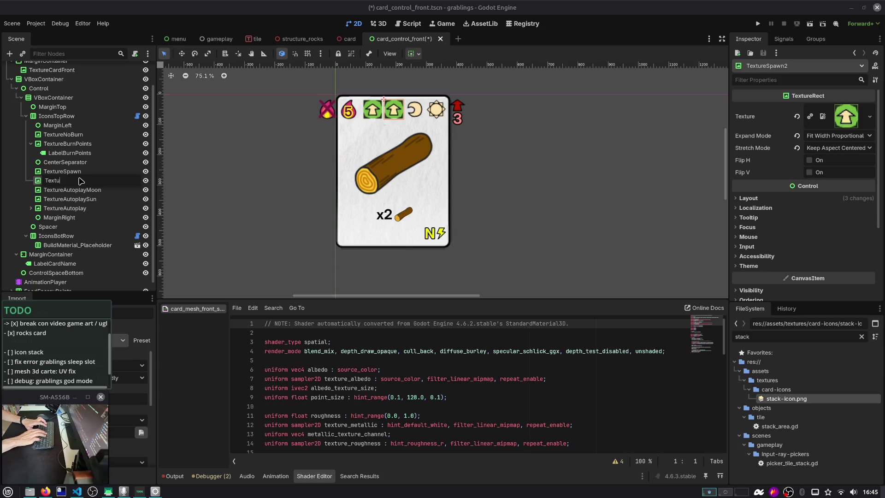
{"action": "type", "text": "k"}
{"action": "key", "text": "Return"}
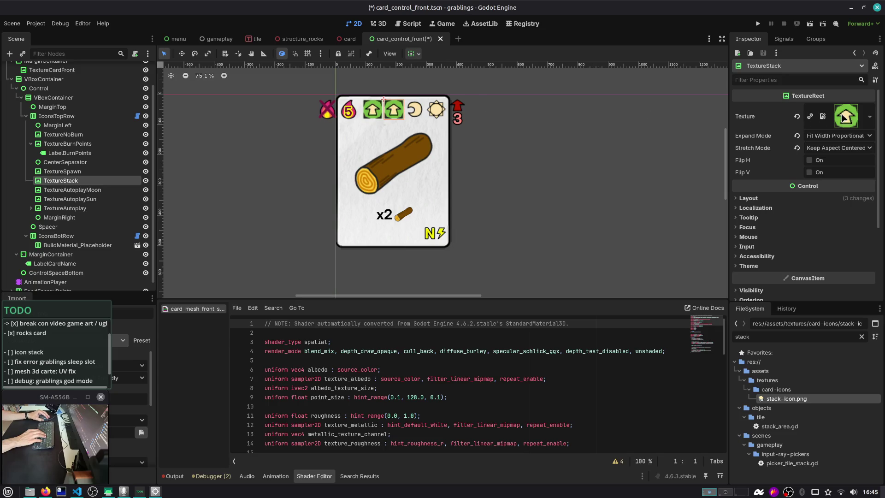
{"action": "left_click_drag", "start_coordinate": [786, 398], "coordinate": [845, 111]}
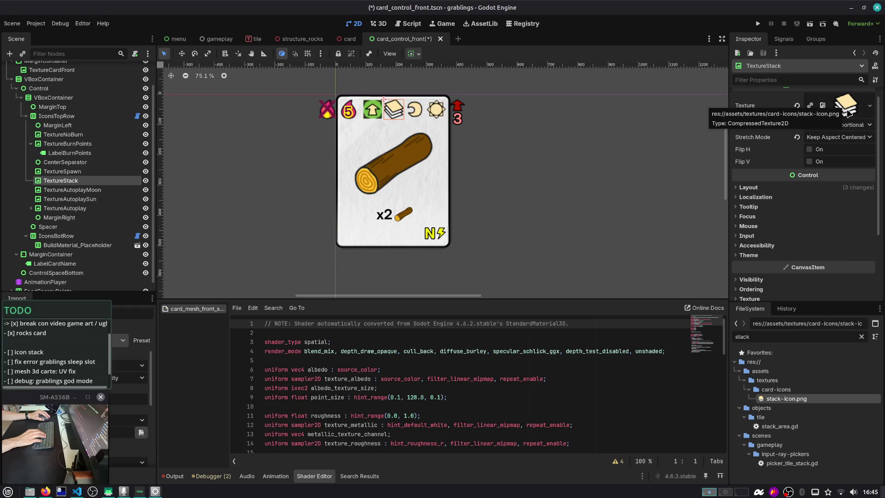
{"action": "left_click", "coordinate": [136, 117]}
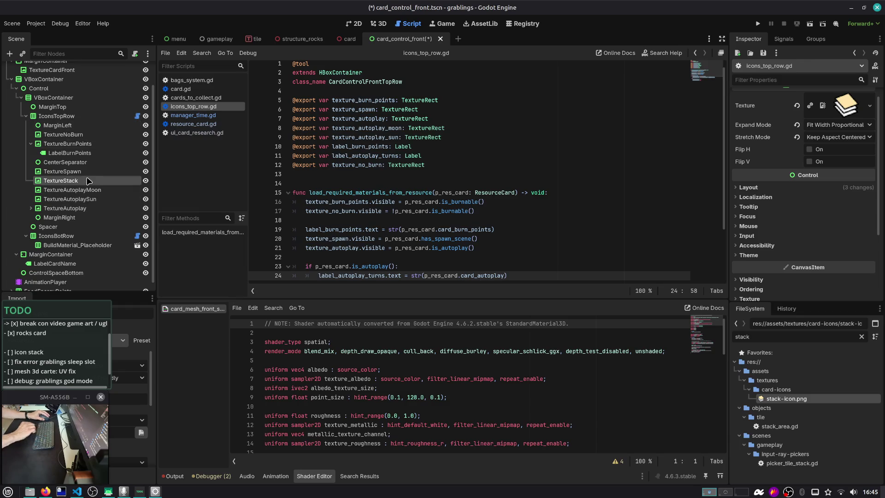
Add an exported texture_stack reference and a texture_stack.visible line after line 22
{"action": "mouse_move", "coordinate": [89, 181]}
{"action": "left_mouse_down"}
{"action": "mouse_move", "coordinate": [216, 185]}
{"action": "mouse_move", "coordinate": [298, 175]}
{"action": "left_mouse_up"}
{"action": "scroll", "coordinate": [358, 172], "scroll_direction": "down", "scroll_amount": 2}
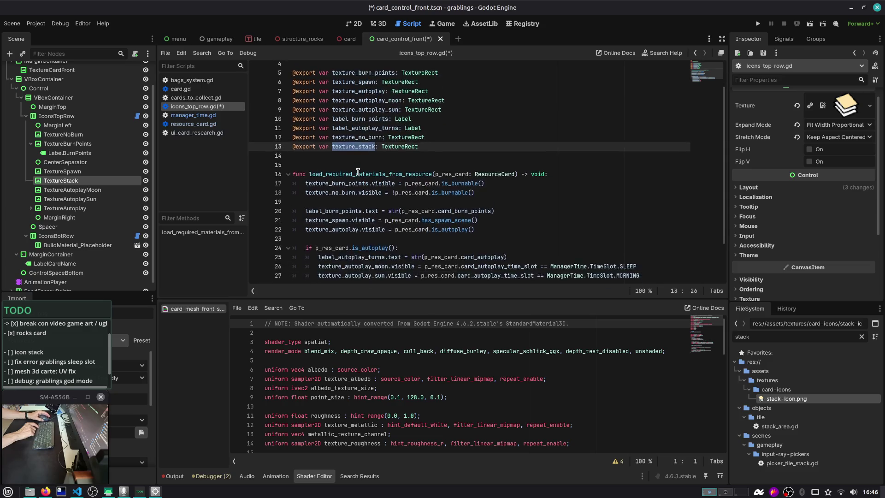
{"action": "key", "text": "Down"}
{"action": "key", "text": "Down"}
{"action": "key", "text": "Down"}
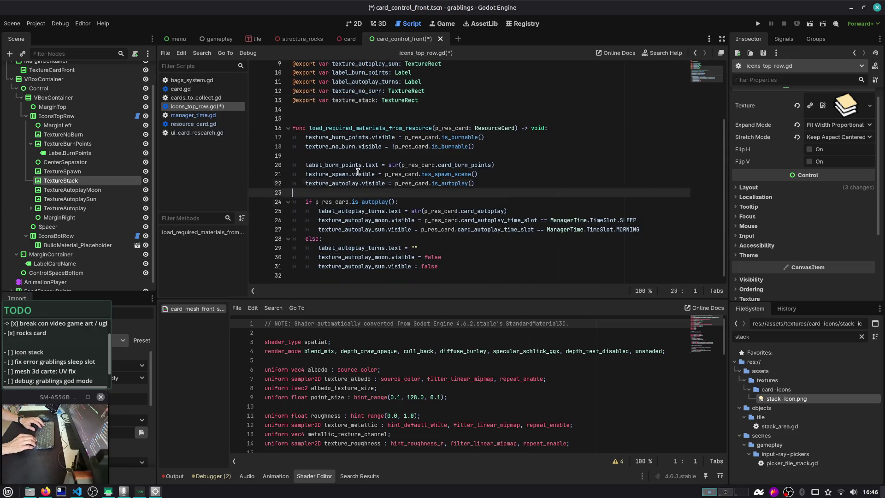
{"action": "key", "text": "Up"}
{"action": "key", "text": "Up"}
{"action": "key", "text": "Up"}
{"action": "key", "text": "Up"}
{"action": "key", "text": "Up"}
{"action": "key", "text": "Up"}
{"action": "key", "text": "Up"}
{"action": "key", "text": "End"}
{"action": "key", "text": "Return"}
{"action": "type", "text": "texture_stack/"}
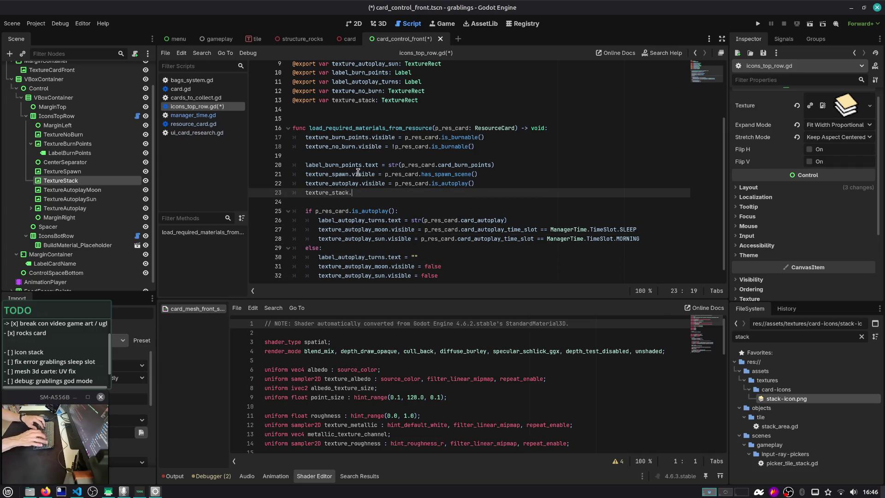
{"action": "type", "text": "visi"}
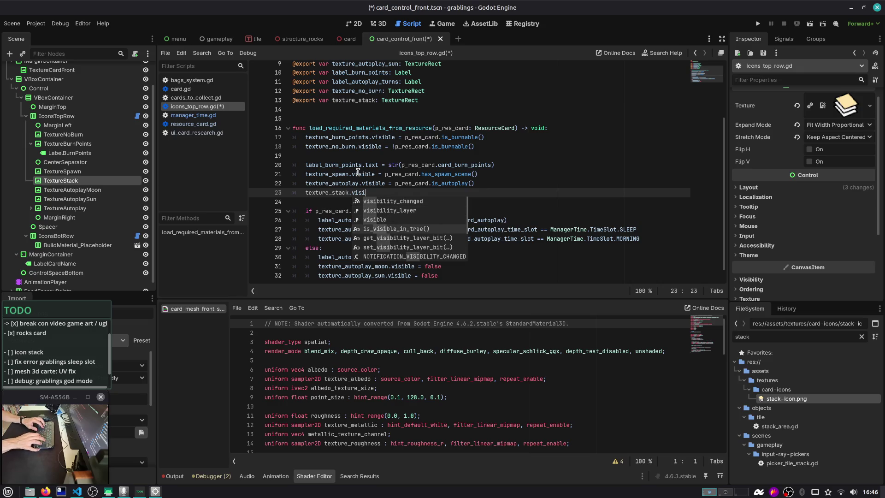
{"action": "key", "text": "Up"}
{"action": "key", "text": "Return"}
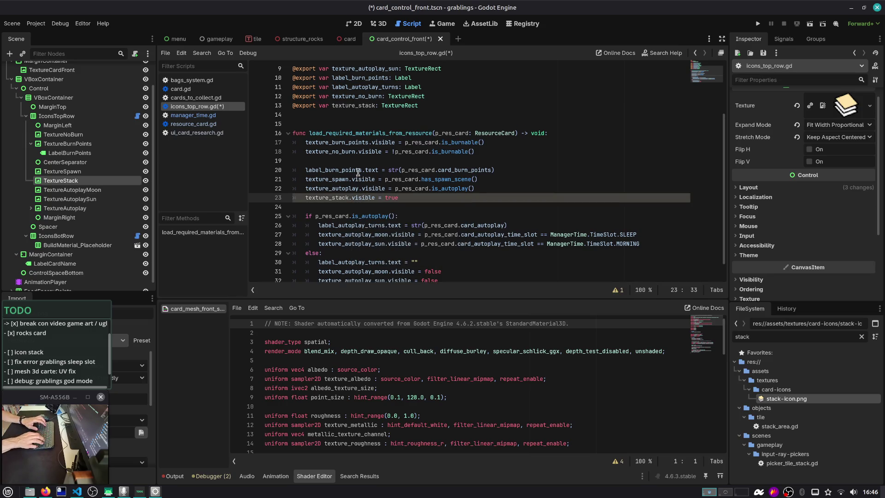
Set the visibility from p_res_card, comment the line out, and save icons_top_row.gd
{"action": "key", "text": "ctrl+shift+Left"}
{"action": "key", "text": "ctrl+shift+Left"}
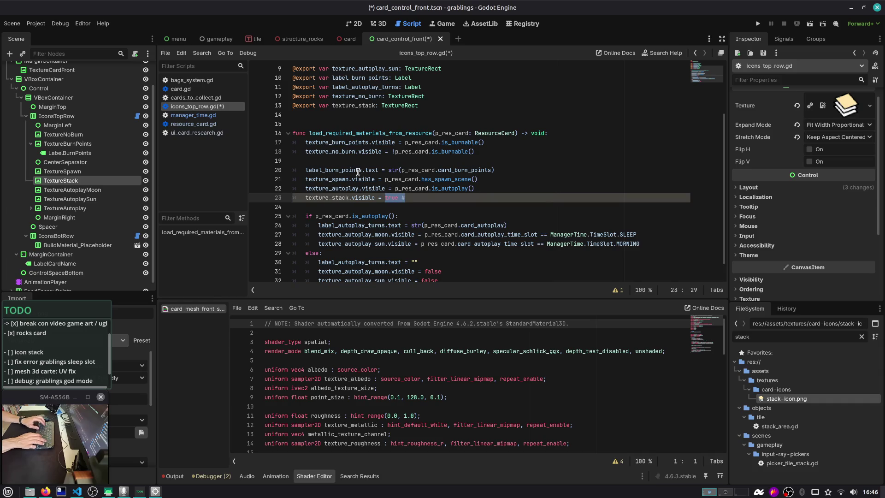
{"action": "type", "text": "p_res"}
{"action": "key", "text": "Return"}
{"action": "type", "text": ".is_stack("}
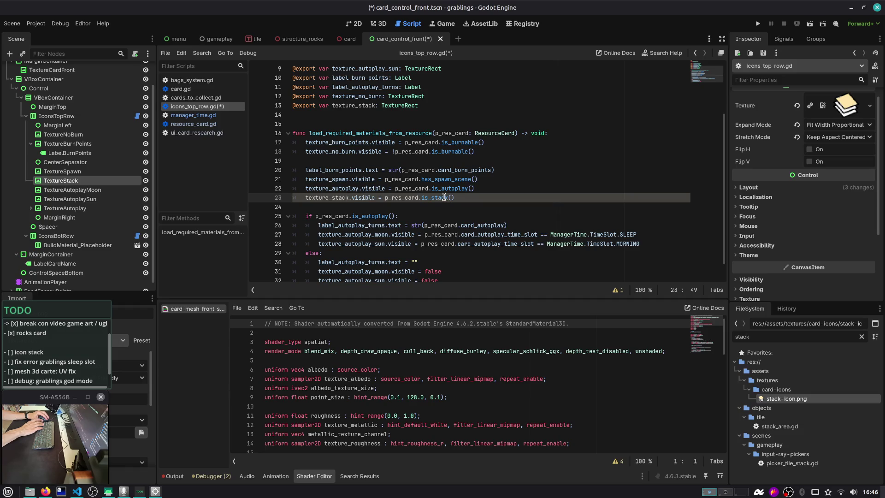
{"action": "key", "text": "ctrl+k"}
{"action": "key", "text": "ctrl+s"}
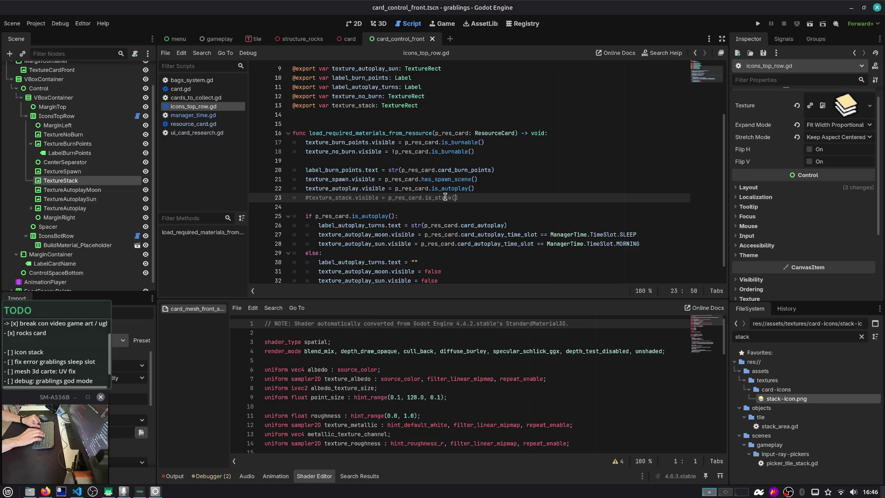
Open card_release_handler.gd via Quick Open and search it for 'stack'
{"action": "key", "text": "ctrl+alt+o"}
{"action": "type", "text": "card_reea"}
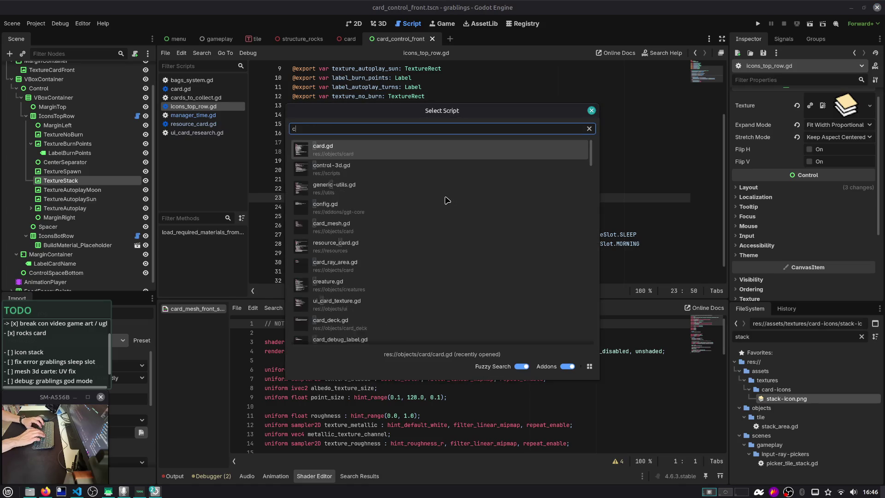
{"action": "type", "text": "s"}
{"action": "key", "text": "Return"}
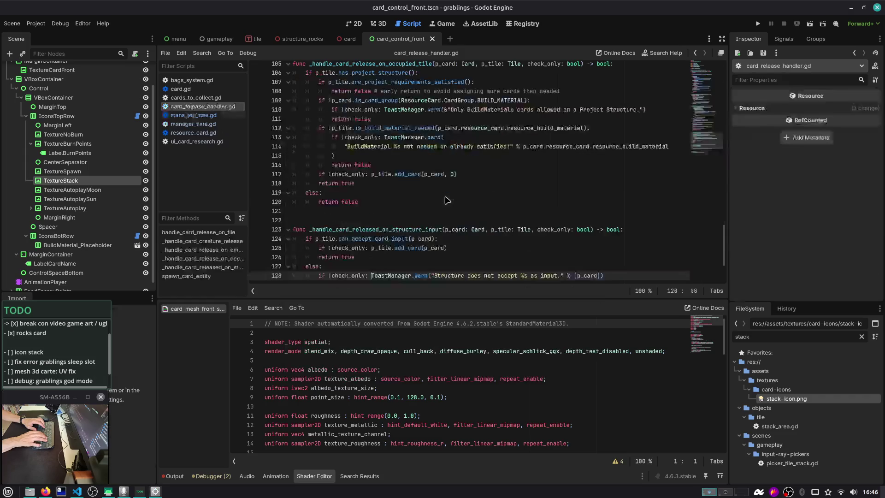
{"action": "key", "text": "ctrl+f"}
{"action": "type", "text": "stack"}
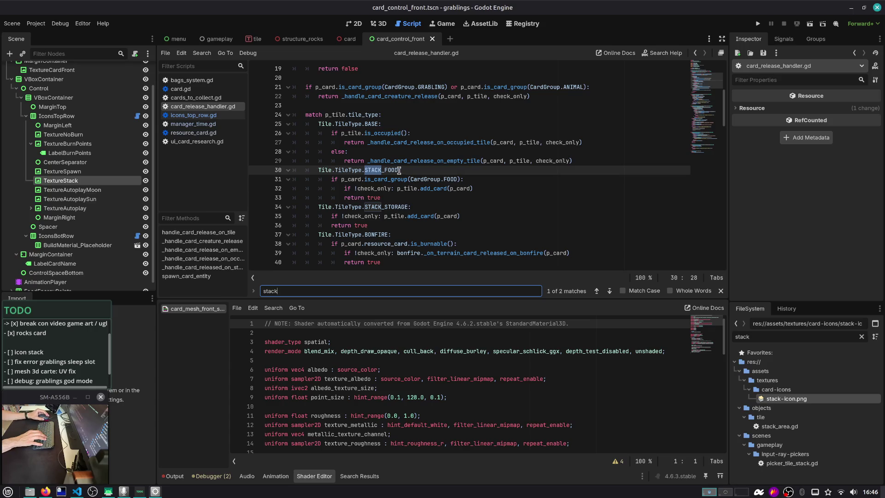
{"action": "scroll", "coordinate": [445, 169], "scroll_direction": "down", "scroll_amount": 1}
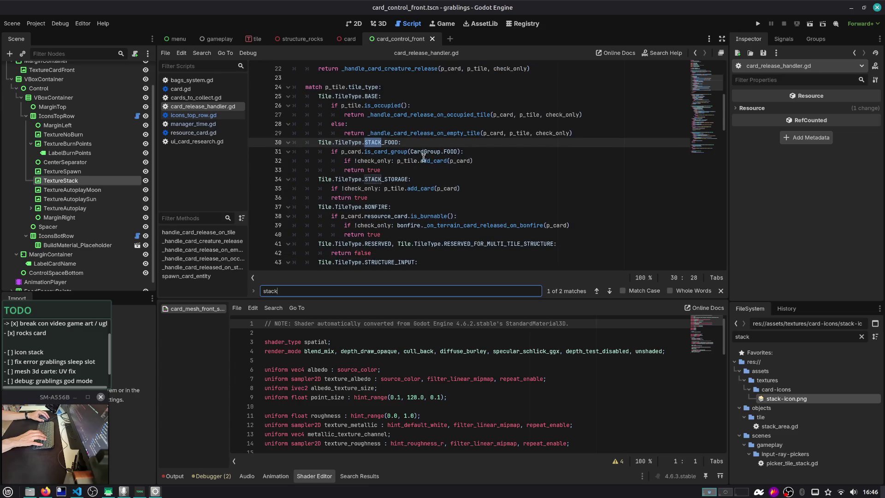
{"action": "scroll", "coordinate": [360, 95], "scroll_direction": "up", "scroll_amount": 3}
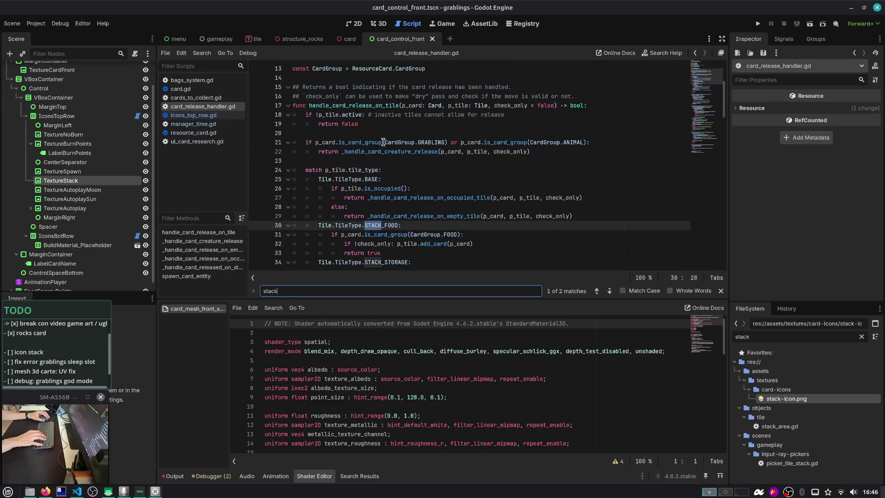
{"action": "scroll", "coordinate": [323, 144], "scroll_direction": "up", "scroll_amount": 2}
Browse the 'stack' matches around the handle_card_release_on_tile function
{"action": "double_click", "coordinate": [372, 159]}
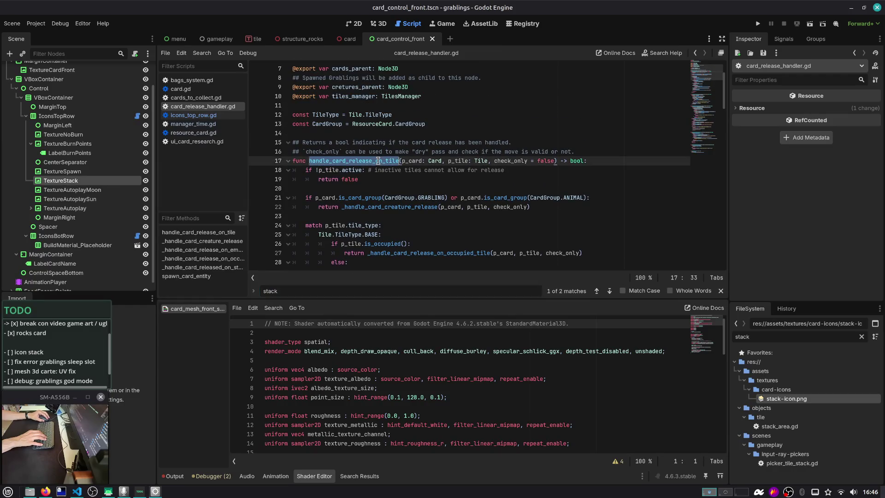
{"action": "scroll", "coordinate": [372, 156], "scroll_direction": "down", "scroll_amount": 3}
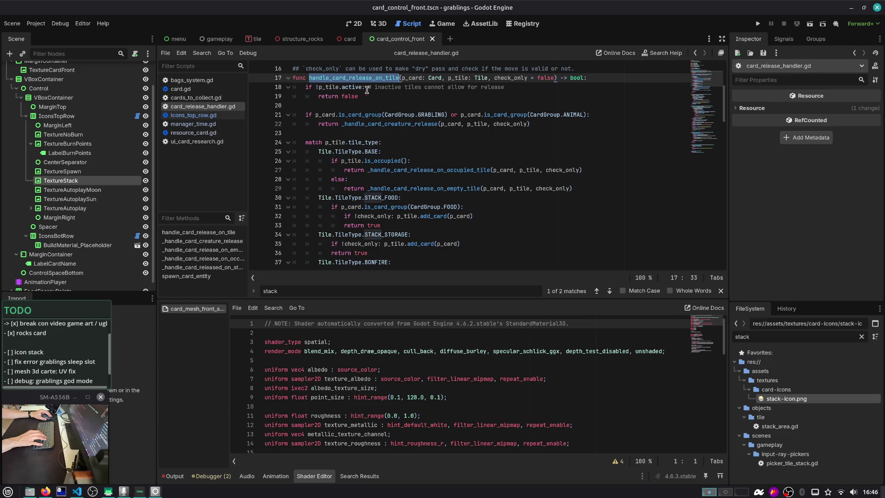
{"action": "left_click", "coordinate": [417, 127]}
{"action": "scroll", "coordinate": [418, 129], "scroll_direction": "down", "scroll_amount": 3}
{"action": "scroll", "coordinate": [419, 127], "scroll_direction": "down", "scroll_amount": 2}
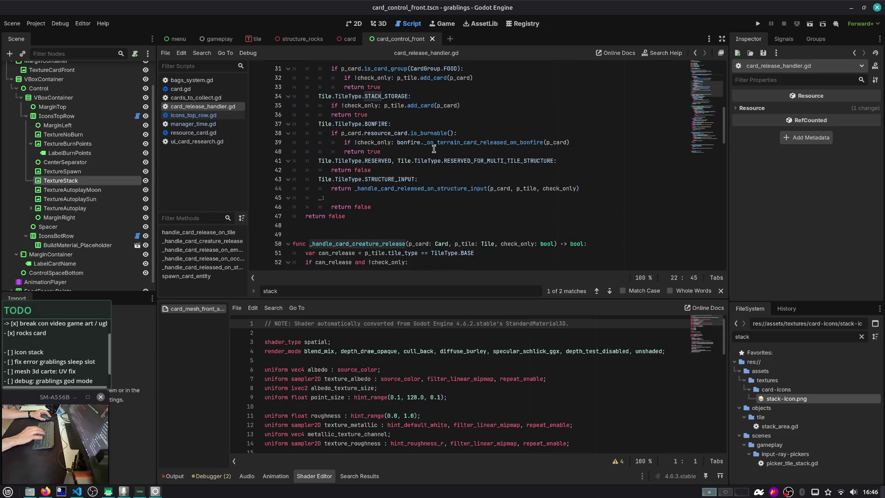
{"action": "scroll", "coordinate": [432, 143], "scroll_direction": "up", "scroll_amount": 1}
{"action": "scroll", "coordinate": [436, 140], "scroll_direction": "up", "scroll_amount": 2}
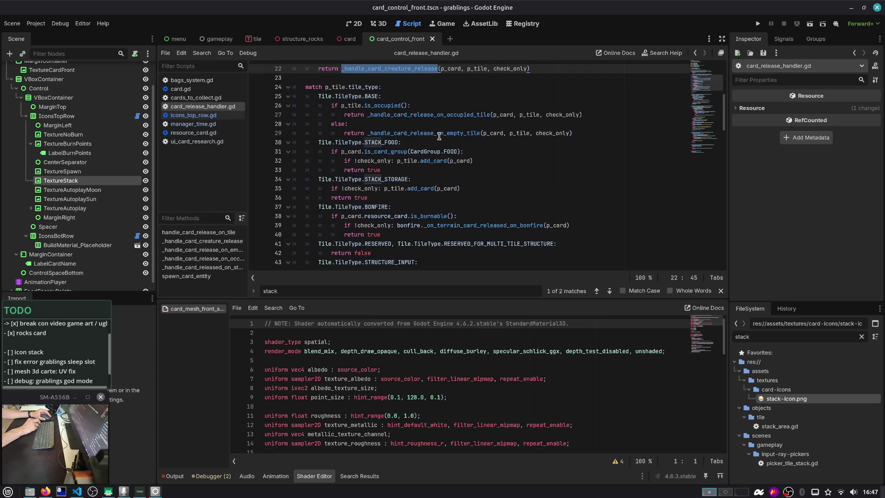
Inspect the STACK_STORAGE and STACK_FOOD cases, then jump to _handle_card_release_on_occupied_tile
{"action": "double_click", "coordinate": [373, 179]}
{"action": "double_click", "coordinate": [378, 143]}
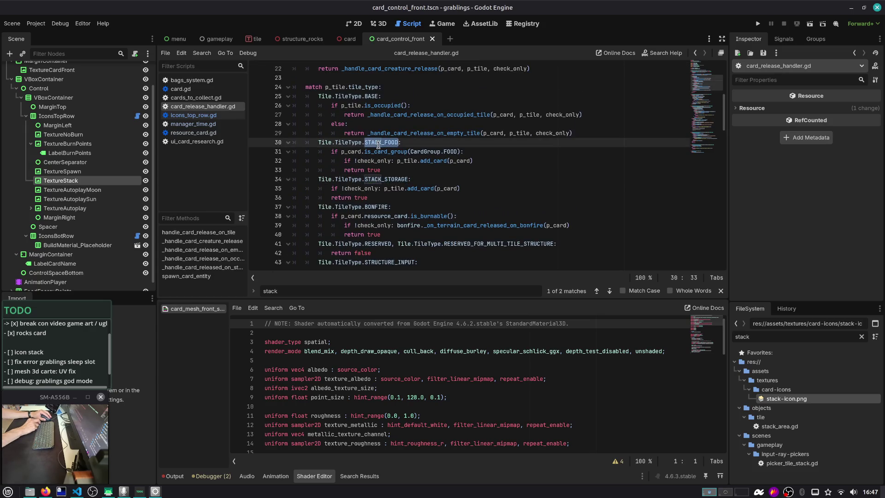
{"action": "left_click", "coordinate": [385, 106]}
{"action": "key", "text": "Down"}
{"action": "key", "text": "Down"}
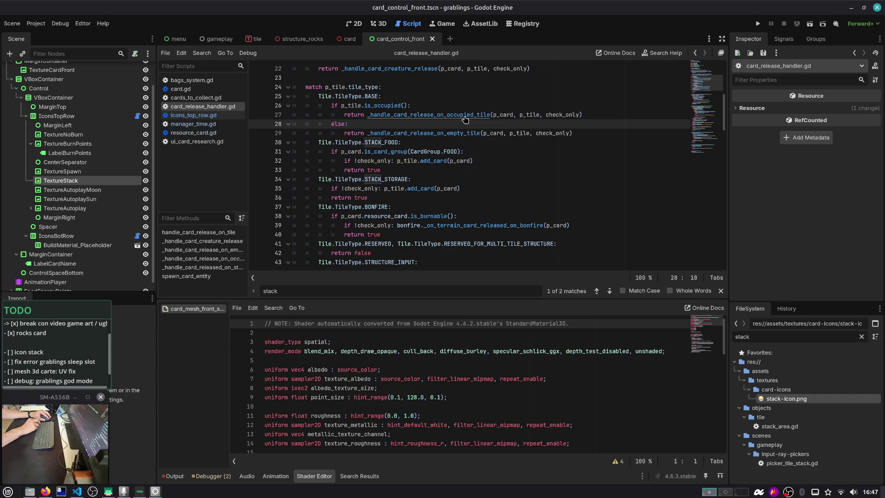
{"action": "left_click", "coordinate": [471, 119], "text": "ctrl"}
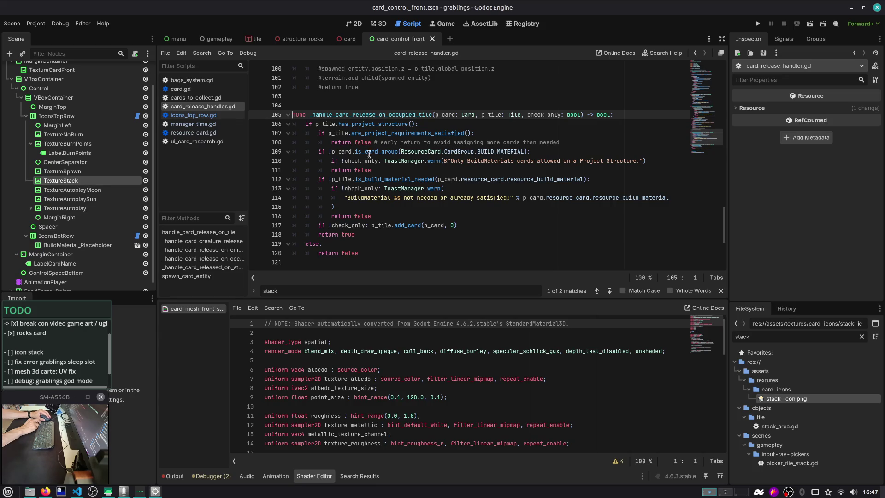
{"action": "double_click", "coordinate": [377, 133]}
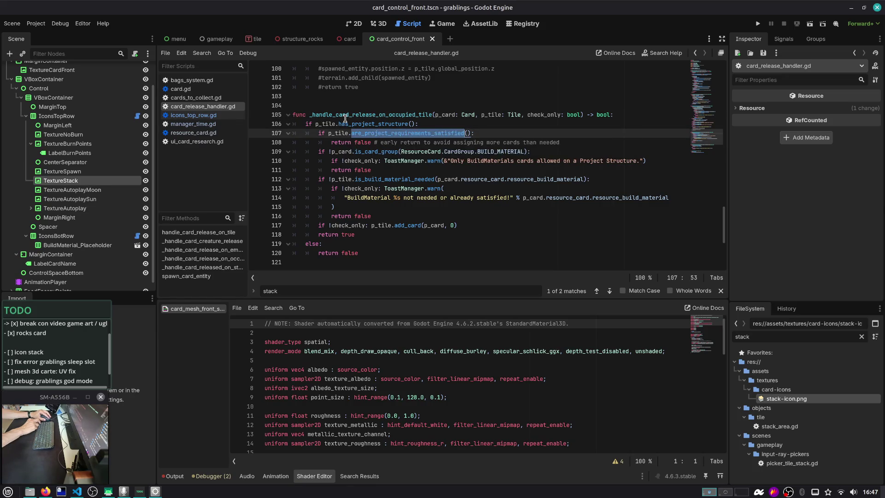
{"action": "left_click", "coordinate": [303, 142]}
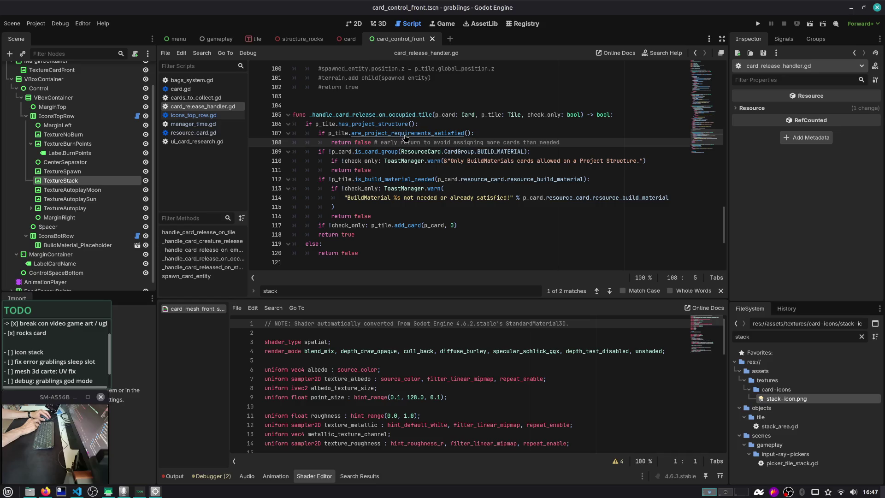
{"action": "left_click_drag", "start_coordinate": [465, 143], "coordinate": [564, 142]}
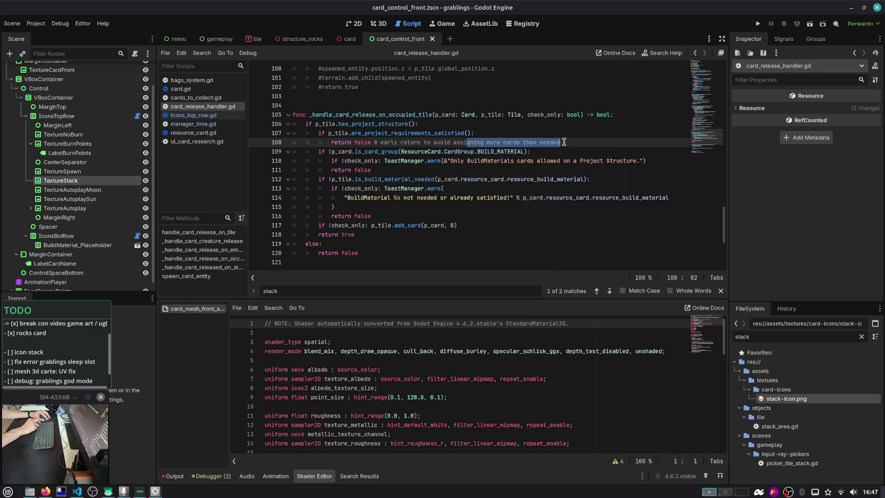
{"action": "left_click", "coordinate": [570, 141]}
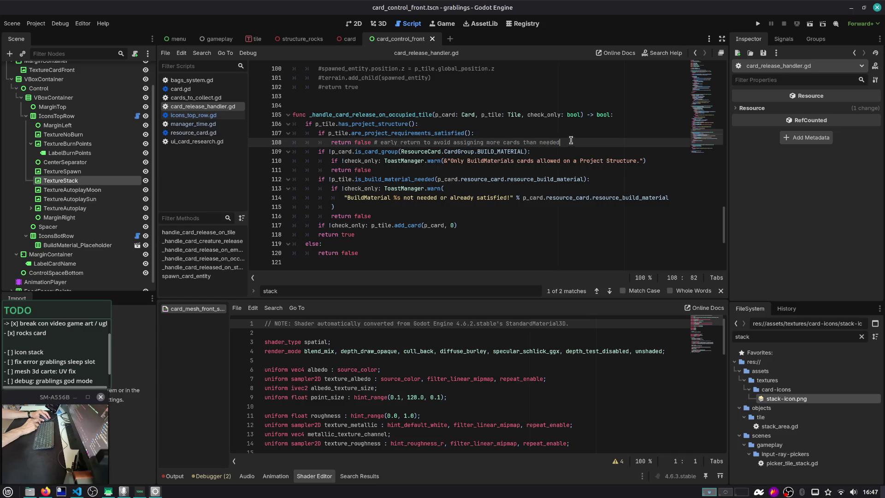
{"action": "double_click", "coordinate": [371, 152]}
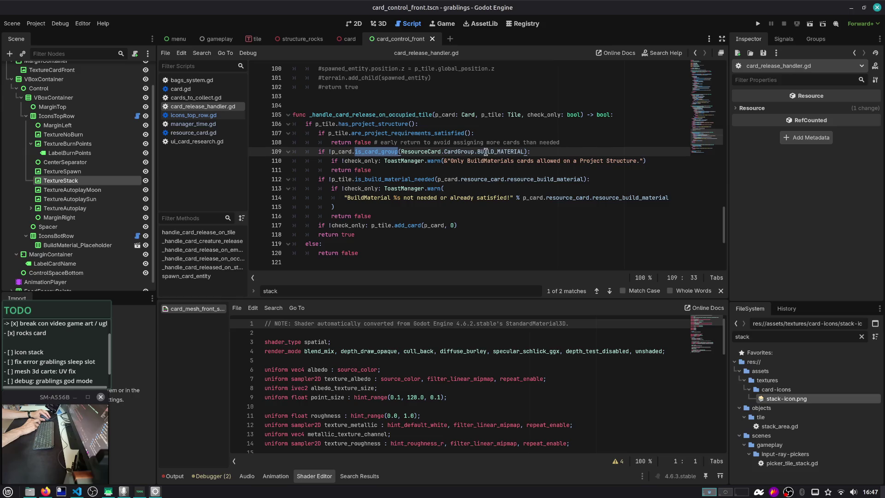
{"action": "mouse_move", "coordinate": [492, 153]}
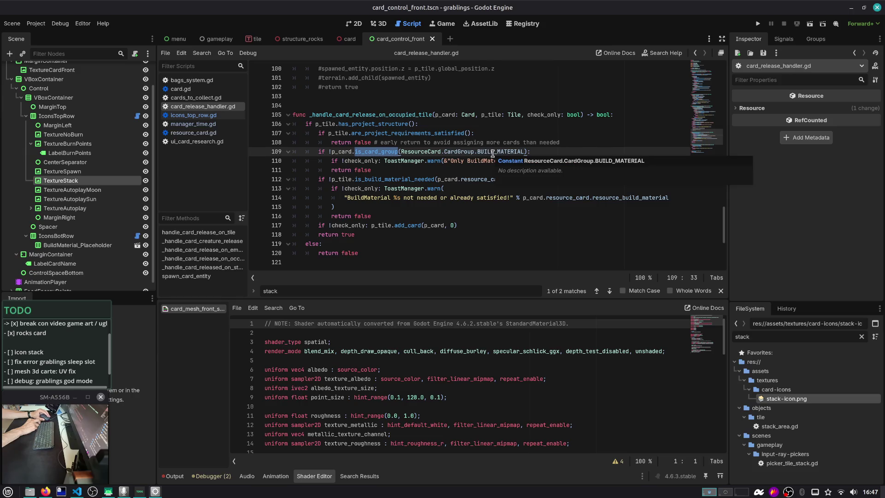
{"action": "scroll", "coordinate": [477, 150], "scroll_direction": "down", "scroll_amount": 1}
{"action": "left_click", "coordinate": [424, 115]}
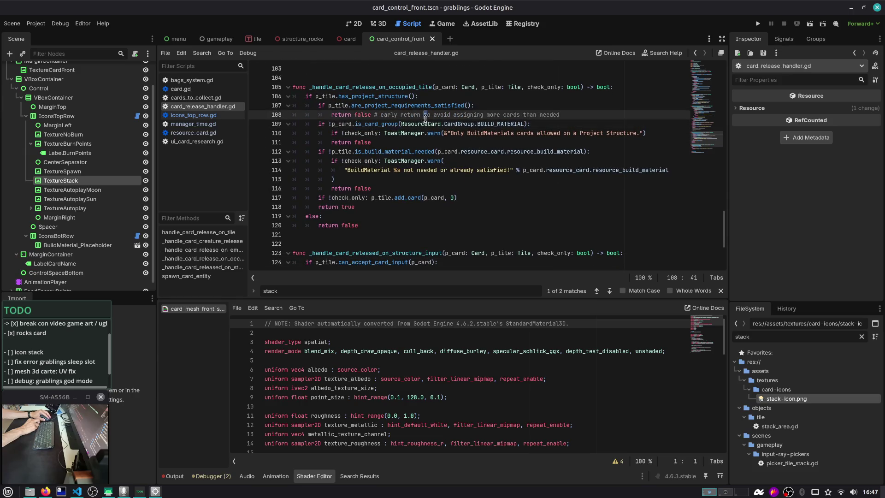
{"action": "double_click", "coordinate": [484, 124]}
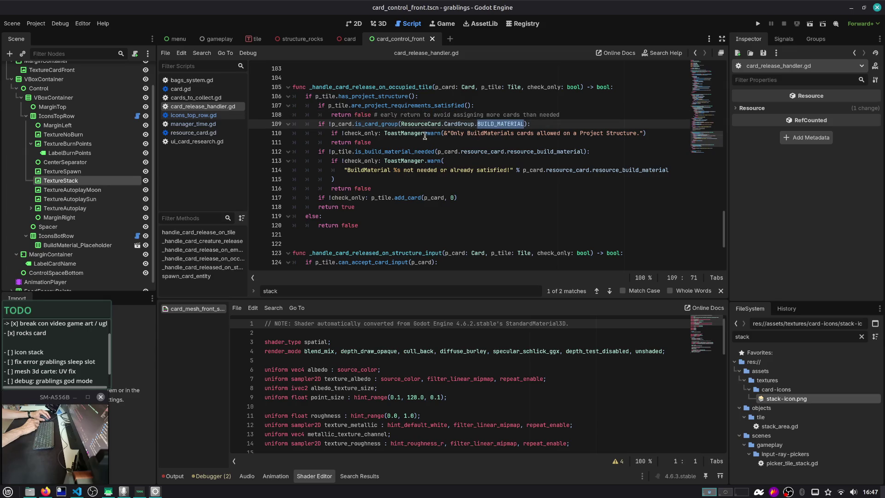
{"action": "left_click_drag", "start_coordinate": [483, 133], "coordinate": [618, 133]}
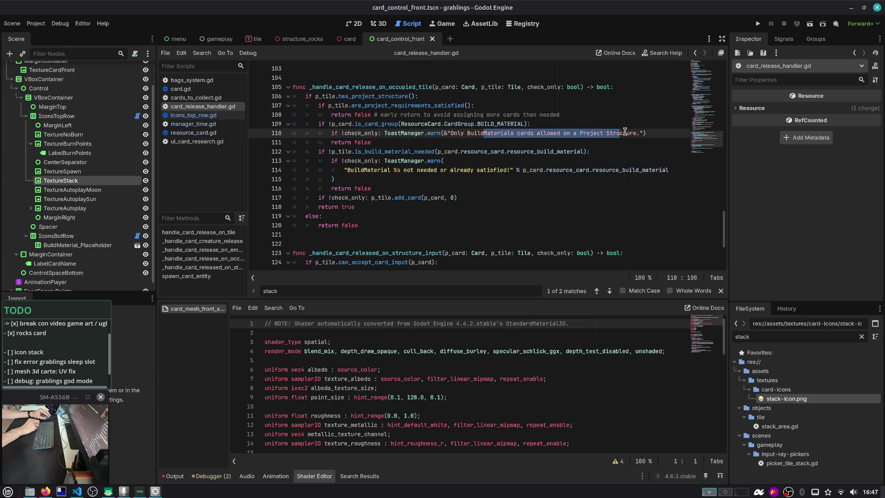
{"action": "left_click", "coordinate": [649, 130]}
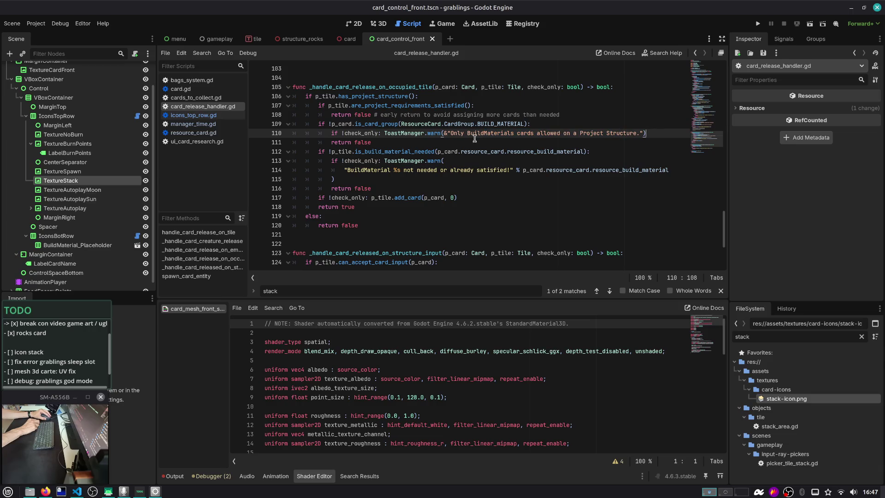
{"action": "double_click", "coordinate": [392, 151]}
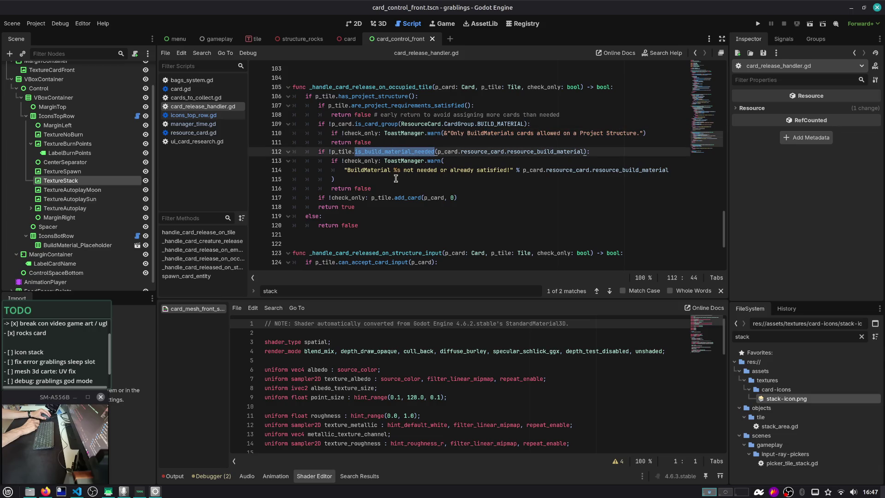
{"action": "mouse_move", "coordinate": [355, 206]}
{"action": "left_mouse_down"}
{"action": "mouse_move", "coordinate": [300, 199]}
{"action": "mouse_move", "coordinate": [282, 208]}
{"action": "left_mouse_up"}
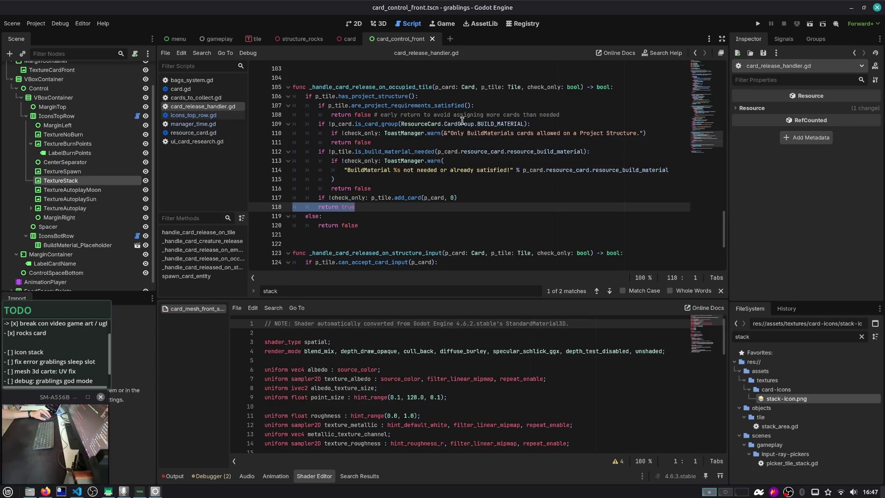
{"action": "double_click", "coordinate": [452, 87]}
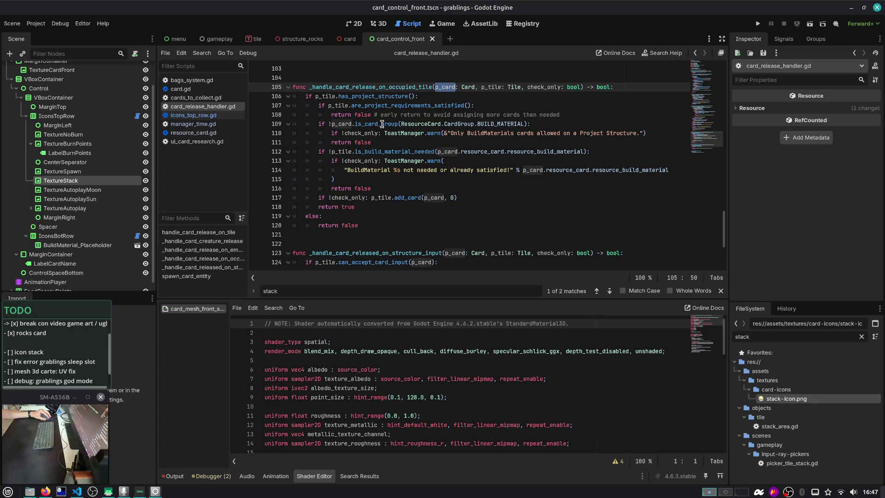
{"action": "double_click", "coordinate": [503, 123]}
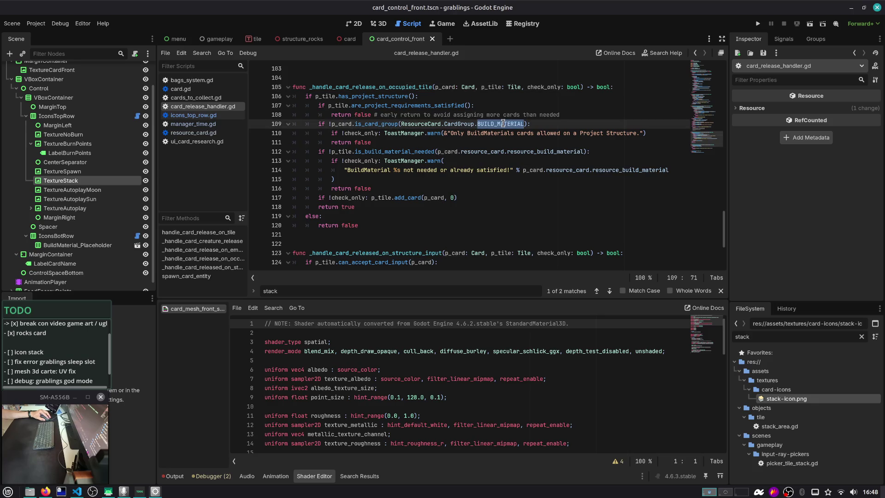
{"action": "double_click", "coordinate": [357, 143]}
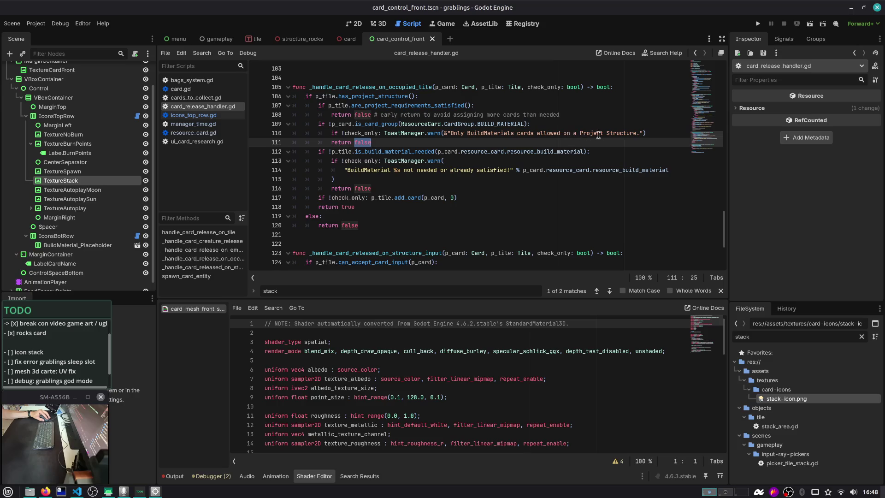
{"action": "double_click", "coordinate": [617, 134]}
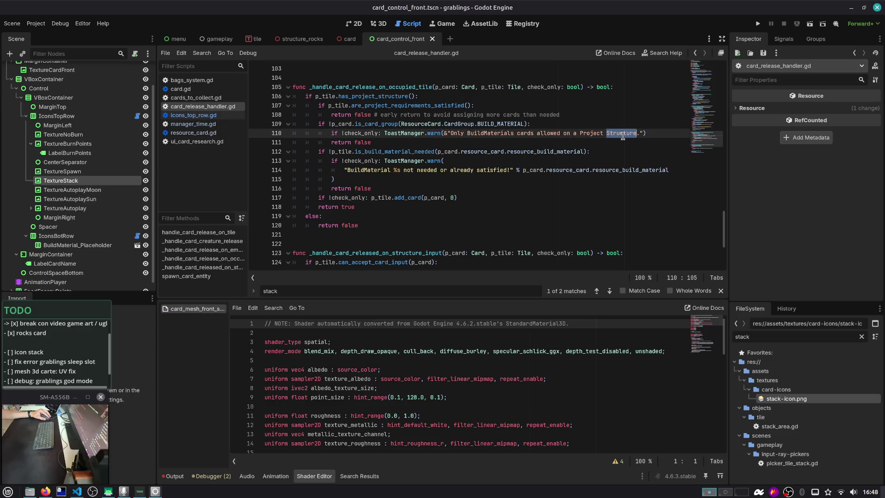
{"action": "left_click_drag", "start_coordinate": [591, 133], "coordinate": [579, 134]}
{"action": "double_click", "coordinate": [619, 133]}
{"action": "left_click", "coordinate": [460, 133]}
{"action": "double_click", "coordinate": [368, 152]}
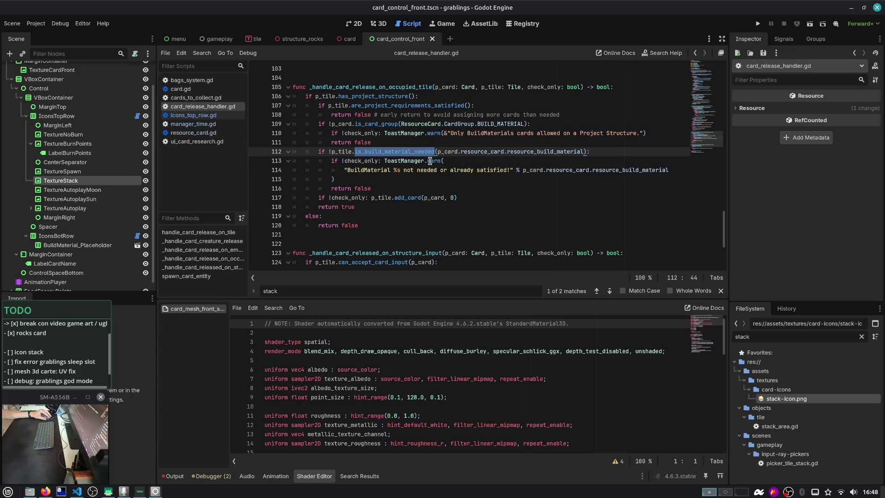
{"action": "mouse_move", "coordinate": [422, 159]}
{"action": "mouse_move", "coordinate": [404, 121]}
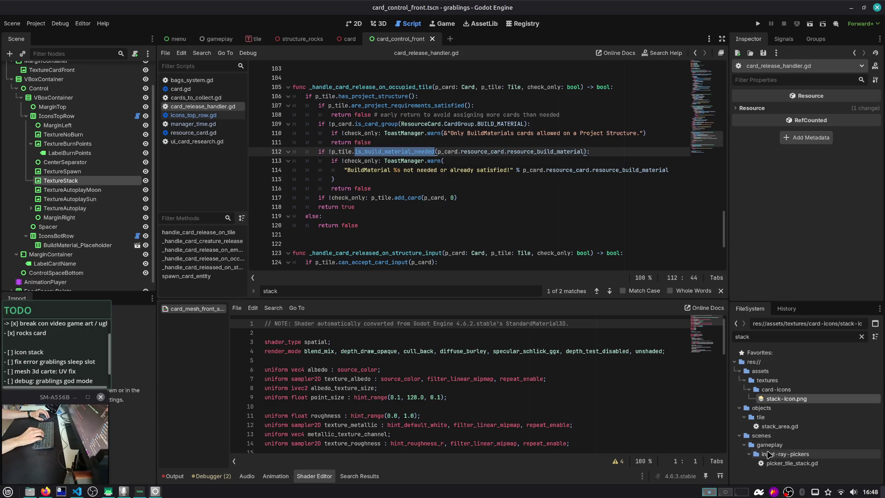
{"action": "left_click", "coordinate": [565, 214]}
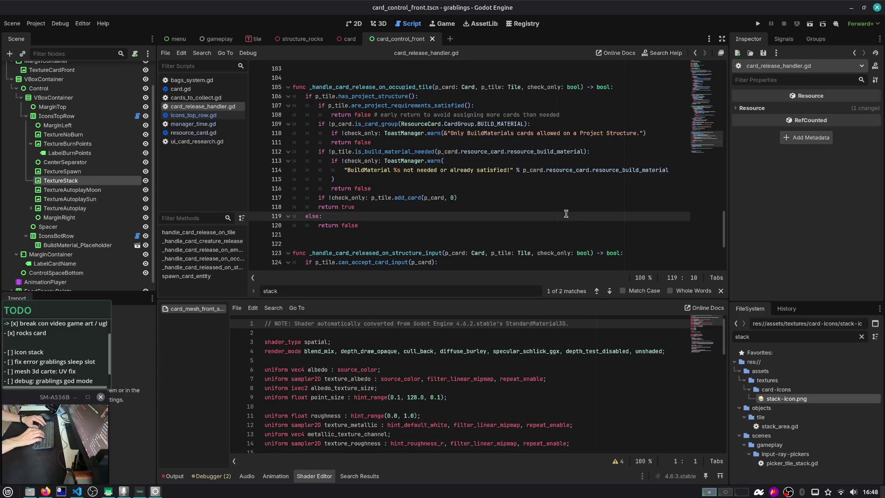
{"action": "key", "text": "ctrl+alt+o"}
Open resource_card.gd and search it for 'sta'
{"action": "type", "text": "resource_Car"}
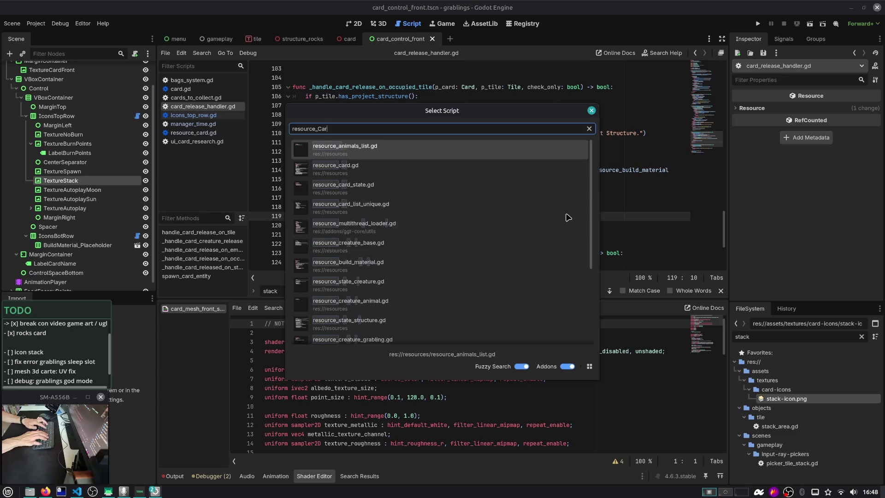
{"action": "key", "text": "Return"}
{"action": "key", "text": "ctrl+f"}
{"action": "type", "text": "st"}
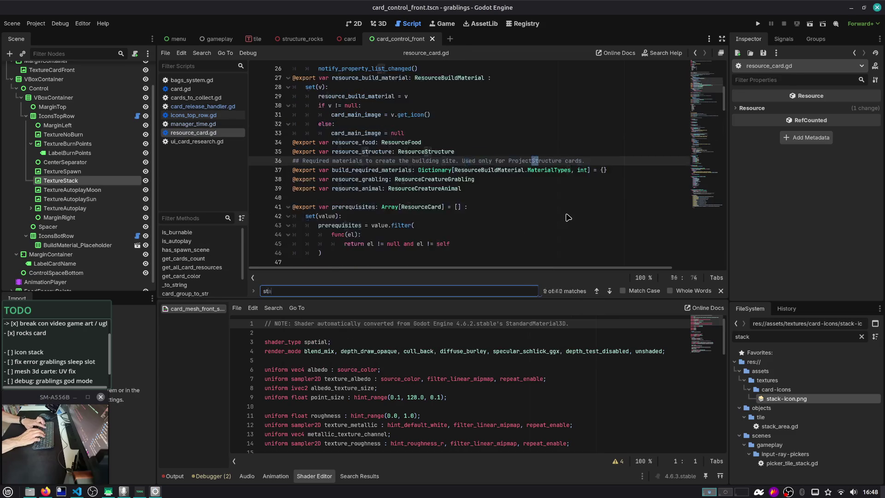
{"action": "type", "text": "a"}
{"action": "key", "text": "Escape"}
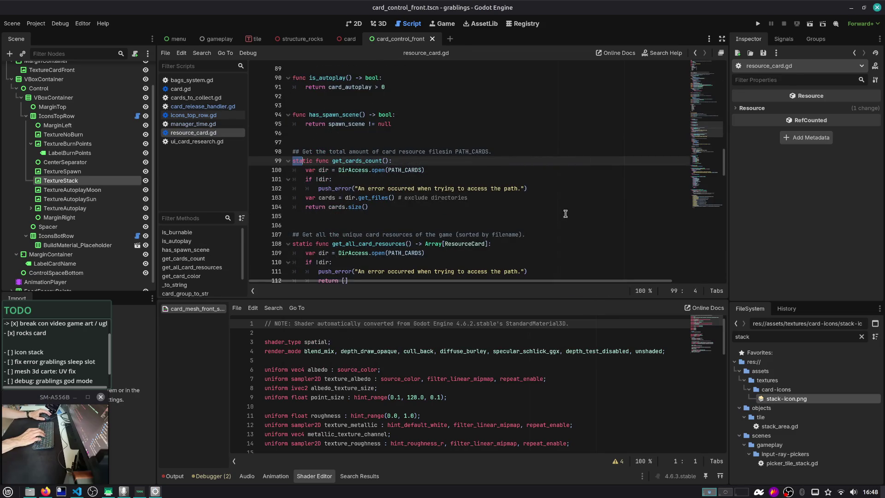
{"action": "scroll", "coordinate": [693, 108], "scroll_direction": "up", "scroll_amount": 8}
{"action": "scroll", "coordinate": [703, 117], "scroll_direction": "up", "scroll_amount": 20}
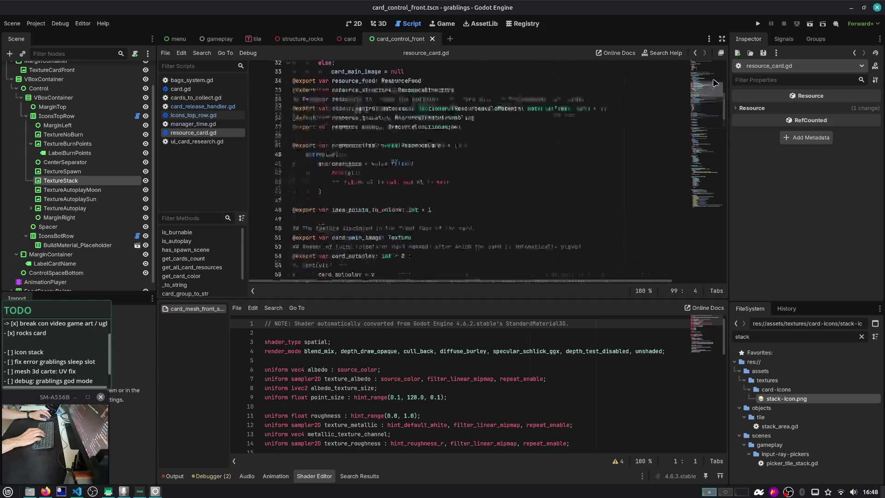
{"action": "scroll", "coordinate": [717, 66], "scroll_direction": "down", "scroll_amount": 1}
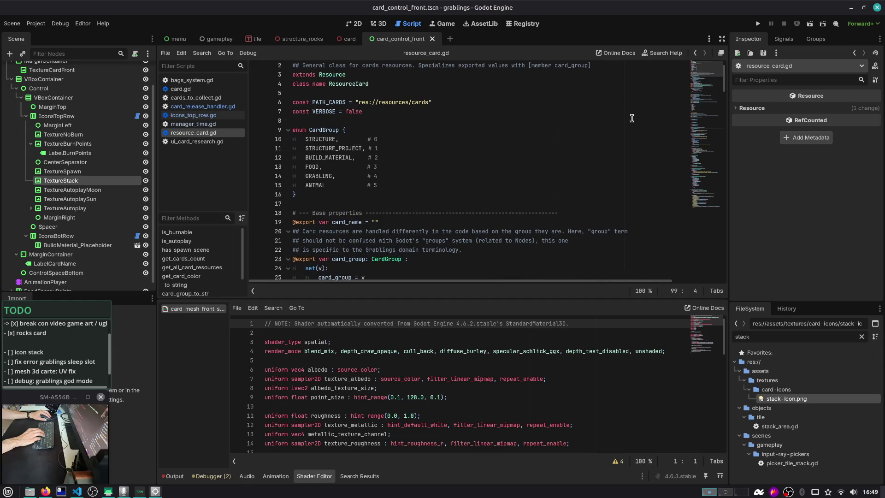
Examine the CardGroup enum values STRUCTURE, STRUCTURE_PROJECT and BUILD_MATERIAL
{"action": "left_click", "coordinate": [597, 139]}
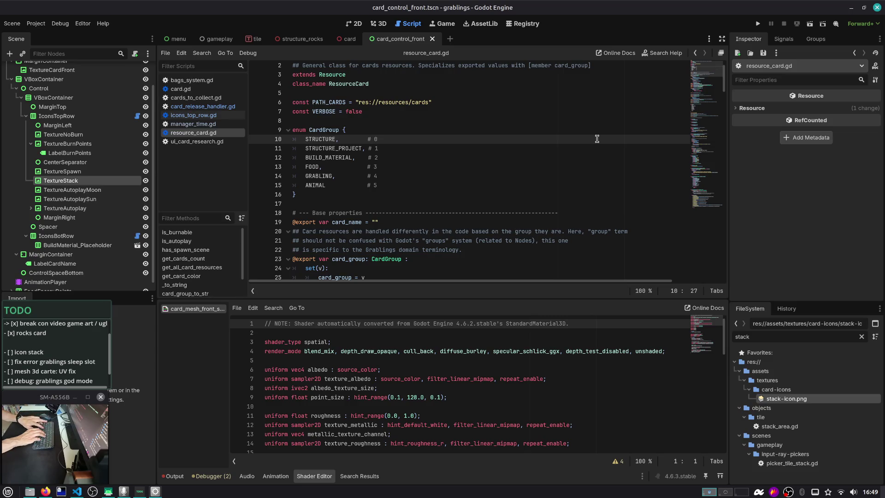
{"action": "double_click", "coordinate": [331, 145]}
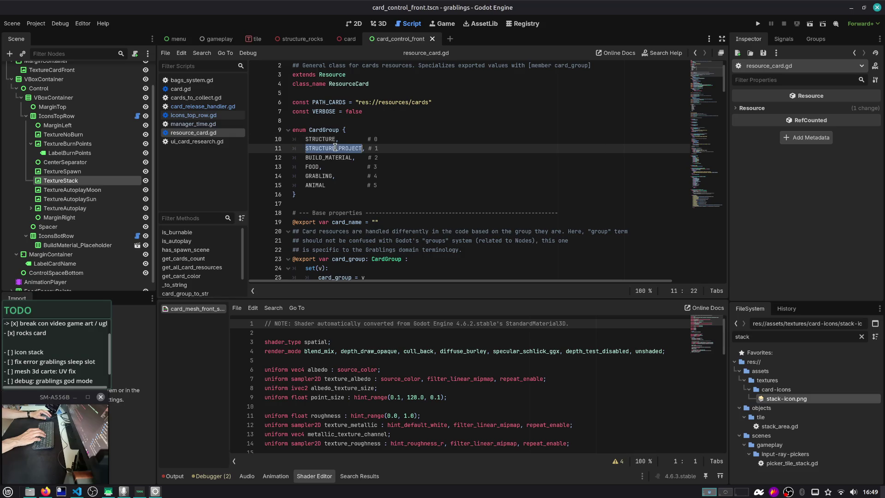
{"action": "double_click", "coordinate": [330, 140]}
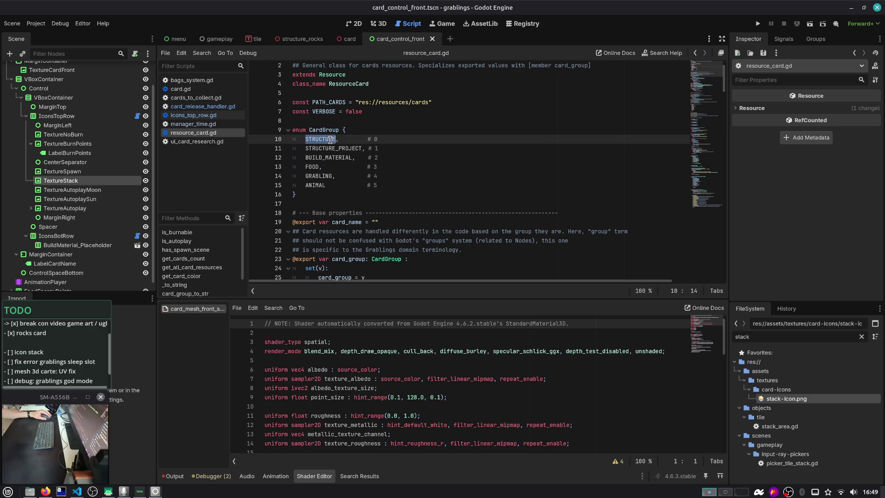
{"action": "right_click", "coordinate": [330, 140]}
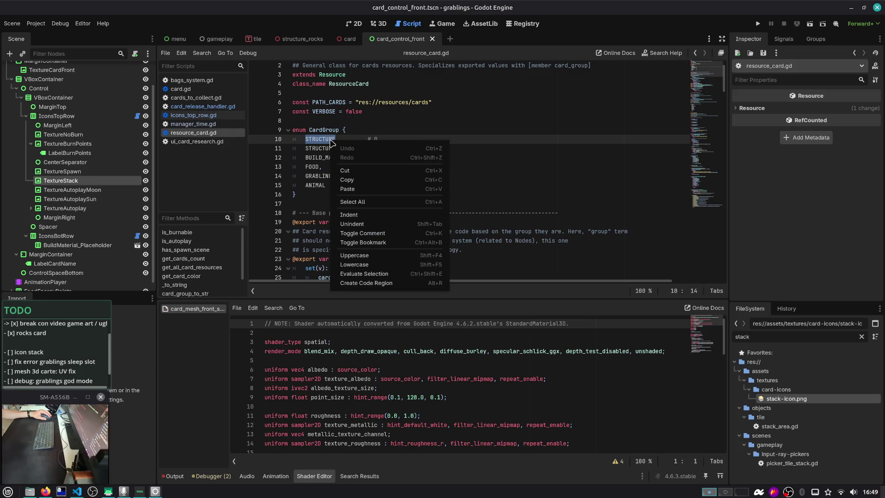
{"action": "key", "text": "Escape"}
{"action": "double_click", "coordinate": [327, 157]}
{"action": "left_click", "coordinate": [319, 167]}
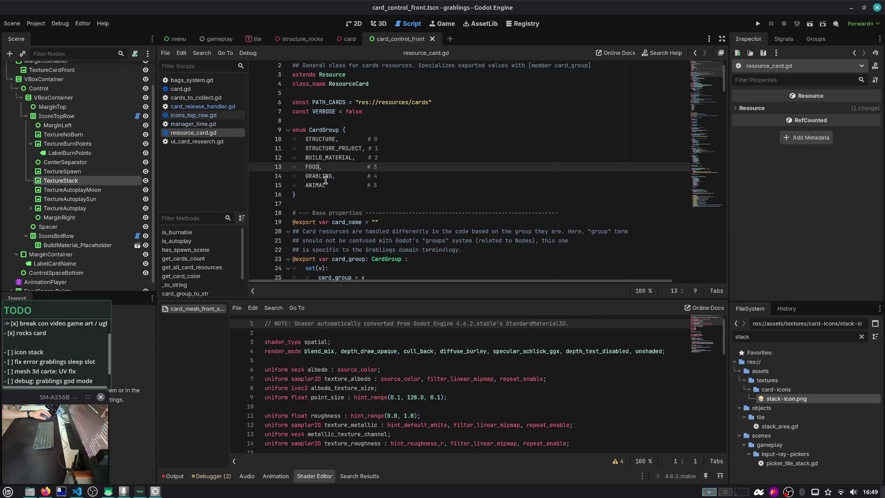
{"action": "double_click", "coordinate": [325, 150]}
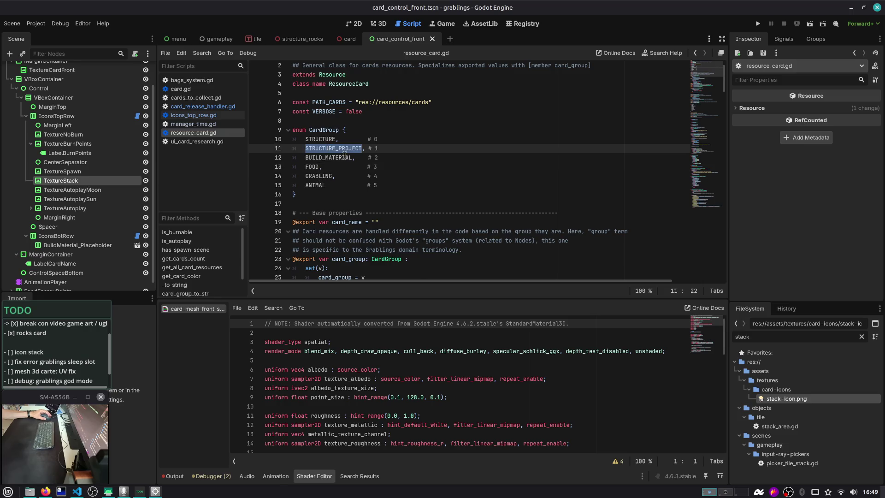
Scroll down to the is_burnable, is_autoplay and has_spawn_scene getters
{"action": "scroll", "coordinate": [345, 156], "scroll_direction": "down", "scroll_amount": 13}
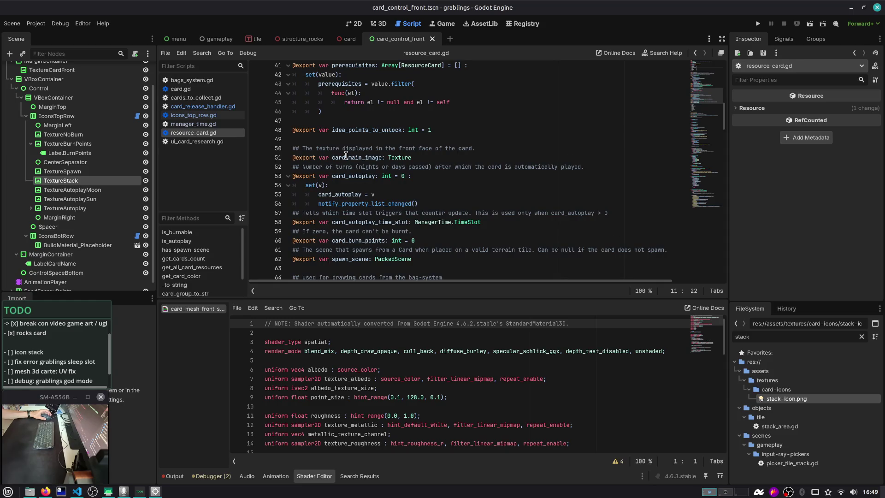
{"action": "scroll", "coordinate": [345, 156], "scroll_direction": "down", "scroll_amount": 14}
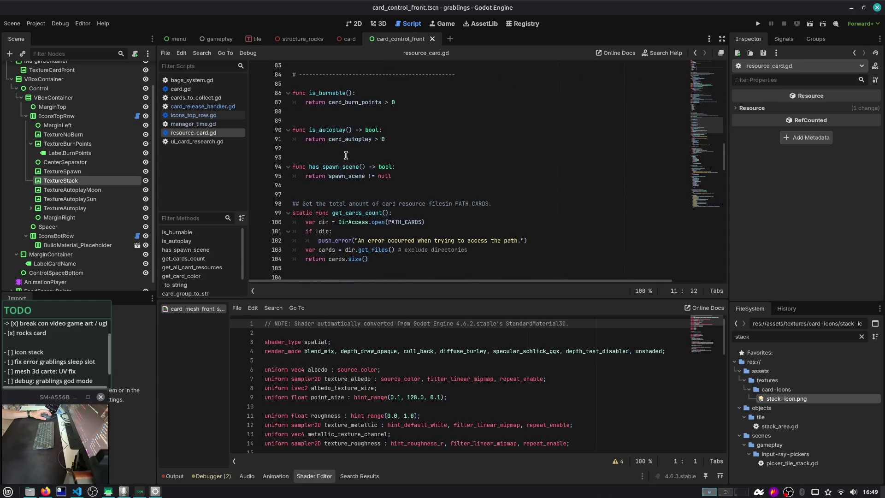
{"action": "scroll", "coordinate": [345, 156], "scroll_direction": "down", "scroll_amount": 1}
{"action": "scroll", "coordinate": [347, 152], "scroll_direction": "up", "scroll_amount": 2}
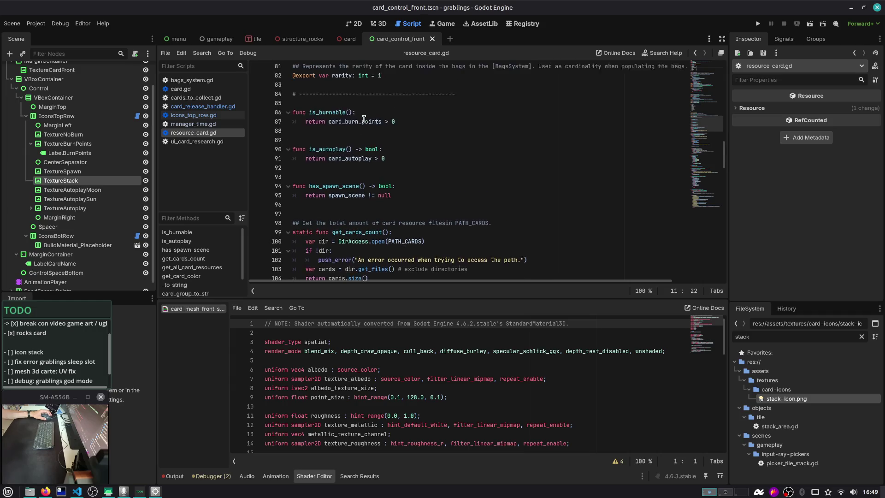
{"action": "left_click", "coordinate": [366, 113]}
Type a lowercase region comment above is_burnable, correcting the uppercase attempts
{"action": "type", "text": "## REGIO"}
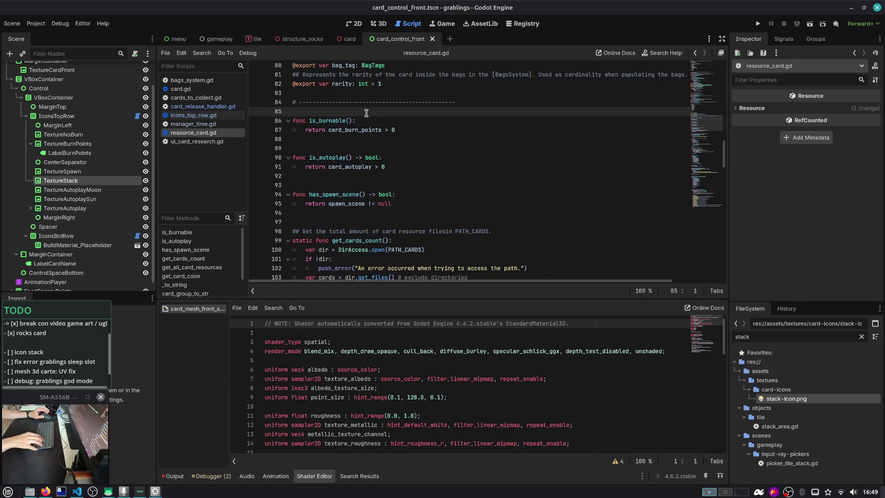
{"action": "key", "text": "BackSpace"}
{"action": "key", "text": "BackSpace"}
{"action": "key", "text": "BackSpace"}
{"action": "type", "text": "region"}
{"action": "key", "text": "Left"}
{"action": "key", "text": "Left"}
{"action": "key", "text": "Left"}
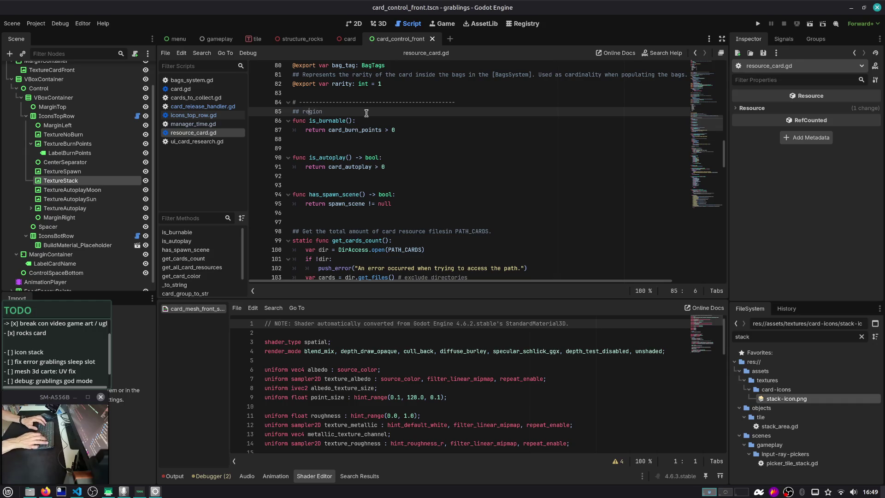
{"action": "key", "text": "BackSpace"}
{"action": "key", "text": "shift+End"}
{"action": "type", "text": "REGI"}
{"action": "key", "text": "ctrl+shift+Left"}
{"action": "type", "text": "regio"}
Search the project for 'region' to check syntax, then remove the space after the hash
{"action": "key", "text": "ctrl+shift+f"}
{"action": "type", "text": "region"}
{"action": "key", "text": "Return"}
{"action": "scroll", "coordinate": [342, 423], "scroll_direction": "down", "scroll_amount": 8}
{"action": "scroll", "coordinate": [342, 423], "scroll_direction": "down", "scroll_amount": 5}
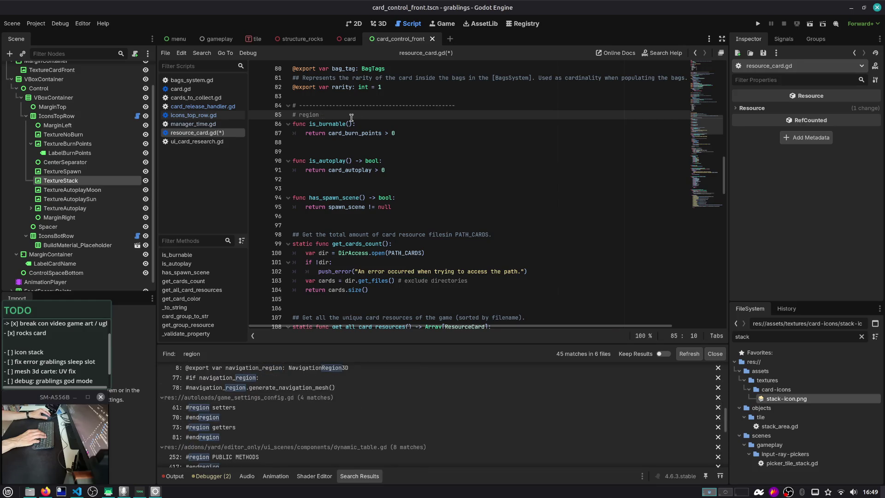
{"action": "key", "text": "ctrl+Left"}
{"action": "key", "text": "BackSpace"}
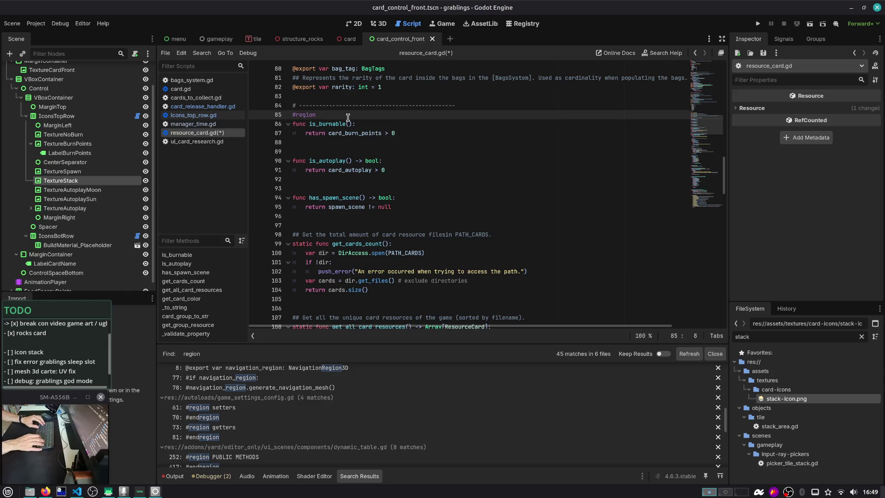
Close the getters region with #endregion after has_spawn_scene
{"action": "key", "text": "Down"}
{"action": "key", "text": "Down"}
{"action": "key", "text": "Down"}
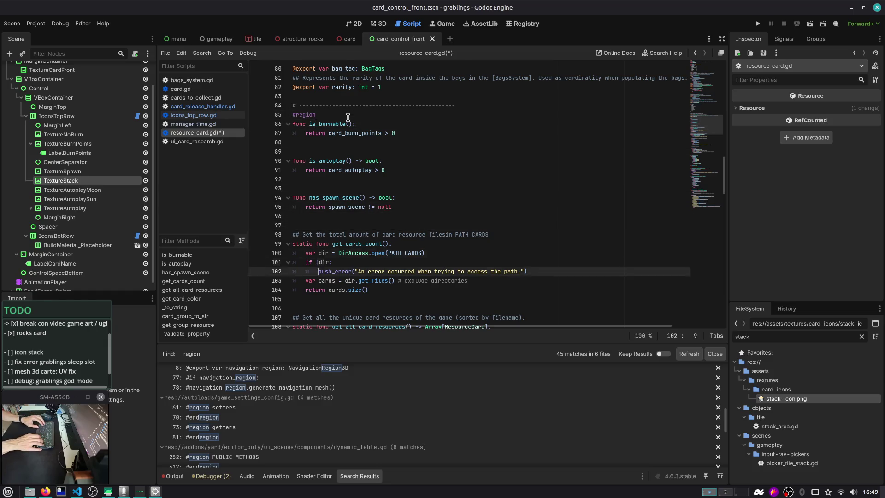
{"action": "key", "text": "Down"}
{"action": "key", "text": "Down"}
{"action": "key", "text": "Down"}
{"action": "key", "text": "Up"}
{"action": "key", "text": "Up"}
{"action": "key", "text": "Up"}
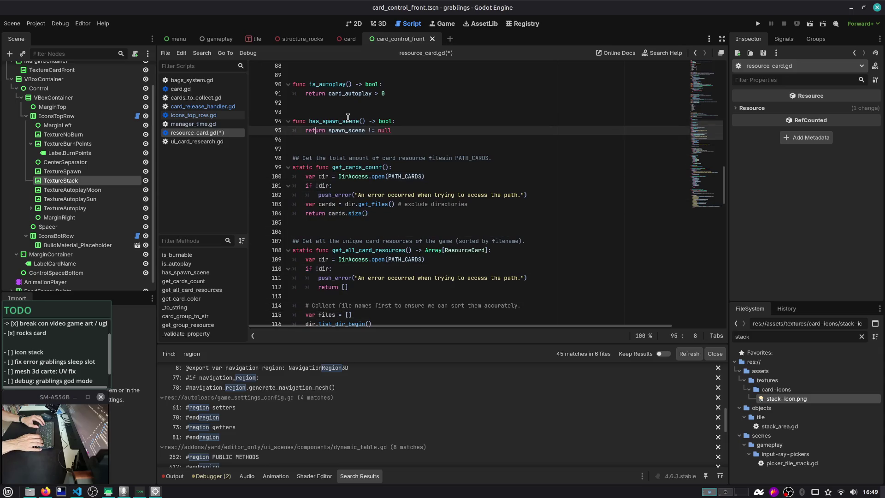
{"action": "key", "text": "Down"}
{"action": "type", "text": "#en"}
{"action": "type", "text": "n"}
{"action": "key", "text": "Up"}
{"action": "key", "text": "Up"}
{"action": "key", "text": "Up"}
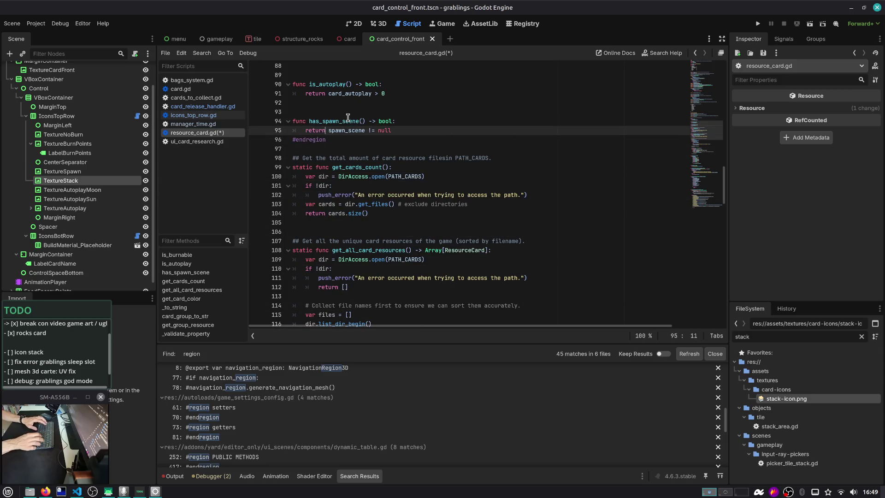
{"action": "type", "text": "getters"}
Delete the dashed separator line above the getters region
{"action": "key", "text": "Up"}
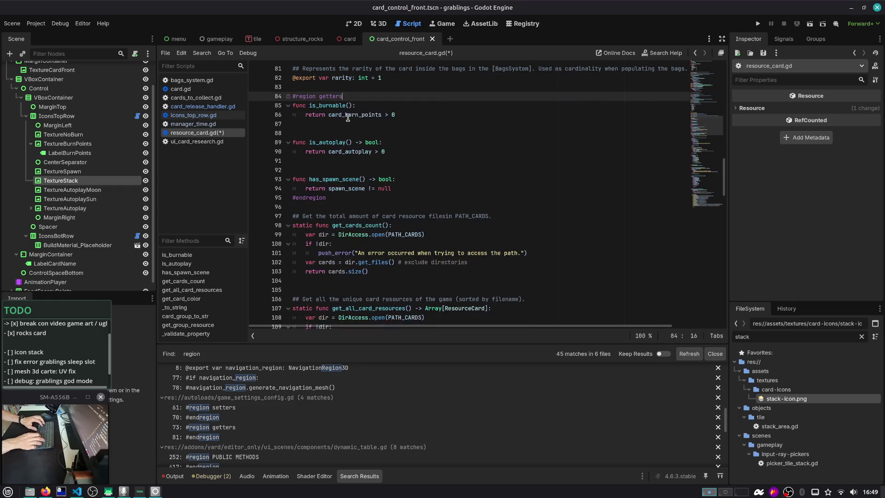
{"action": "key", "text": "ctrl+shift+k"}
{"action": "scroll", "coordinate": [378, 120], "scroll_direction": "up", "scroll_amount": 2}
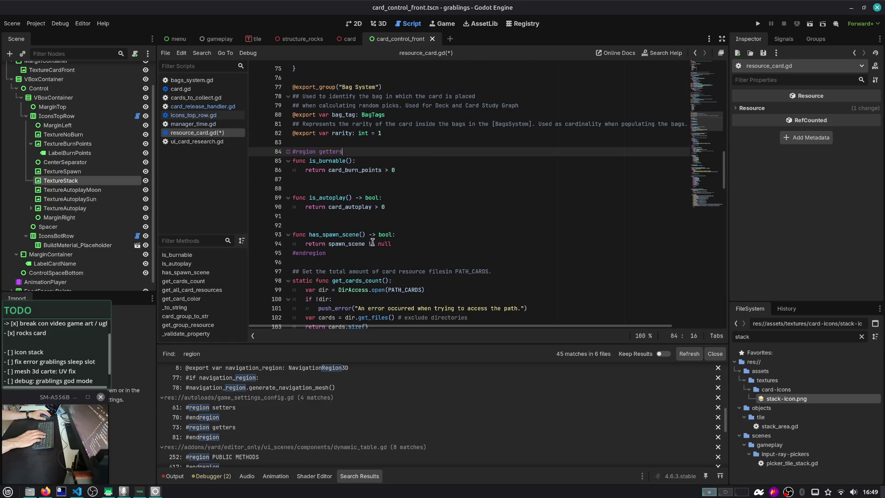
{"action": "left_click", "coordinate": [405, 246]}
Add a creates_a_stack() -> bool function with a pass body above has_spawn_scene
{"action": "key", "text": "Up"}
{"action": "key", "text": "Up"}
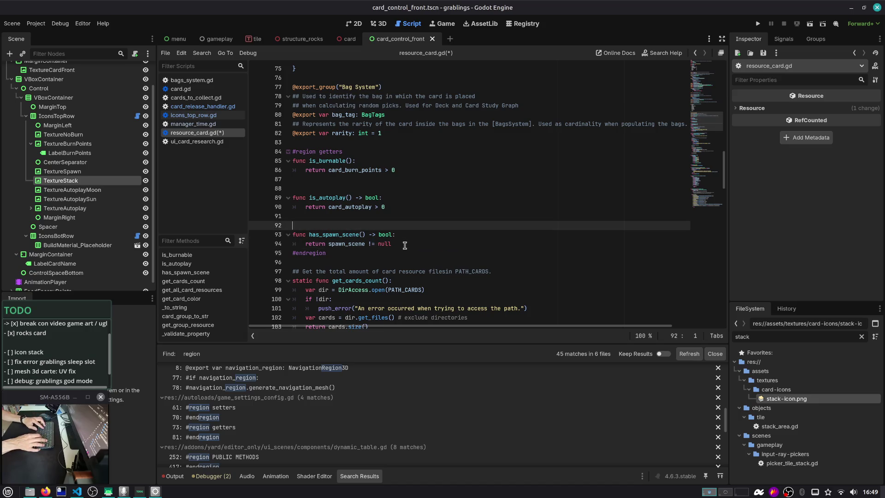
{"action": "key", "text": "Return"}
{"action": "type", "text": "func is_sta"}
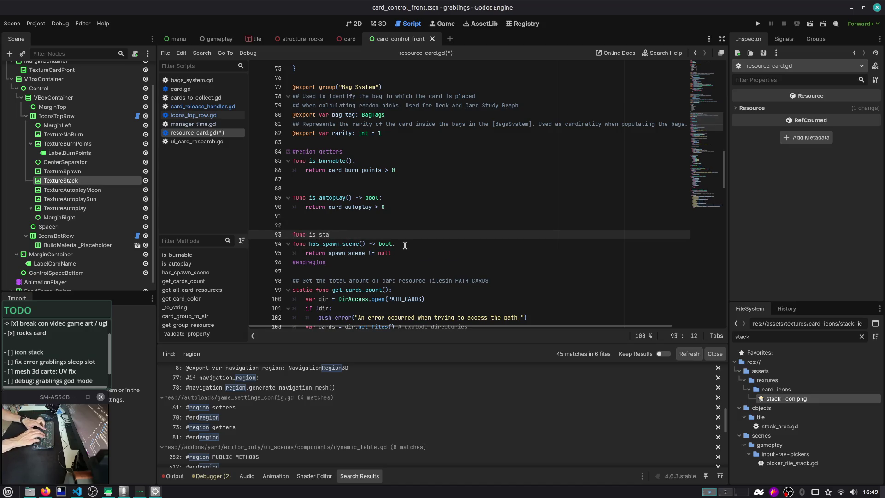
{"action": "key", "text": "Left"}
{"action": "key", "text": "Left"}
{"action": "key", "text": "ctrl+shift+Left"}
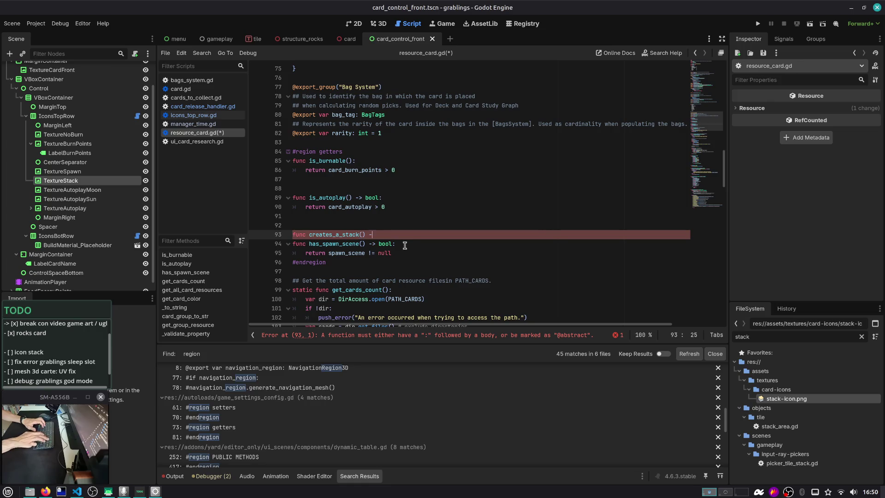
{"action": "type", "text": "l:"}
{"action": "key", "text": "Return"}
{"action": "type", "text": "pass"}
{"action": "key", "text": "ctrl+shift+Return"}
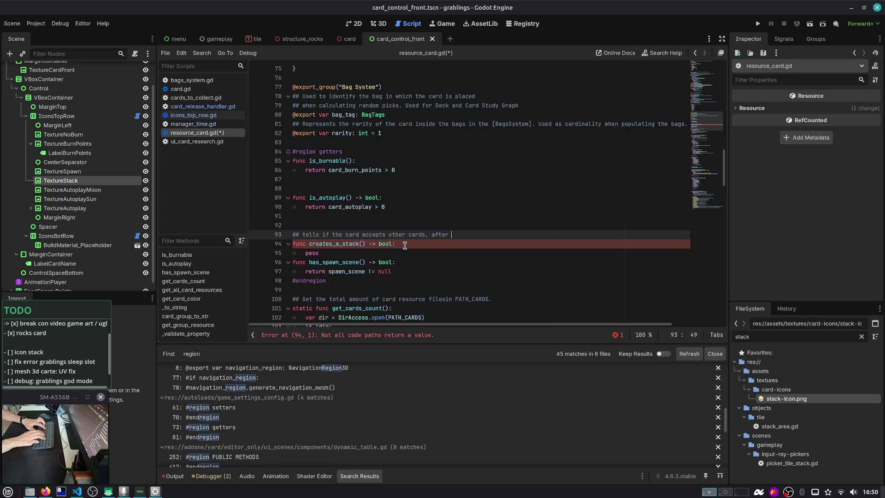
Reword the ## doc comment to say it accepts cards once placed on a Tile, and save
{"action": "key", "text": "ctrl+shift+Left"}
{"action": "type", "text": "een placed"}
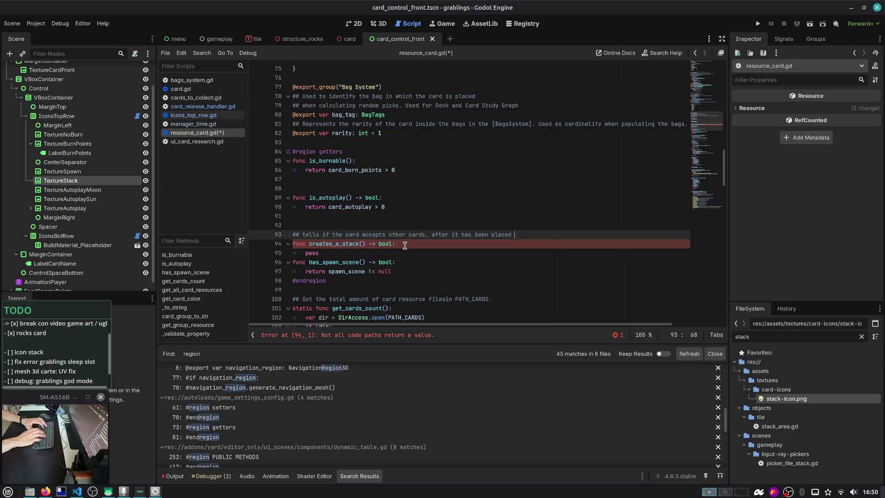
{"action": "key", "text": "ctrl+shift+Left"}
{"action": "key", "text": "ctrl+shift+Left"}
{"action": "type", "text": "a"}
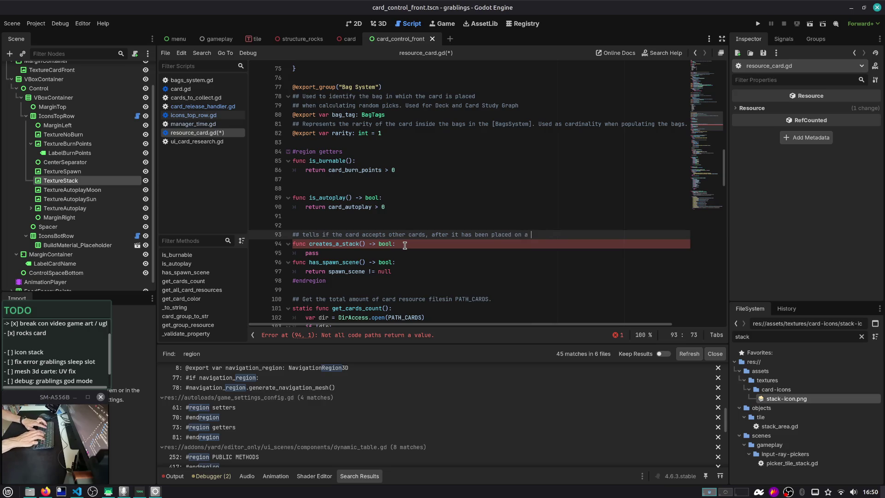
{"action": "key", "text": "ctrl+s"}
Replace the pass placeholder with a bare return and select STRUCTURES in the BagTags enum
{"action": "key", "text": "Down"}
{"action": "key", "text": "Down"}
{"action": "key", "text": "Return"}
{"action": "key", "text": "Return"}
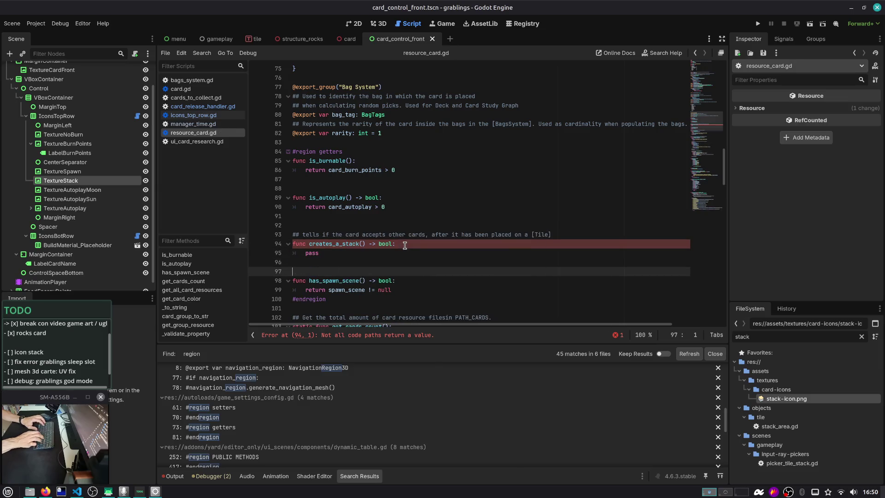
{"action": "key", "text": "Up"}
{"action": "key", "text": "Up"}
{"action": "key", "text": "Up"}
{"action": "key", "text": "Down"}
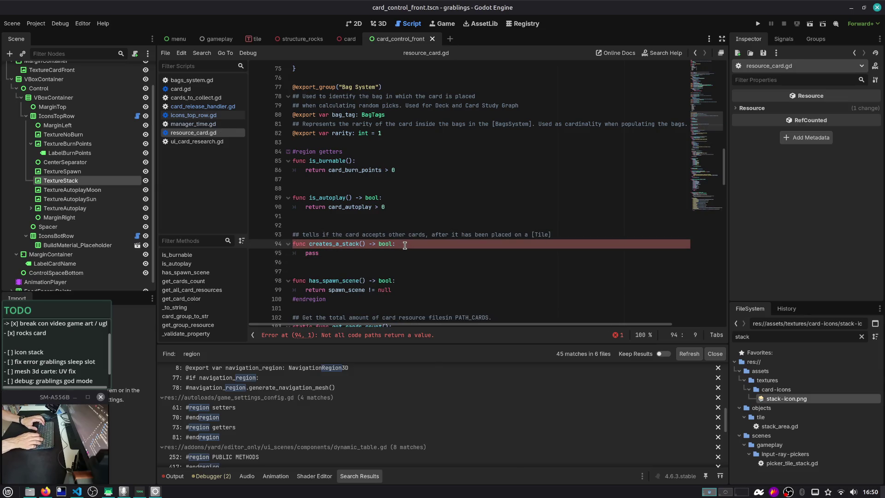
{"action": "key", "text": "Down"}
{"action": "key", "text": "ctrl+shift+Left"}
{"action": "type", "text": "retur"}
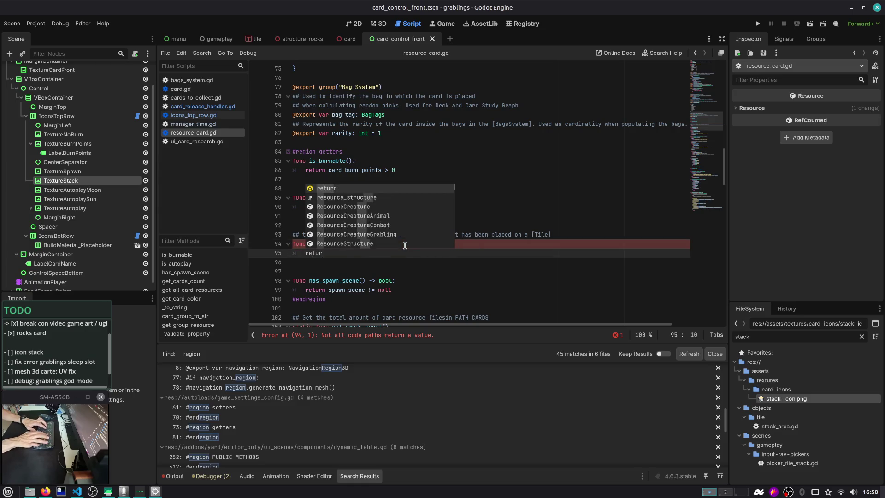
{"action": "type", "text": "n"}
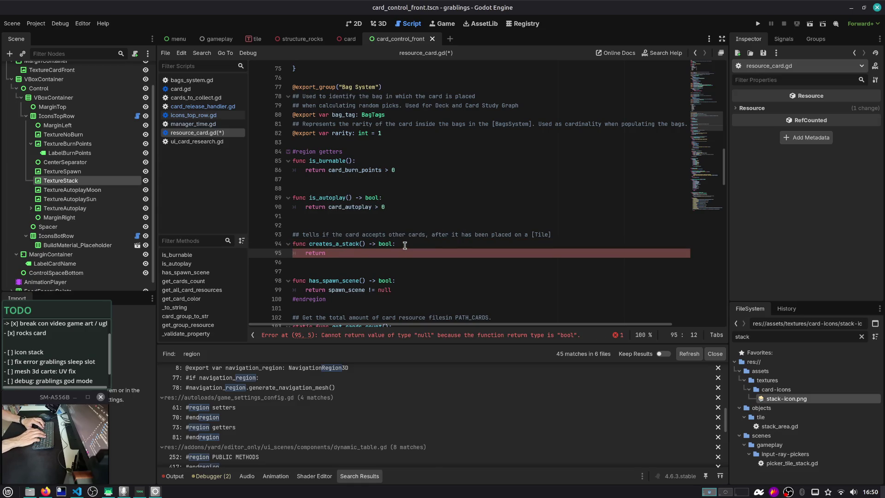
{"action": "scroll", "coordinate": [401, 231], "scroll_direction": "up", "scroll_amount": 5}
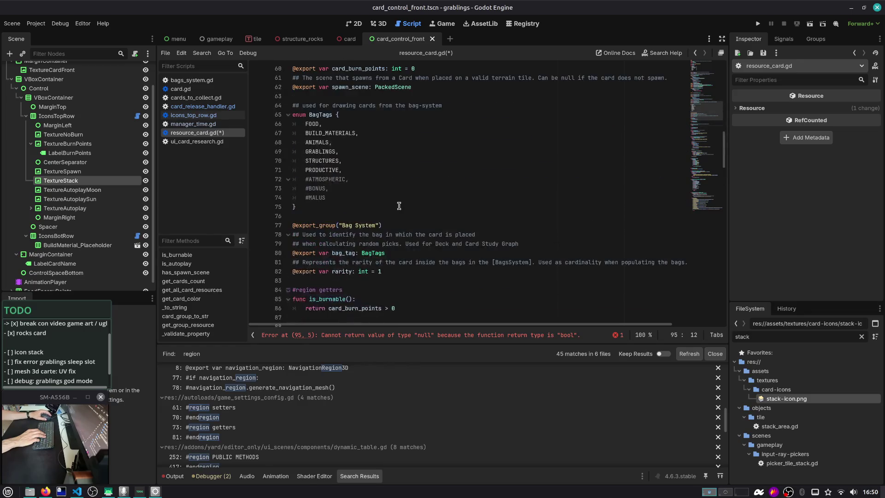
{"action": "double_click", "coordinate": [329, 162]}
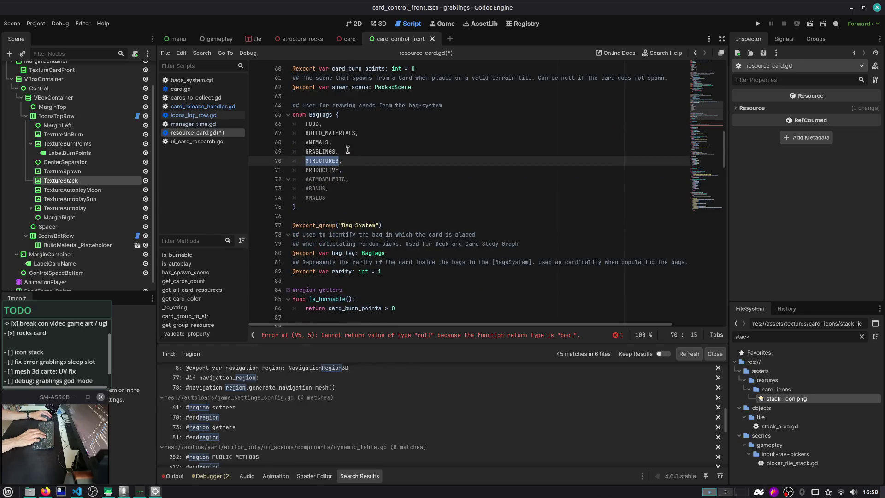
{"action": "scroll", "coordinate": [350, 165], "scroll_direction": "up", "scroll_amount": 4}
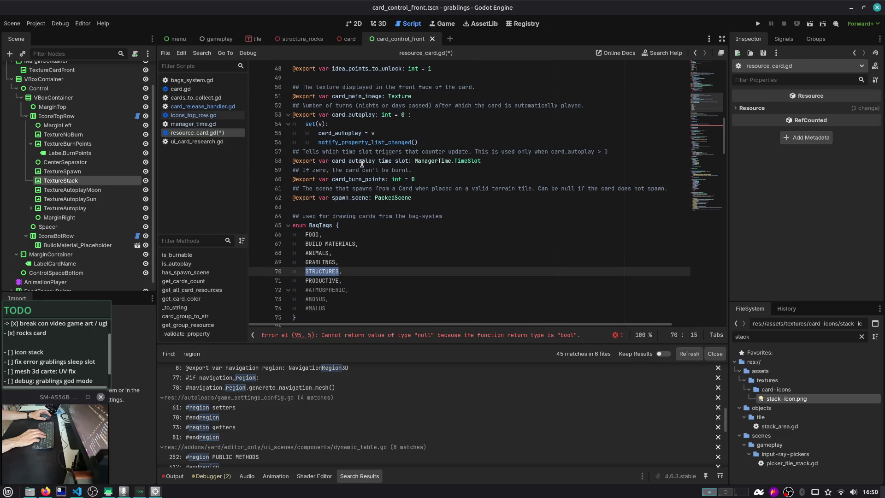
{"action": "scroll", "coordinate": [347, 263], "scroll_direction": "up", "scroll_amount": 16}
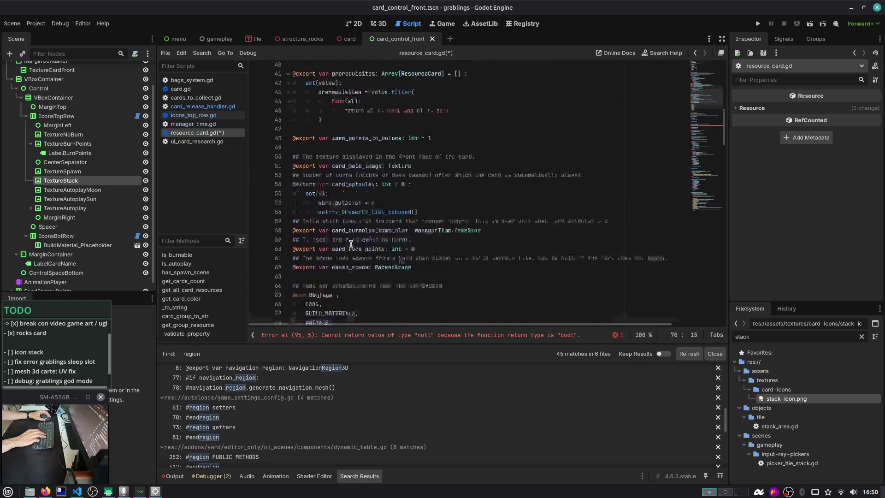
{"action": "double_click", "coordinate": [334, 161]}
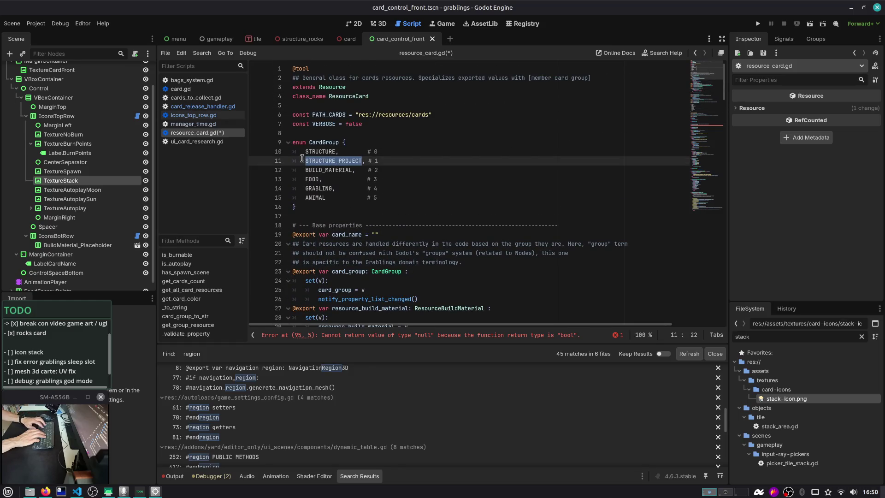
{"action": "key", "text": "ctrl+f"}
{"action": "type", "text": "cardgroup"}
{"action": "key", "text": "Return"}
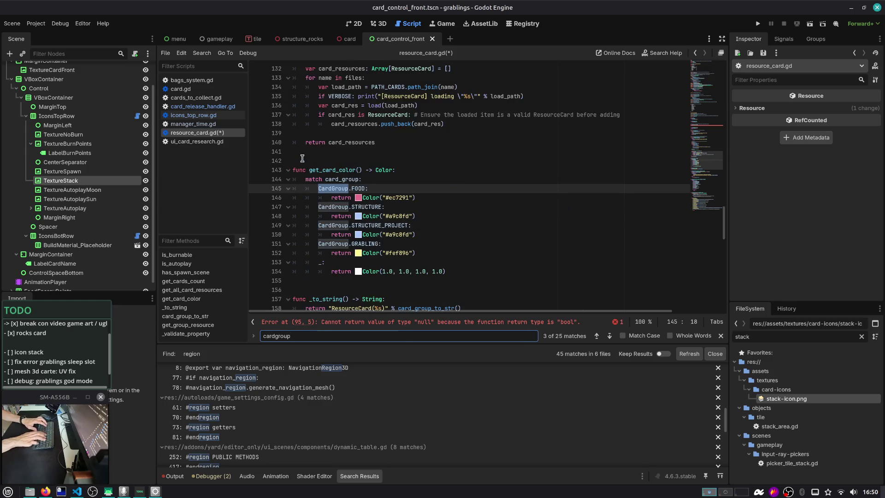
{"action": "key", "text": "Escape"}
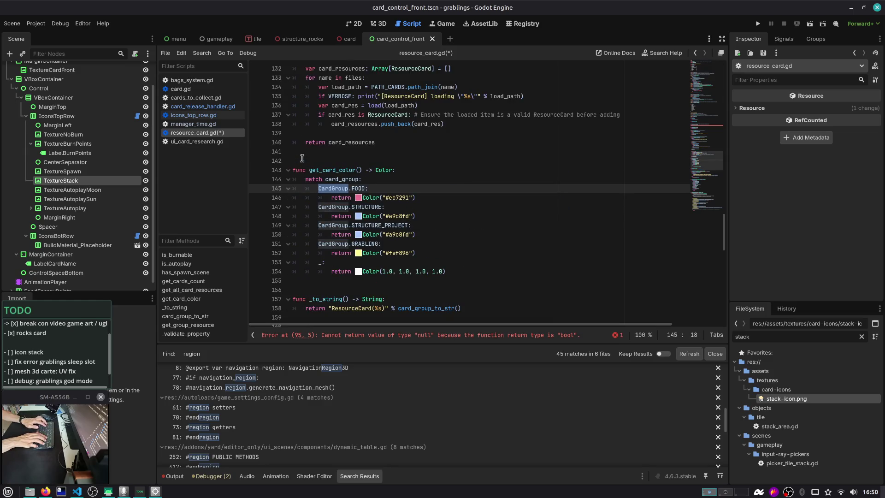
{"action": "key", "text": "Up"}
{"action": "key", "text": "ctrl+shift+f"}
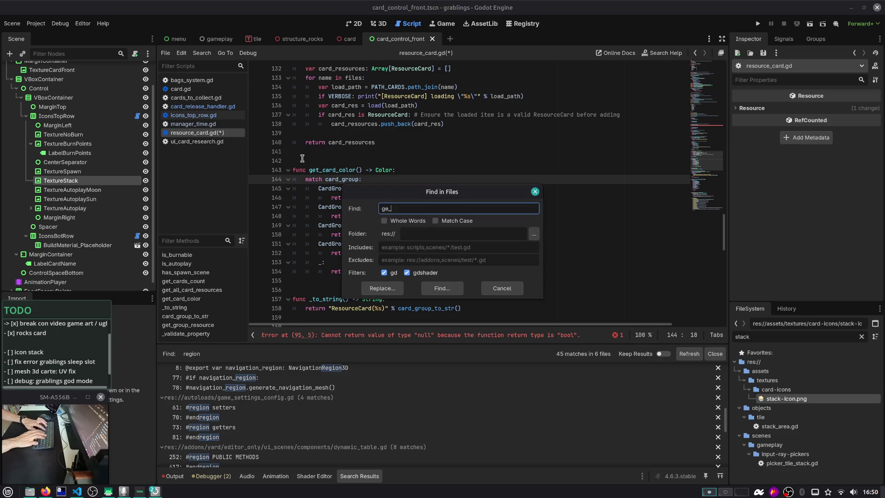
{"action": "key", "text": "BackSpace"}
{"action": "type", "text": "car"}
{"action": "key", "text": "Escape"}
{"action": "key", "text": "ctrl+alt+f"}
{"action": "type", "text": "group"}
{"action": "key", "text": "Down"}
{"action": "key", "text": "Return"}
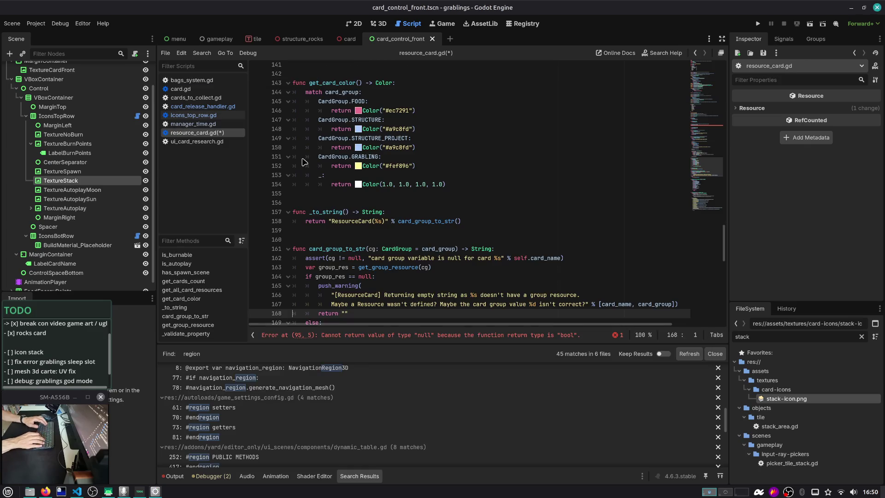
{"action": "scroll", "coordinate": [304, 161], "scroll_direction": "down", "scroll_amount": 6}
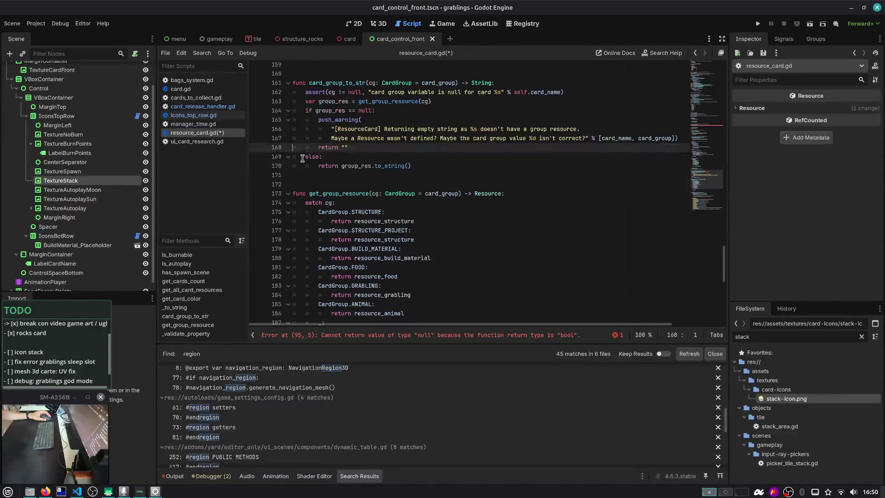
{"action": "scroll", "coordinate": [302, 158], "scroll_direction": "up", "scroll_amount": 12}
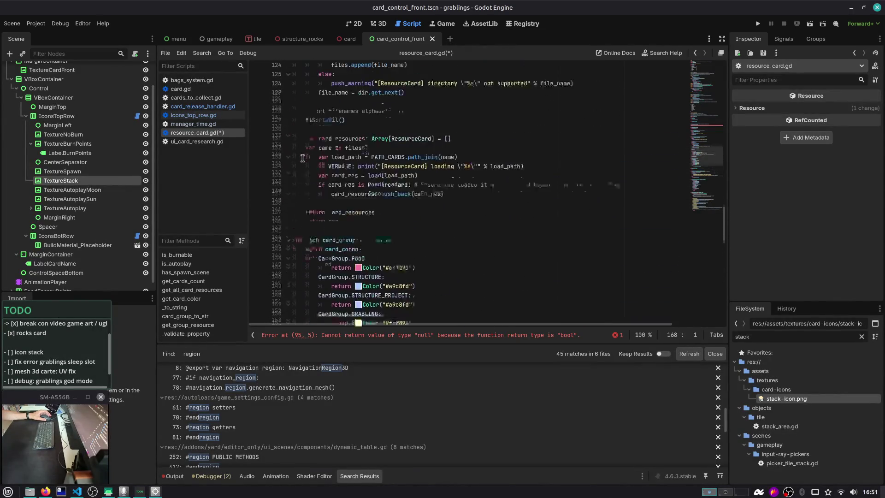
{"action": "left_click", "coordinate": [195, 265]}
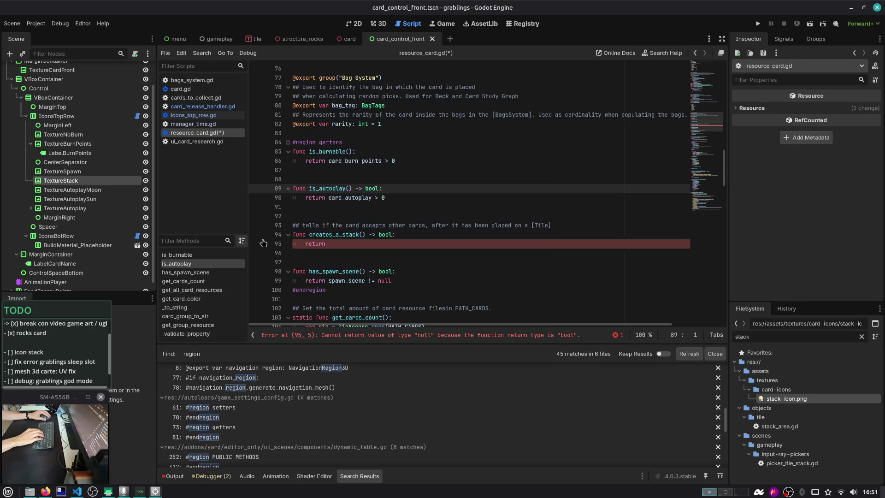
Complete the return as card_group == CardGroup.STRUCTURE_PROJECT and save resource_card.gd
{"action": "left_click", "coordinate": [337, 244]}
{"action": "key", "text": "End"}
{"action": "double_click", "coordinate": [336, 243]}
{"action": "key", "text": "Left"}
{"action": "type", "text": "card_group"}
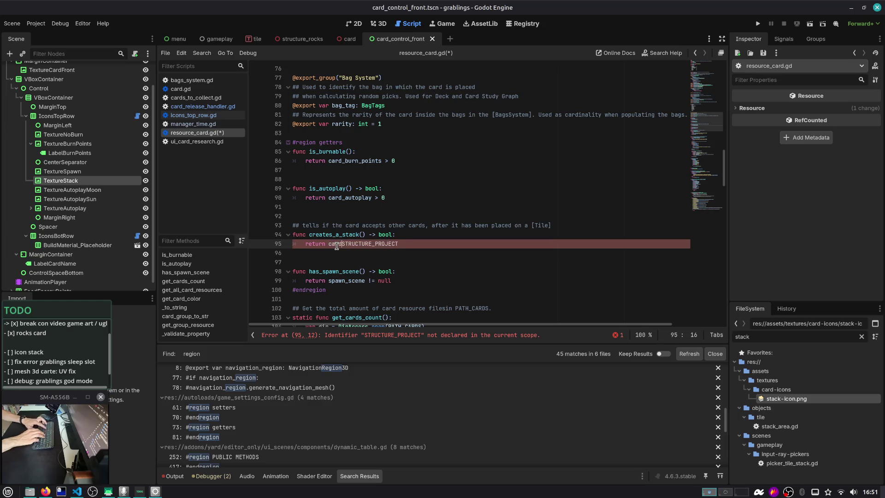
{"action": "type", "text": " == "}
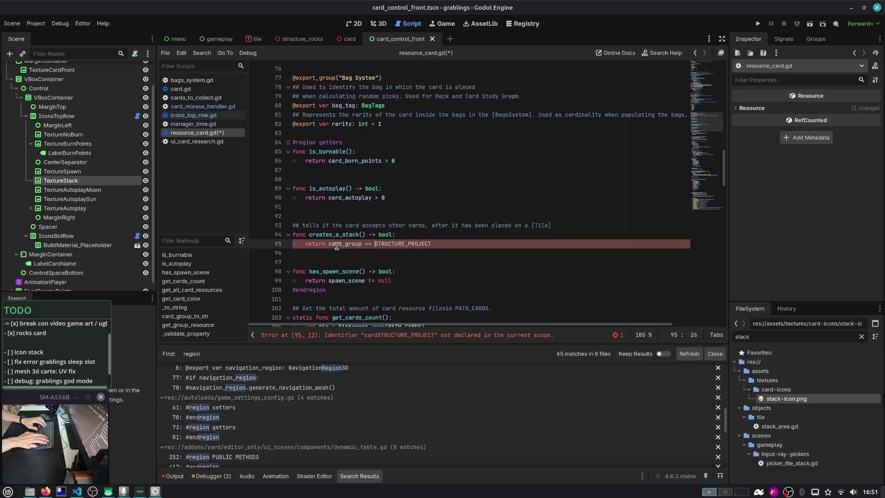
{"action": "type", "text": "CardGroup."}
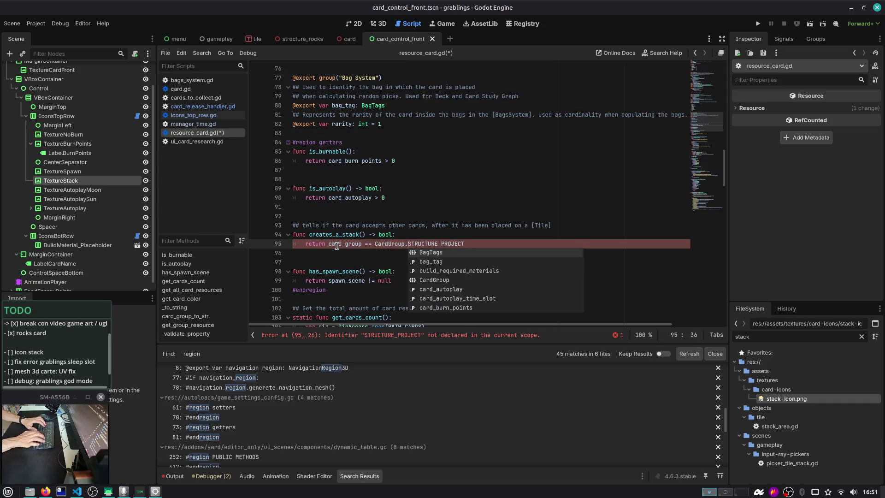
{"action": "key", "text": "ctrl+s"}
{"action": "key", "text": "Down"}
{"action": "key", "text": "Up"}
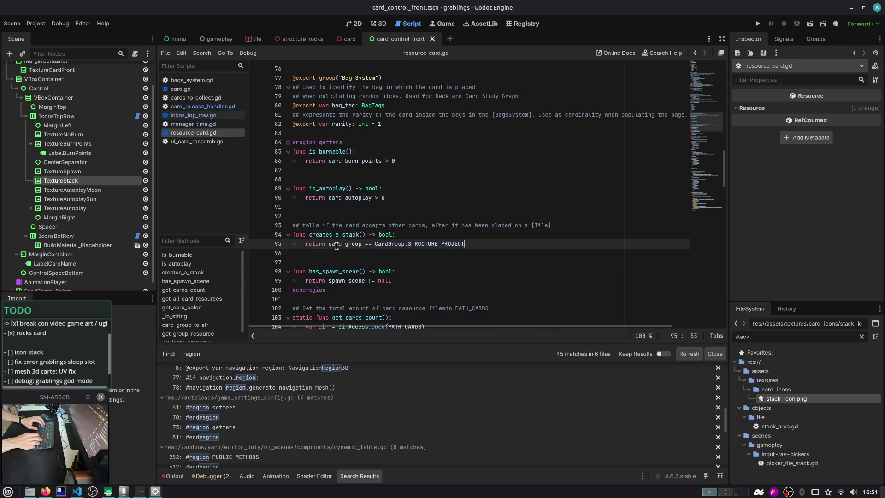
Add a '# TODO: pantry support?' comment line above the return statement
{"action": "key", "text": "ctrl+shift+Return"}
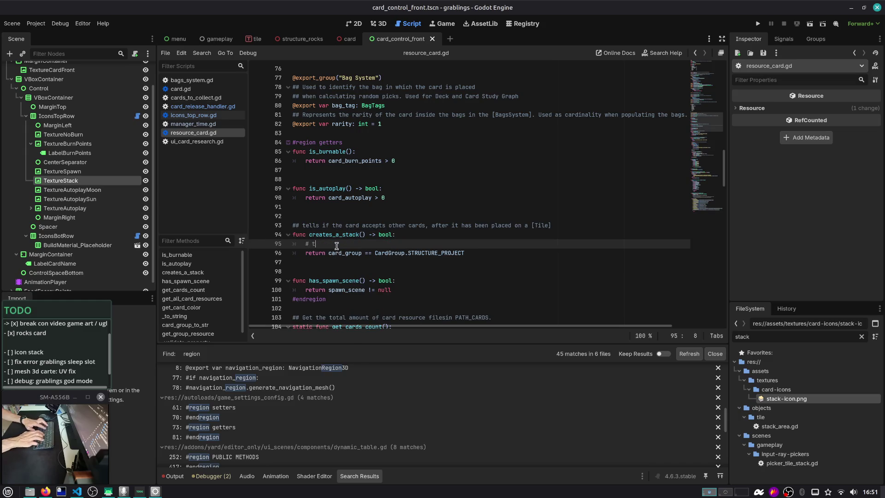
{"action": "type", "text": "ODO: p"}
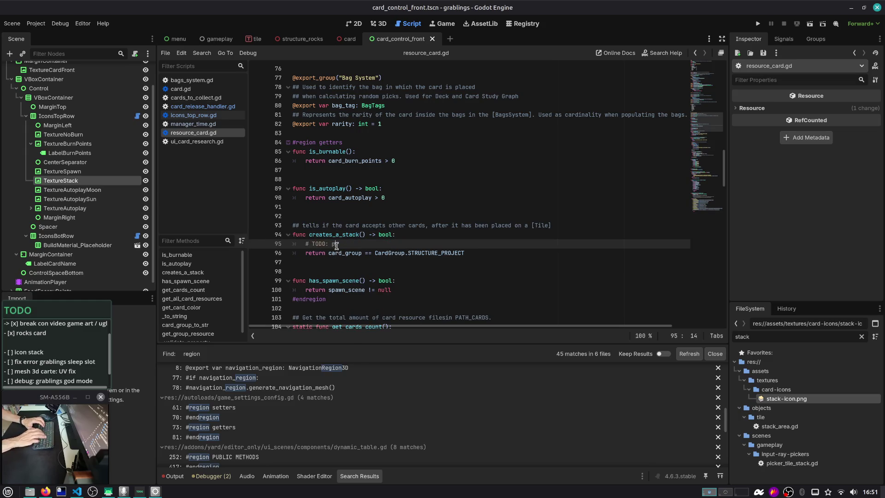
{"action": "type", "text": "t"}
{"action": "key", "text": "Escape"}
{"action": "key", "text": "Down"}
{"action": "key", "text": "Down"}
{"action": "key", "text": "Up"}
{"action": "key", "text": "ctrl+Right"}
{"action": "key", "text": "ctrl+Right"}
{"action": "key", "text": "ctrl+shift+Right"}
{"action": "key", "text": "ctrl+shift+Right"}
{"action": "key", "text": "ctrl+shift+Right"}
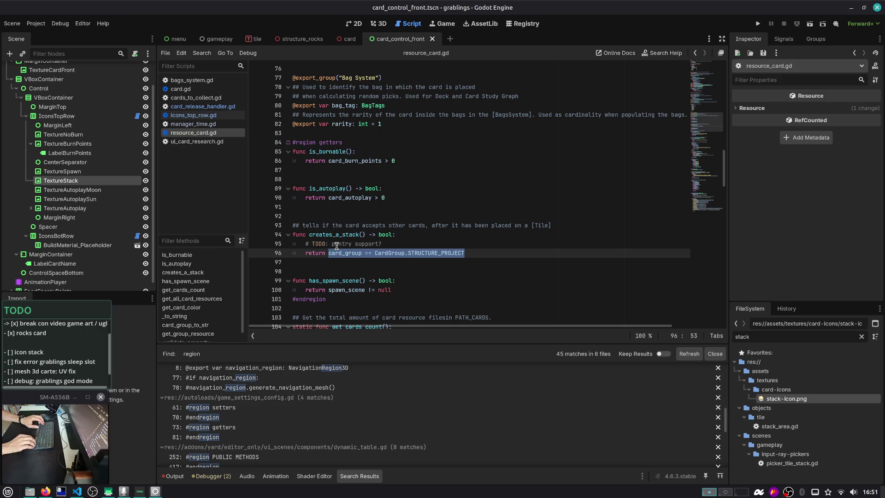
{"action": "key", "text": "Up"}
{"action": "key", "text": "Up"}
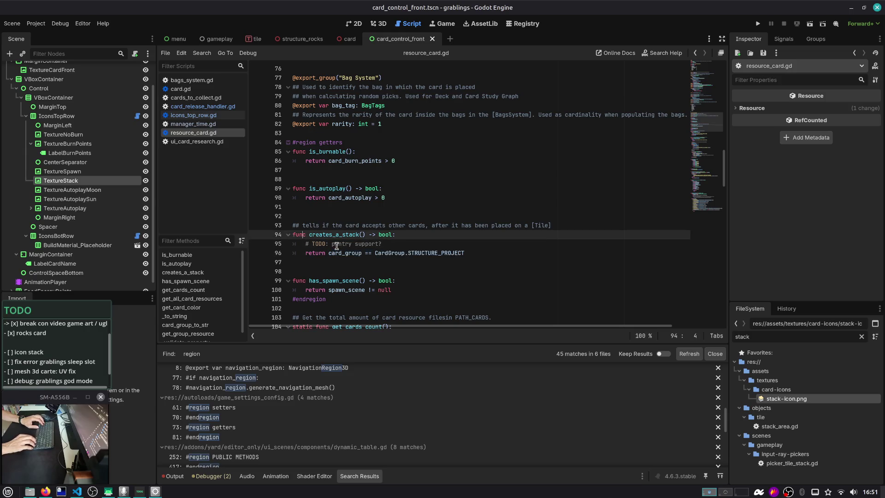
{"action": "key", "text": "ctrl+shift+Right"}
{"action": "key", "text": "ctrl+c"}
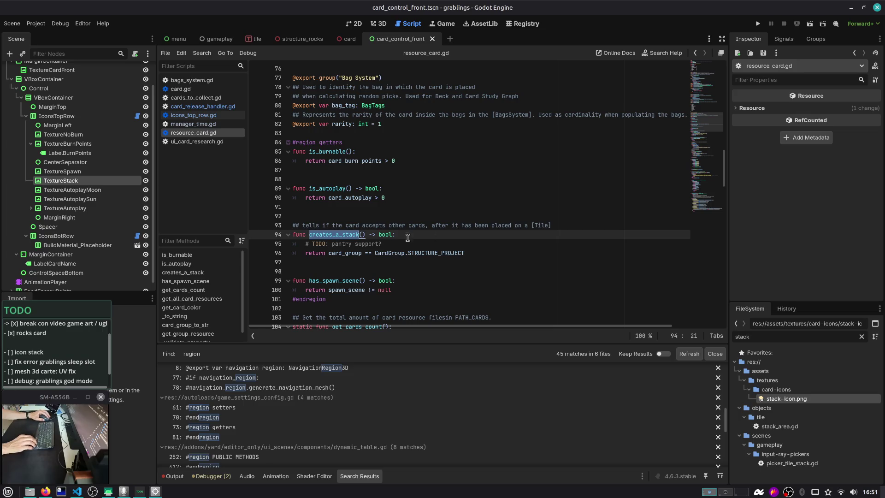
{"action": "left_click", "coordinate": [189, 115]}
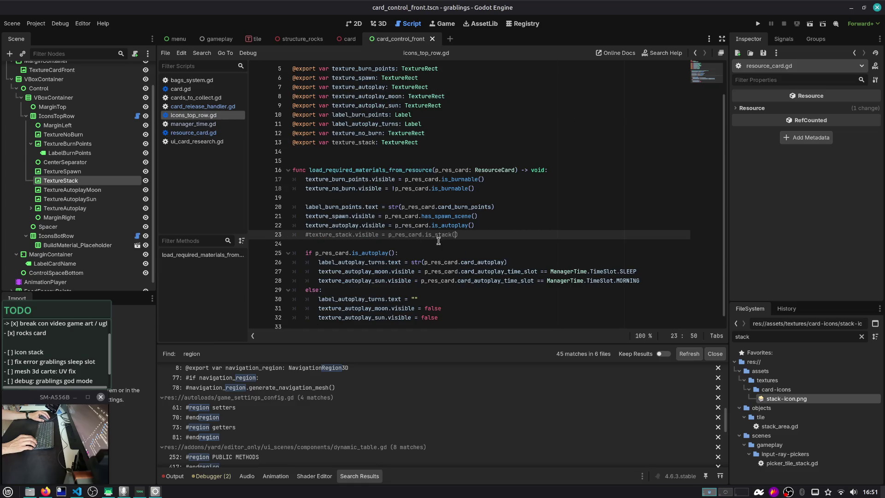
Uncomment line 23 so texture_stack visibility comes from creates_a_stack()
{"action": "key", "text": "ctrl+k"}
{"action": "key", "text": "ctrl+shift+Left"}
{"action": "key", "text": "ctrl+v"}
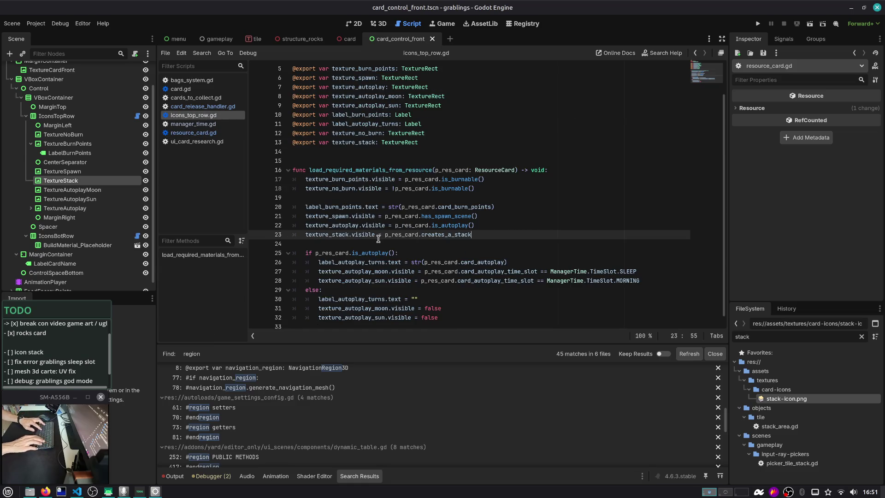
{"action": "type", "text": "("}
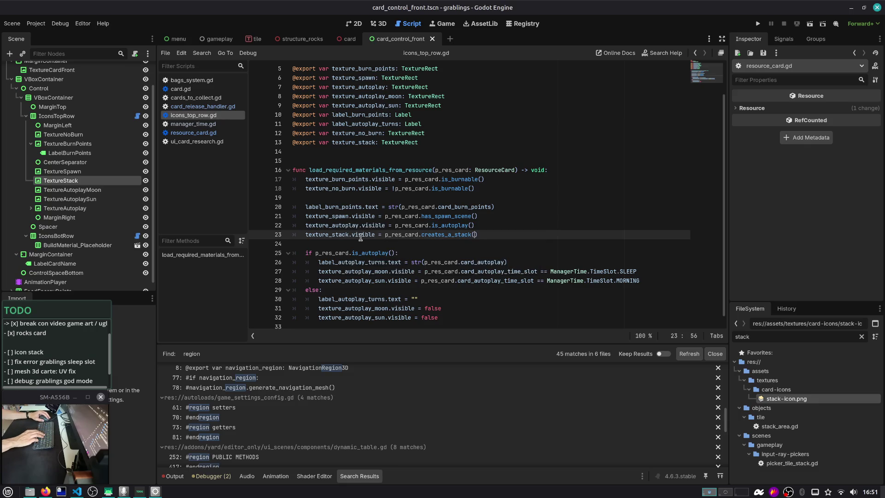
{"action": "double_click", "coordinate": [362, 234]}
Run the game, load a save slot, and inspect p_res_card and the null texture_stack
{"action": "key", "text": "F5"}
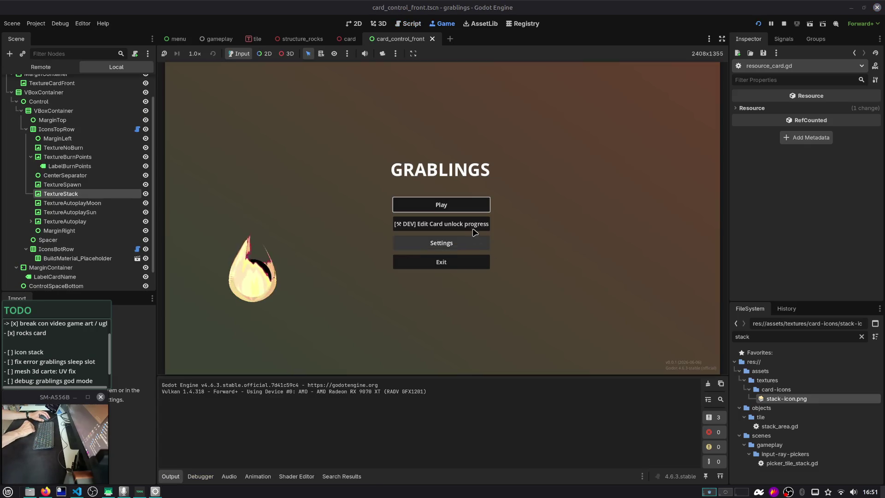
{"action": "left_click", "coordinate": [472, 228]}
{"action": "left_click", "coordinate": [470, 211]}
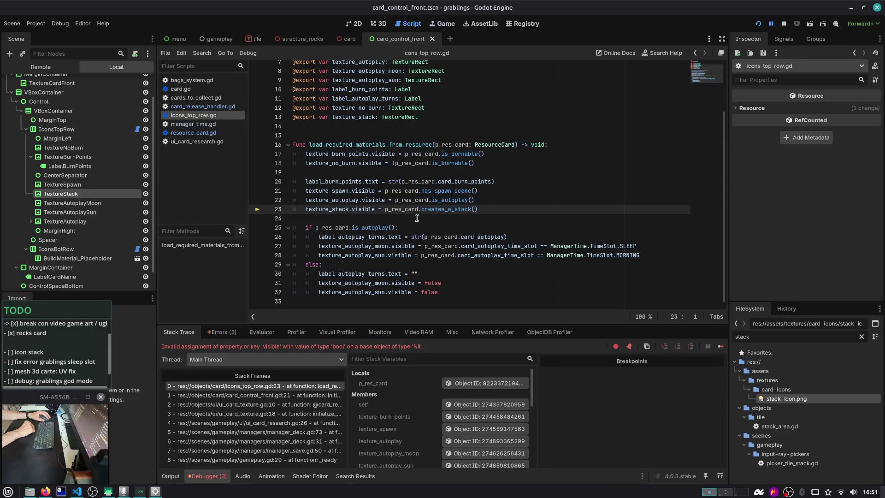
{"action": "double_click", "coordinate": [407, 209]}
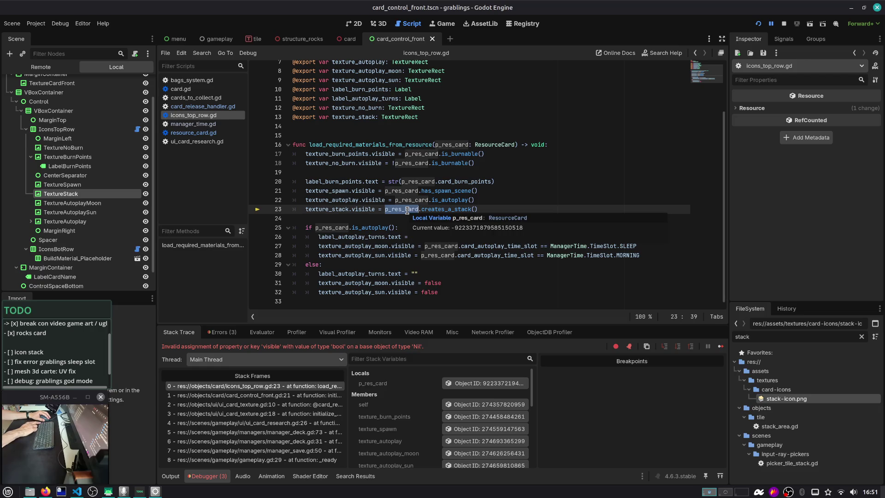
{"action": "double_click", "coordinate": [335, 210]}
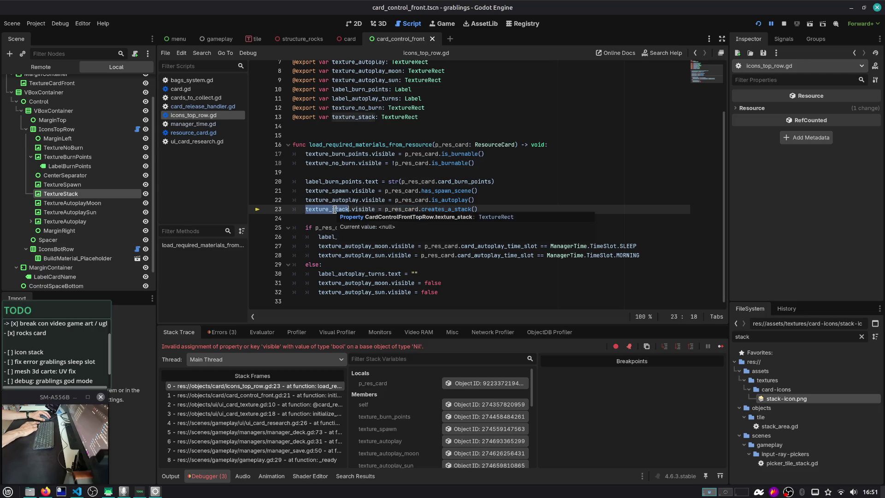
Assign the TextureStack node to IconsTopRow's Texture Stack property and run the project again
{"action": "left_click", "coordinate": [56, 129]}
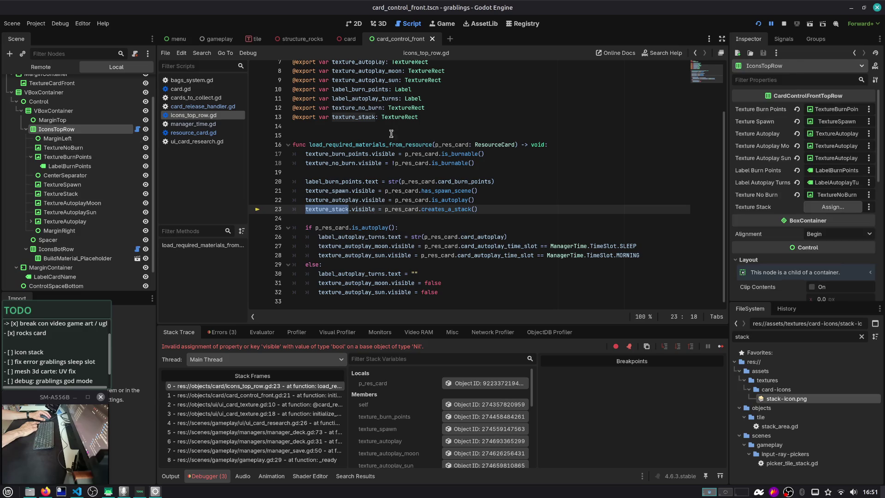
{"action": "left_click", "coordinate": [832, 207]}
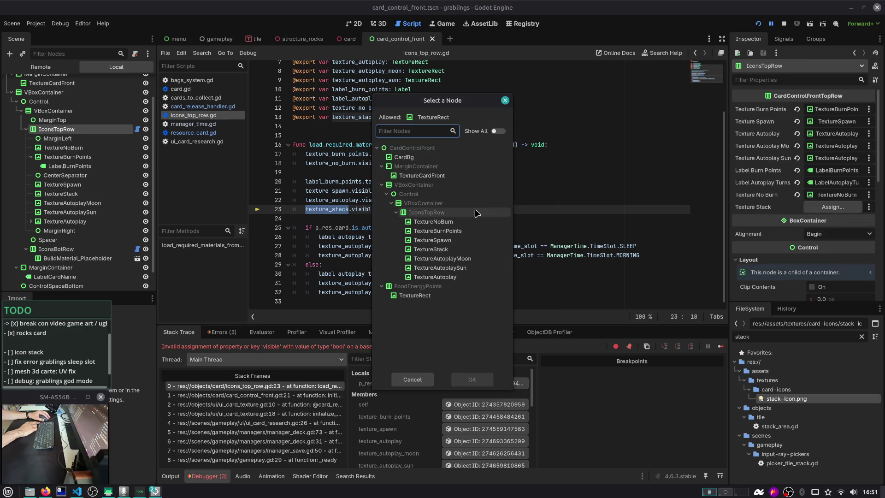
{"action": "double_click", "coordinate": [455, 249]}
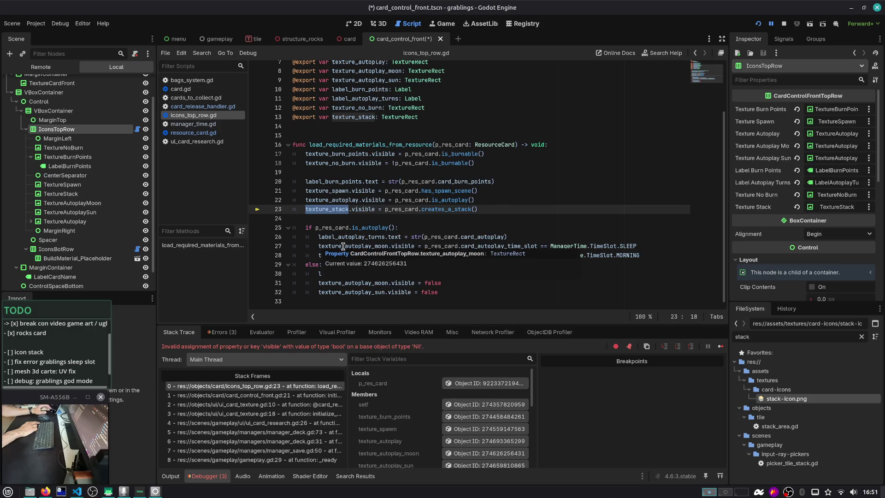
{"action": "key", "text": "F5"}
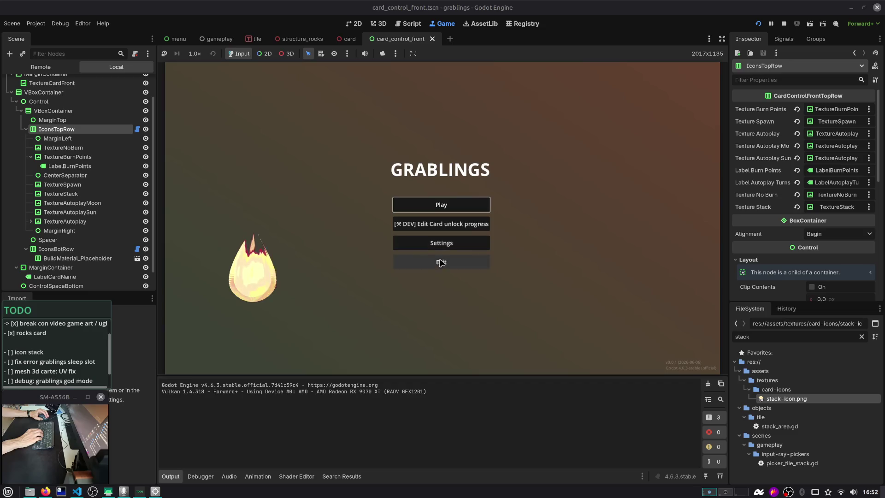
Stop the game and quick-open dev-cards-listing.tscn
{"action": "key", "text": "F8"}
{"action": "key", "text": "ctrl+shift+o"}
{"action": "type", "text": "dev"}
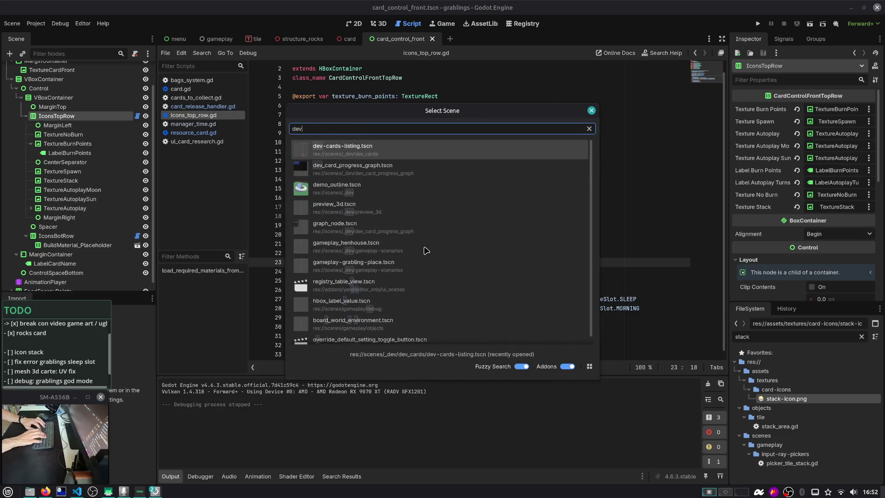
{"action": "key", "text": "Return"}
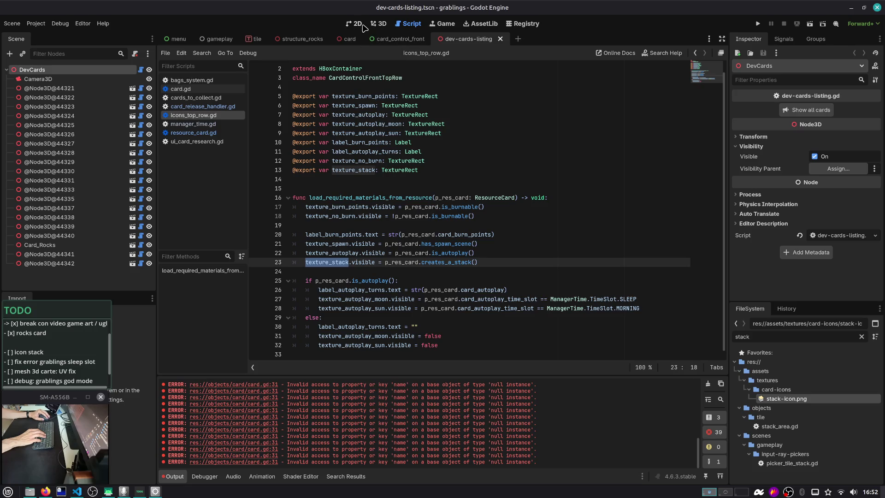
View the card grid top-down in 3D and pan across it to check the stack icons
{"action": "left_click", "coordinate": [378, 24]}
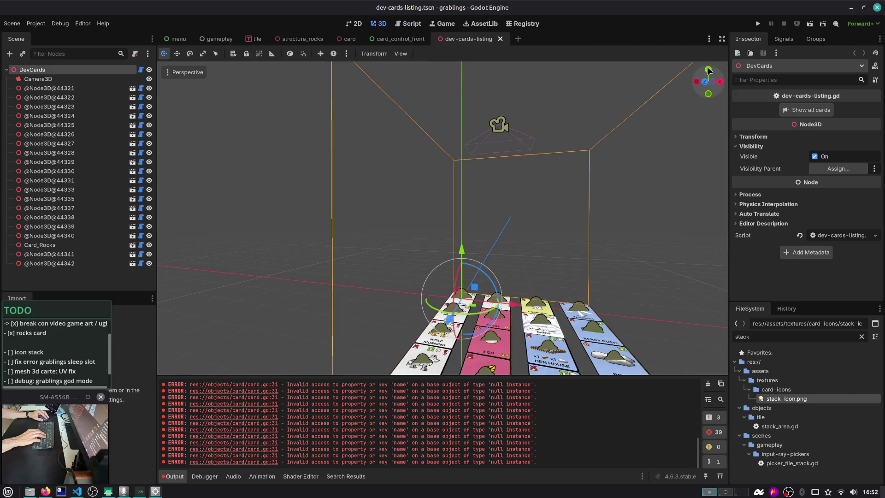
{"action": "left_click", "coordinate": [708, 69]}
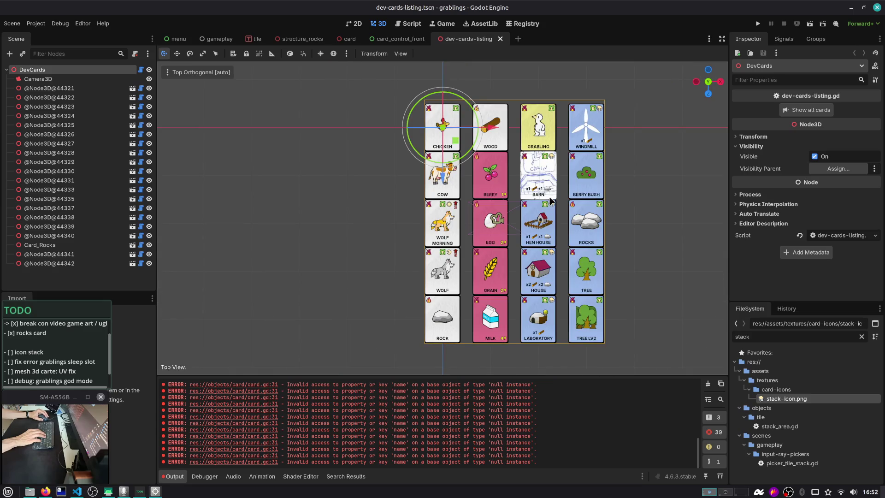
{"action": "scroll", "coordinate": [551, 189], "scroll_direction": "up", "scroll_amount": 2}
{"action": "left_click_drag", "start_coordinate": [555, 174], "coordinate": [668, 106]}
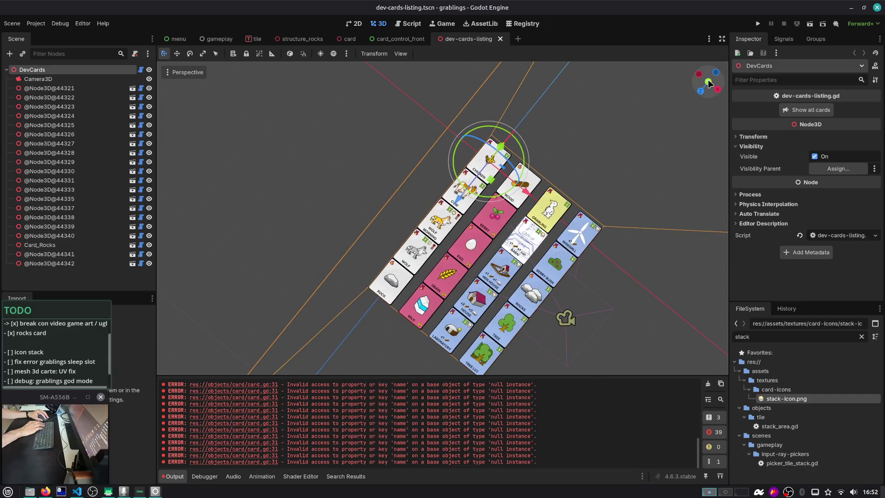
{"action": "left_click", "coordinate": [708, 82]}
{"action": "left_click_drag", "start_coordinate": [677, 139], "coordinate": [594, 128]}
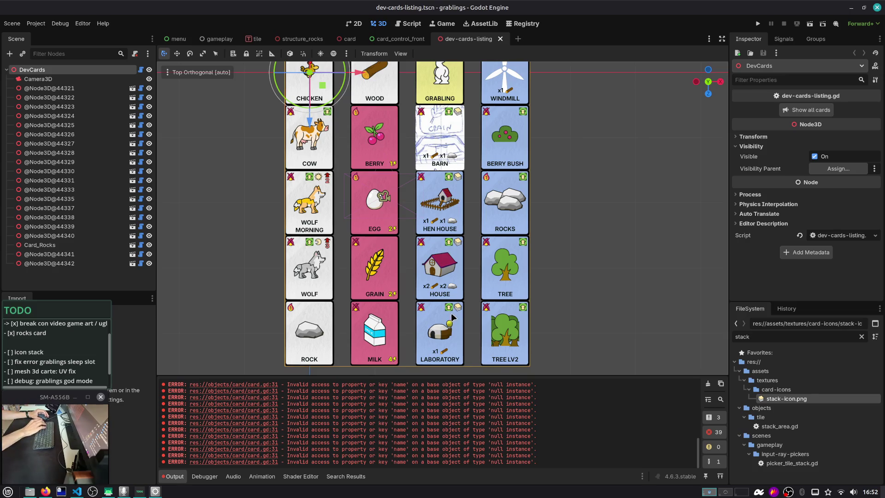
{"action": "scroll", "coordinate": [451, 320], "scroll_direction": "down", "scroll_amount": 4}
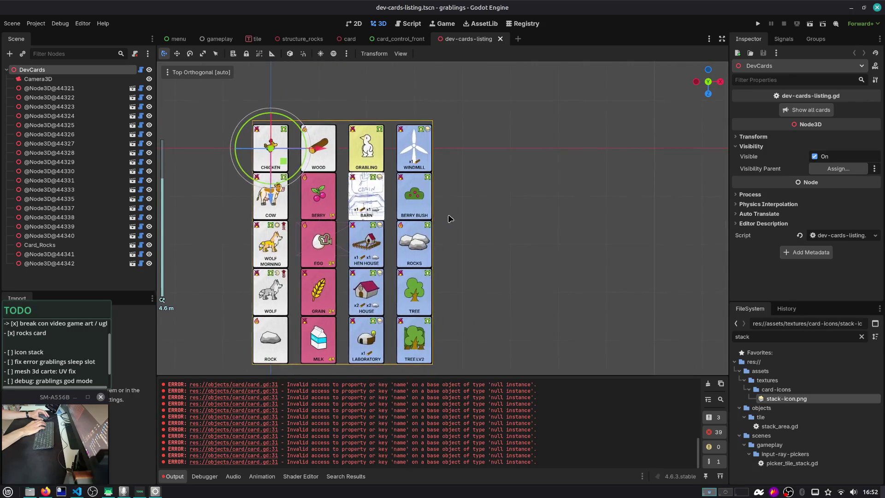
{"action": "scroll", "coordinate": [434, 169], "scroll_direction": "up", "scroll_amount": 3}
{"action": "mouse_move", "coordinate": [422, 179]}
{"action": "left_mouse_down"}
{"action": "mouse_move", "coordinate": [419, 120]}
{"action": "mouse_move", "coordinate": [568, 194]}
{"action": "mouse_move", "coordinate": [575, 248]}
{"action": "mouse_move", "coordinate": [499, 65]}
{"action": "left_mouse_up"}
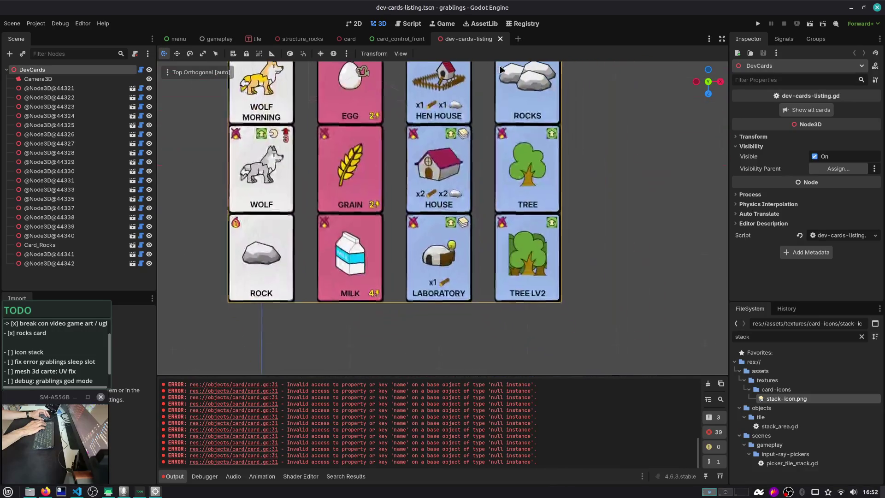
{"action": "scroll", "coordinate": [500, 66], "scroll_direction": "down", "scroll_amount": 1}
{"action": "scroll", "coordinate": [502, 80], "scroll_direction": "up", "scroll_amount": 2}
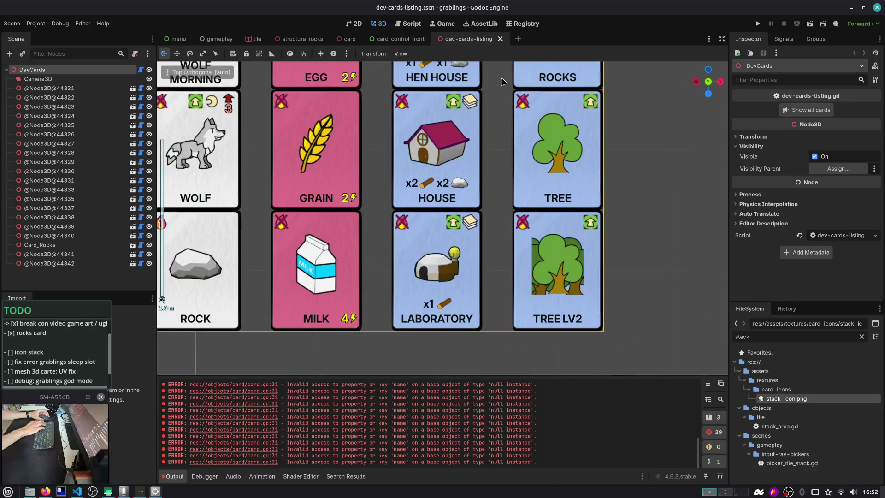
{"action": "scroll", "coordinate": [502, 81], "scroll_direction": "down", "scroll_amount": 2}
Run the project again and load a save slot into gameplay
{"action": "key", "text": "F5"}
{"action": "left_click", "coordinate": [445, 206]}
{"action": "left_click", "coordinate": [445, 204]}
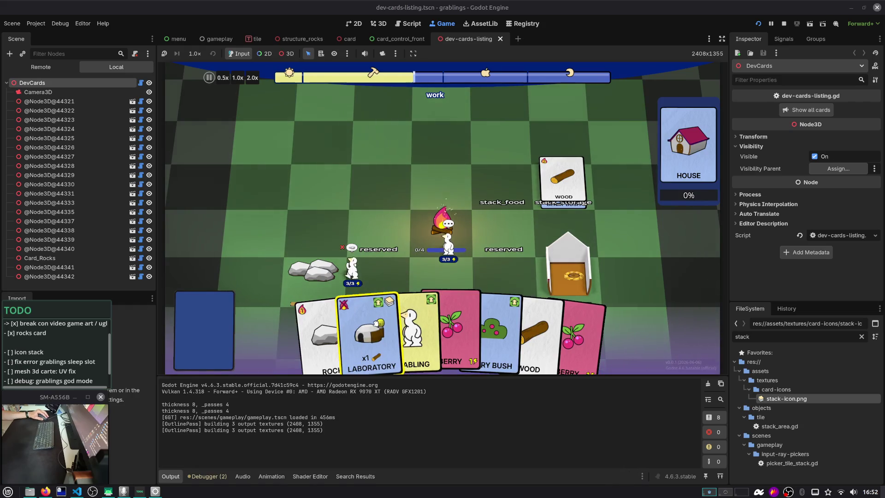
Place the Laboratory card on the board, lift the Wood card, and take a Rock card from the rock stack
{"action": "left_click_drag", "start_coordinate": [377, 322], "coordinate": [379, 186]}
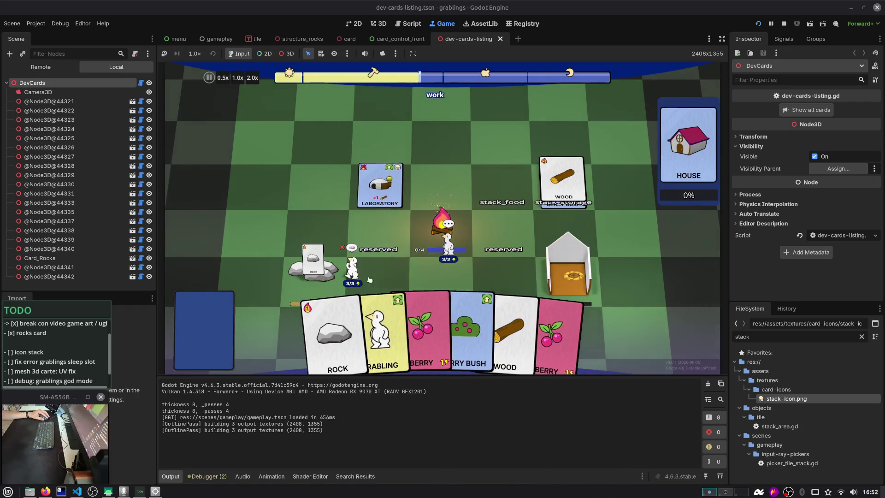
{"action": "mouse_move", "coordinate": [511, 332]}
{"action": "left_mouse_down"}
{"action": "mouse_move", "coordinate": [494, 301]}
{"action": "mouse_move", "coordinate": [385, 189]}
{"action": "left_mouse_up"}
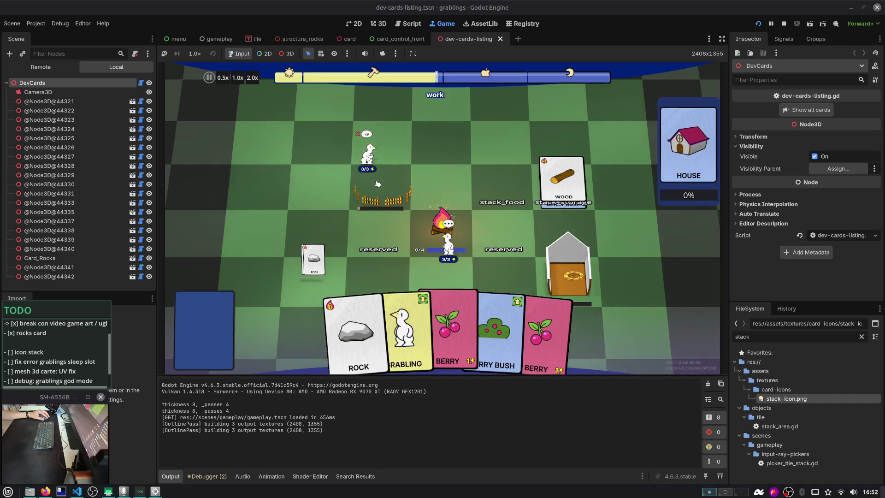
{"action": "mouse_move", "coordinate": [313, 259]}
{"action": "left_mouse_down"}
{"action": "mouse_move", "coordinate": [464, 205]}
{"action": "mouse_move", "coordinate": [564, 186]}
{"action": "left_mouse_up"}
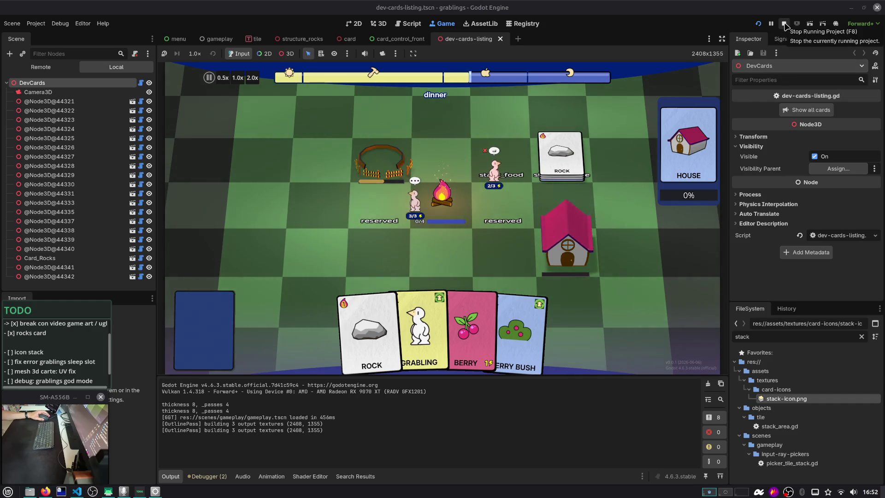
Stop the game, refresh the dev-cards-listing scene tab, and open its DevCards script
{"action": "left_click", "coordinate": [784, 24]}
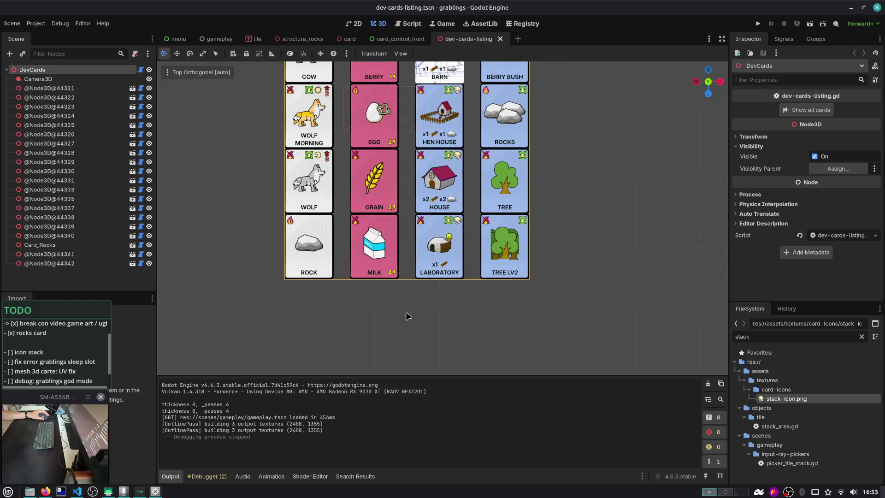
{"action": "left_click", "coordinate": [400, 39]}
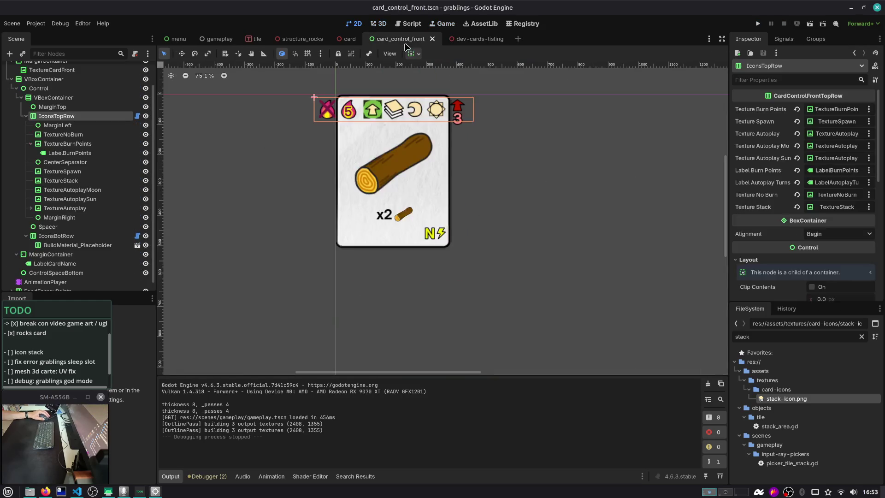
{"action": "left_click", "coordinate": [464, 40]}
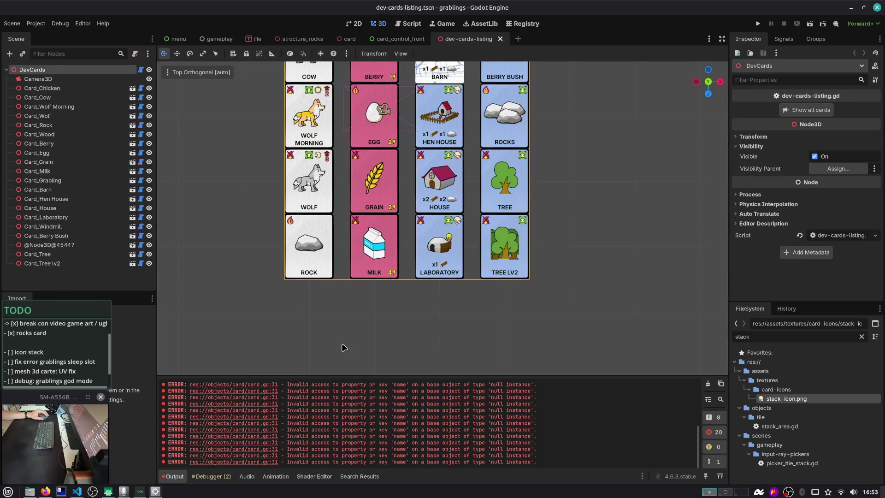
{"action": "left_click", "coordinate": [140, 69]}
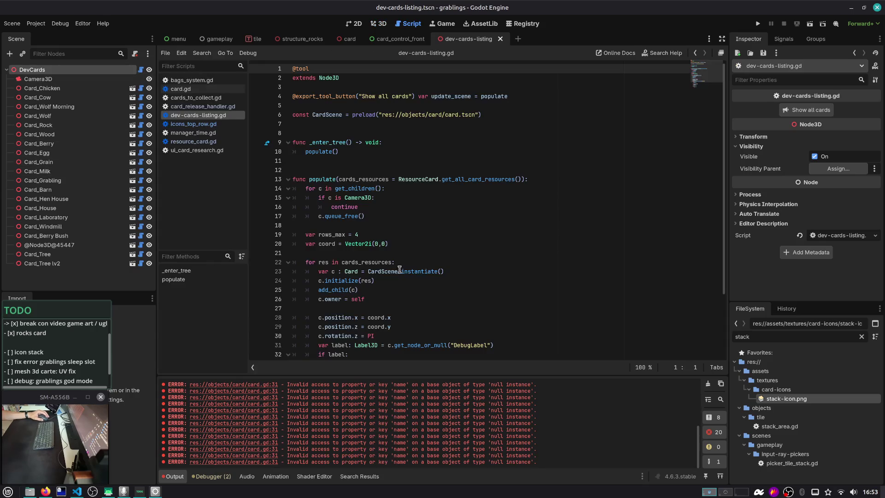
Jump to the card.gd line 31 error and wrap it in 'if not Engine.is_editor_hint():'
{"action": "scroll", "coordinate": [407, 408], "scroll_direction": "up", "scroll_amount": 1}
{"action": "left_click", "coordinate": [245, 405]}
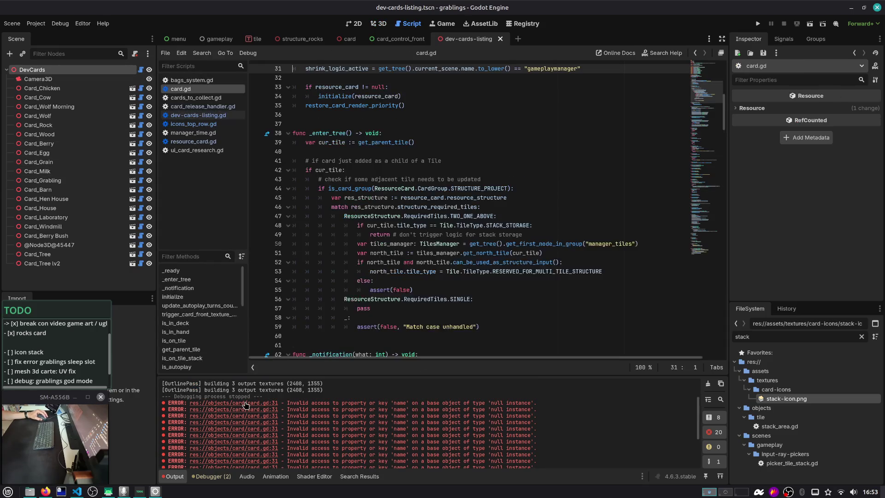
{"action": "scroll", "coordinate": [401, 157], "scroll_direction": "up", "scroll_amount": 3}
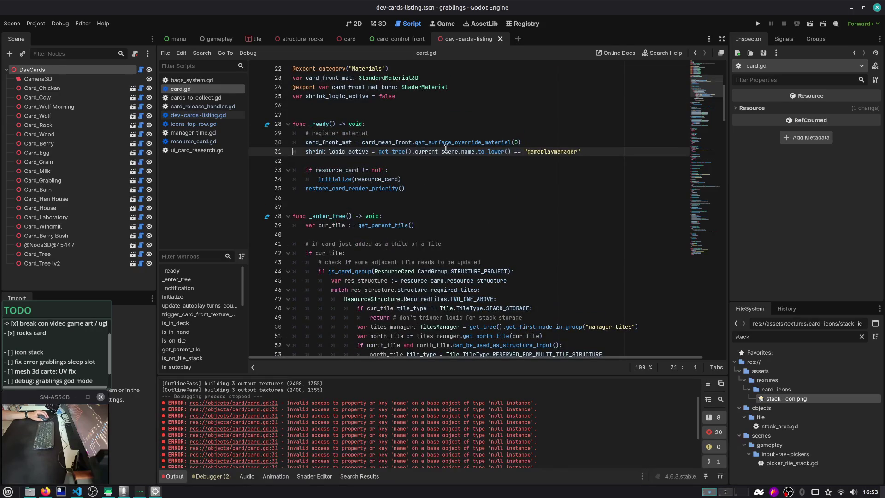
{"action": "double_click", "coordinate": [445, 150]}
{"action": "key", "text": "End"}
{"action": "key", "text": "Up"}
{"action": "key", "text": "Return"}
{"action": "type", "text": "if Engine.is_ed"}
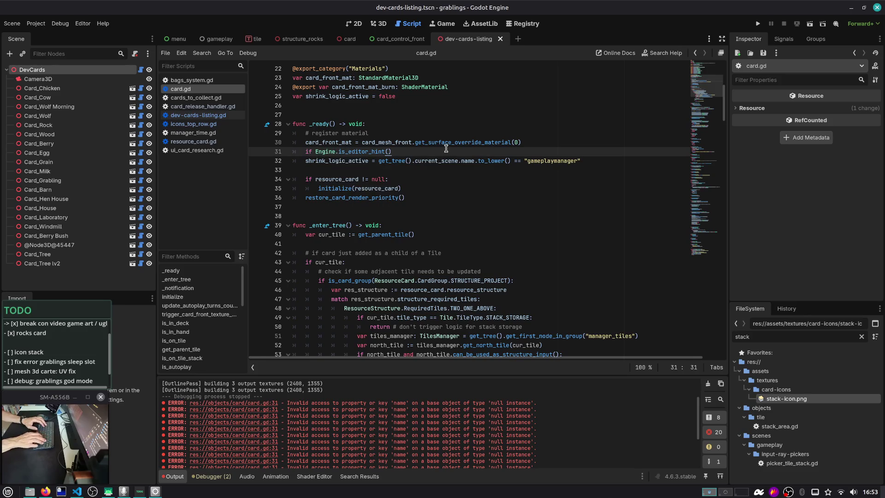
{"action": "type", "text": "not "}
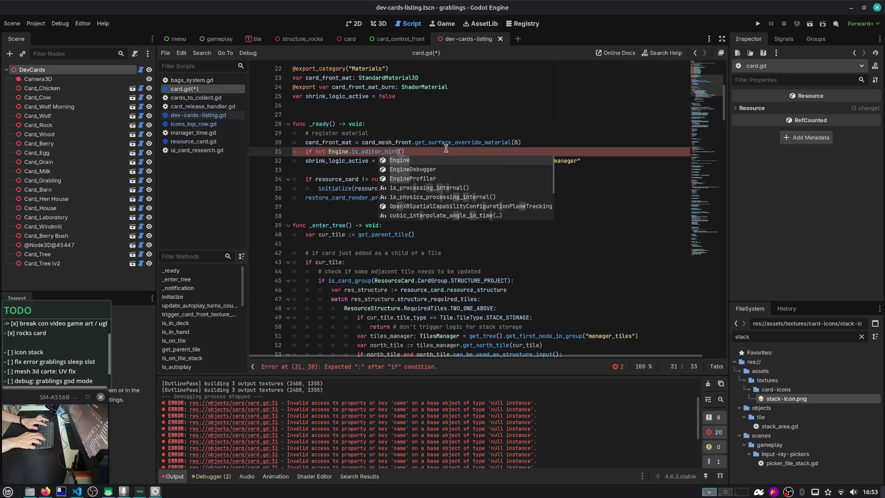
{"action": "type", "text": ":"}
{"action": "key", "text": "Down"}
{"action": "key", "text": "Home"}
{"action": "key", "text": "Tab"}
{"action": "key", "text": "Up"}
{"action": "key", "text": "ctrl+shift+Return"}
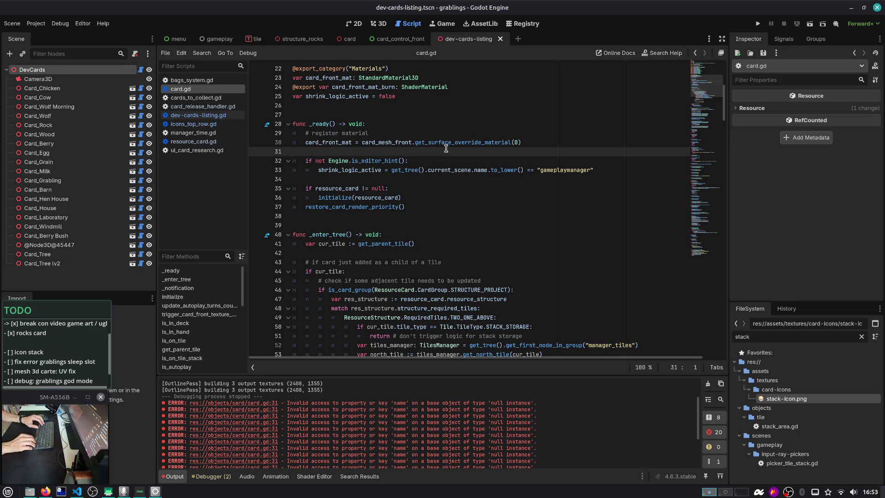
Move the editor-hint block below restore_card_render_priority(), fix its indentation, and save card.gd
{"action": "key", "text": "Down"}
{"action": "key", "text": "shift+Down"}
{"action": "key", "text": "shift+Down"}
{"action": "key", "text": "ctrl+c"}
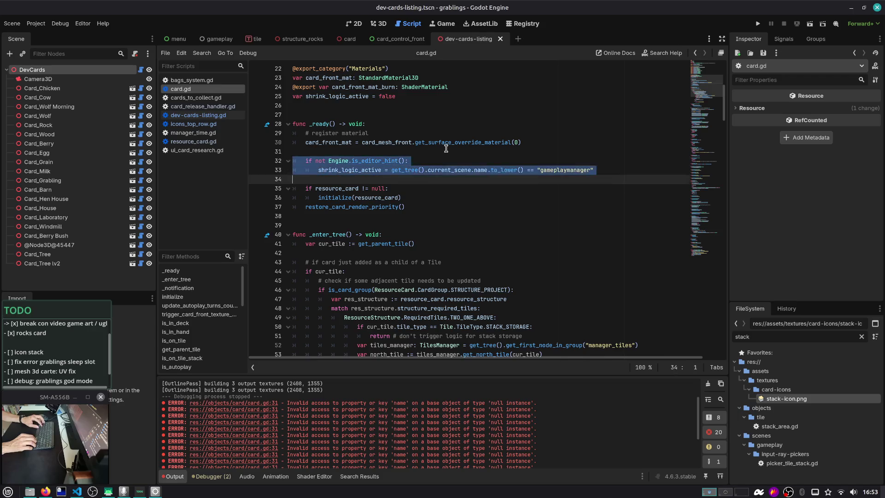
{"action": "key", "text": "Delete"}
{"action": "key", "text": "Down"}
{"action": "key", "text": "Down"}
{"action": "key", "text": "End"}
{"action": "key", "text": "Return"}
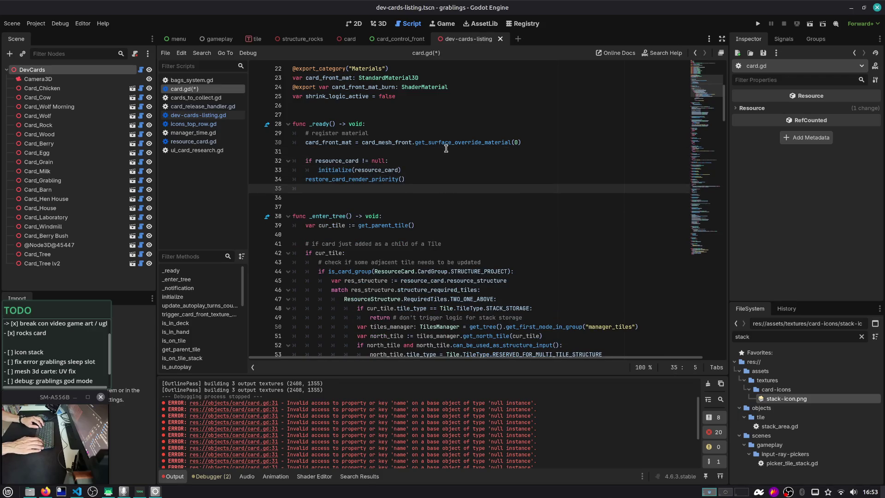
{"action": "key", "text": "ctrl+v"}
{"action": "key", "text": "Up"}
{"action": "key", "text": "Up"}
{"action": "key", "text": "shift+Tab"}
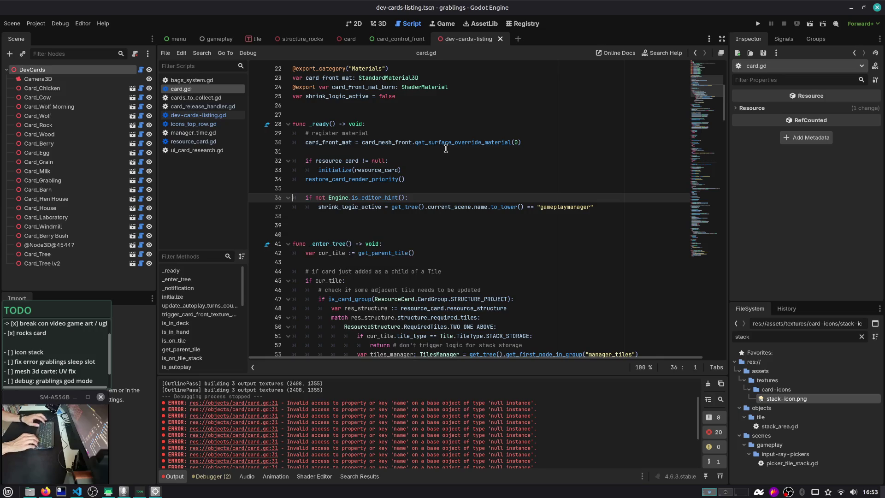
{"action": "key", "text": "Down"}
{"action": "key", "text": "Down"}
{"action": "key", "text": "Delete"}
{"action": "key", "text": "ctrl+s"}
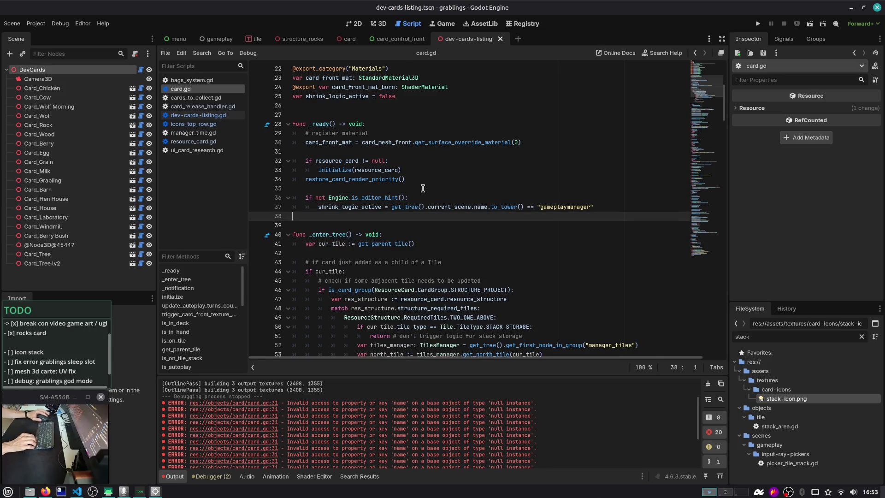
Review the moved block, clear the Output log, and refresh the dev-cards-listing scene tab
{"action": "left_click", "coordinate": [423, 188]}
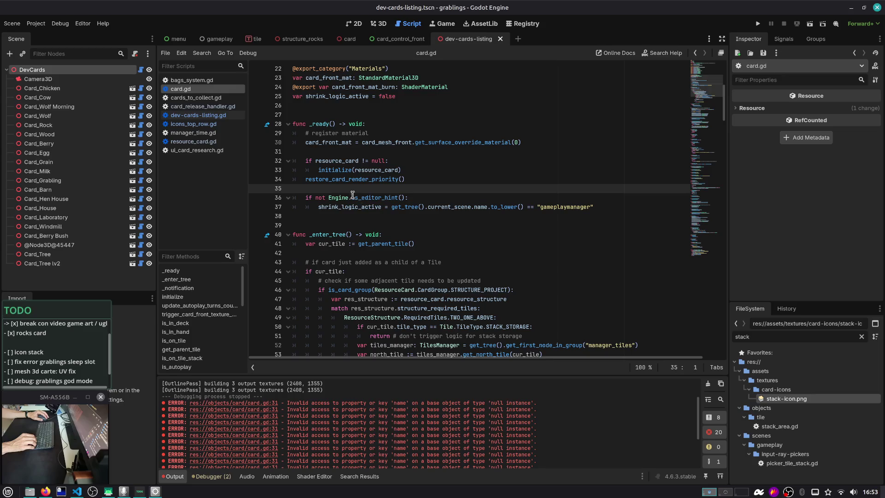
{"action": "double_click", "coordinate": [336, 162]}
{"action": "double_click", "coordinate": [344, 177]}
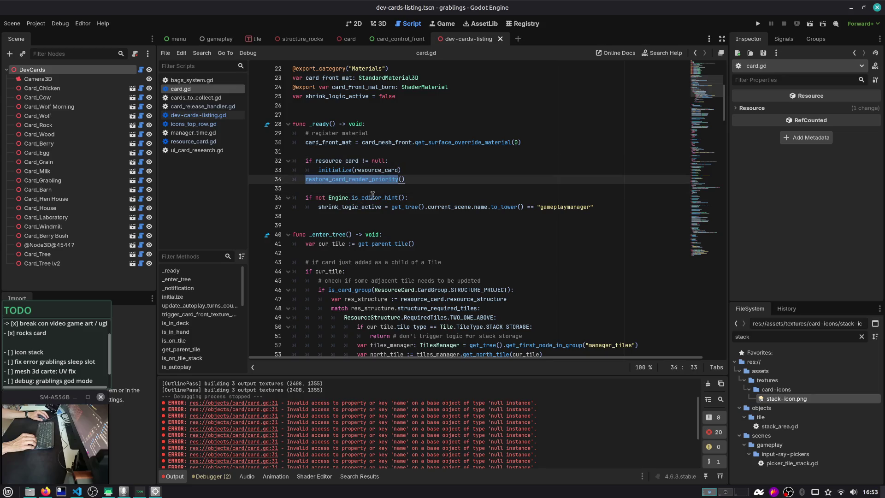
{"action": "left_click", "coordinate": [419, 194]}
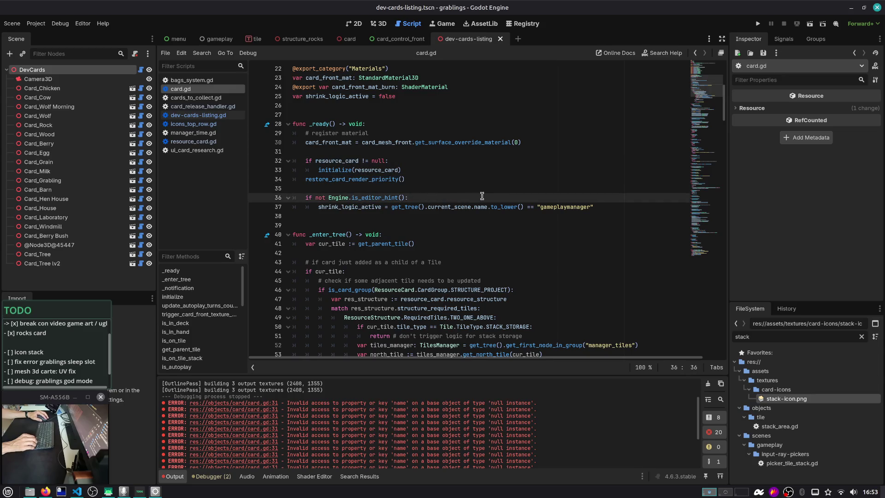
{"action": "left_click", "coordinate": [707, 382]}
{"action": "left_click", "coordinate": [426, 40]}
{"action": "left_click", "coordinate": [492, 39]}
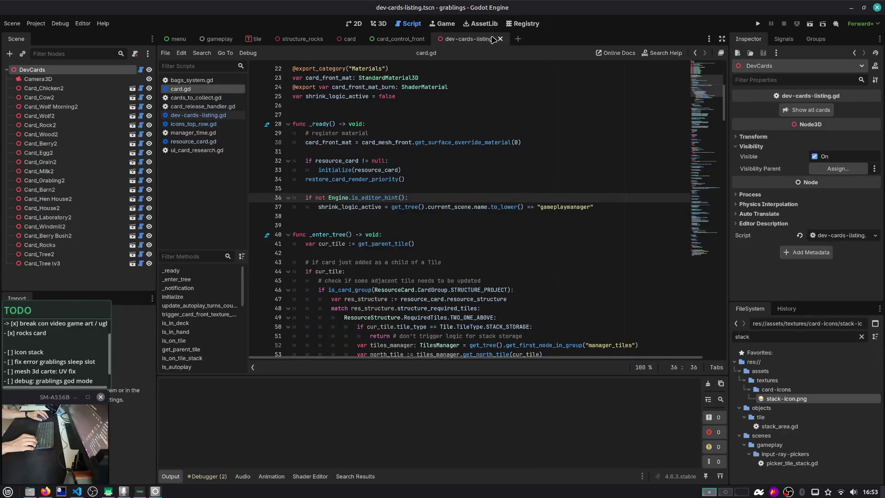
Show the dev-cards-listing in 3D, framed so the whole card grid is visible
{"action": "left_click", "coordinate": [380, 24]}
{"action": "scroll", "coordinate": [437, 80], "scroll_direction": "down", "scroll_amount": 4}
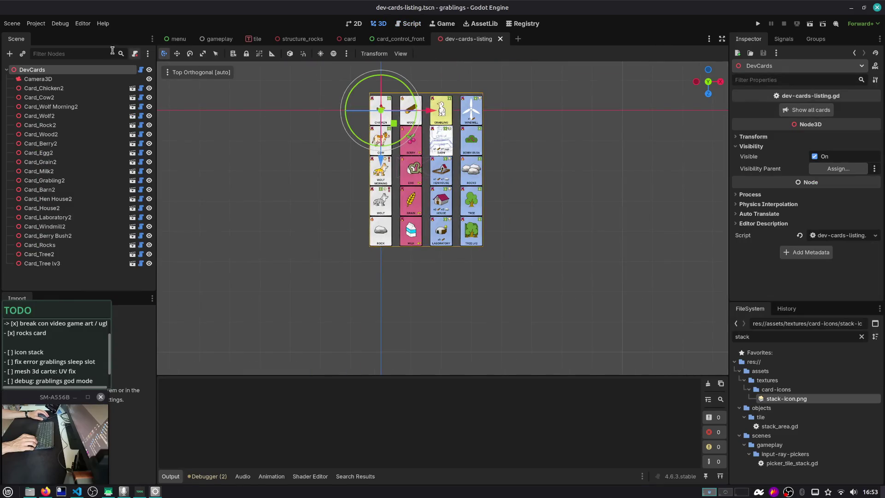
{"action": "scroll", "coordinate": [433, 91], "scroll_direction": "up", "scroll_amount": 8}
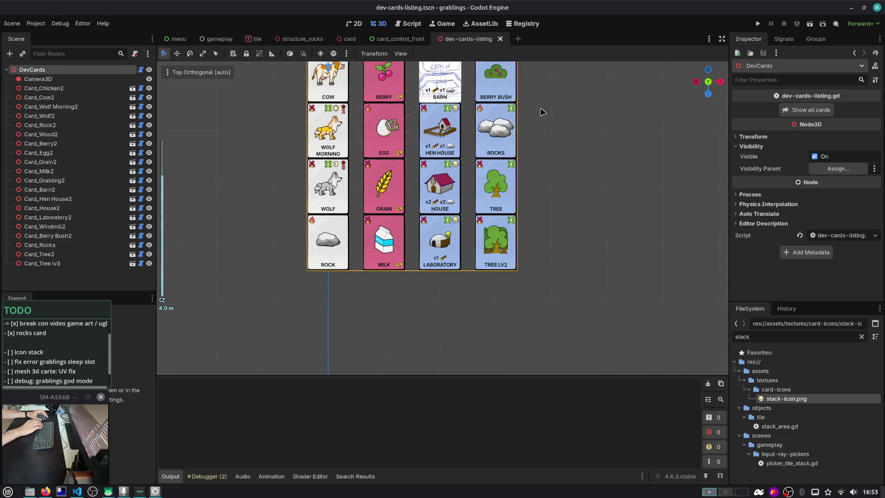
{"action": "mouse_move", "coordinate": [542, 113]}
{"action": "left_mouse_down"}
{"action": "mouse_move", "coordinate": [548, 154]}
{"action": "mouse_move", "coordinate": [523, 168]}
{"action": "left_mouse_up"}
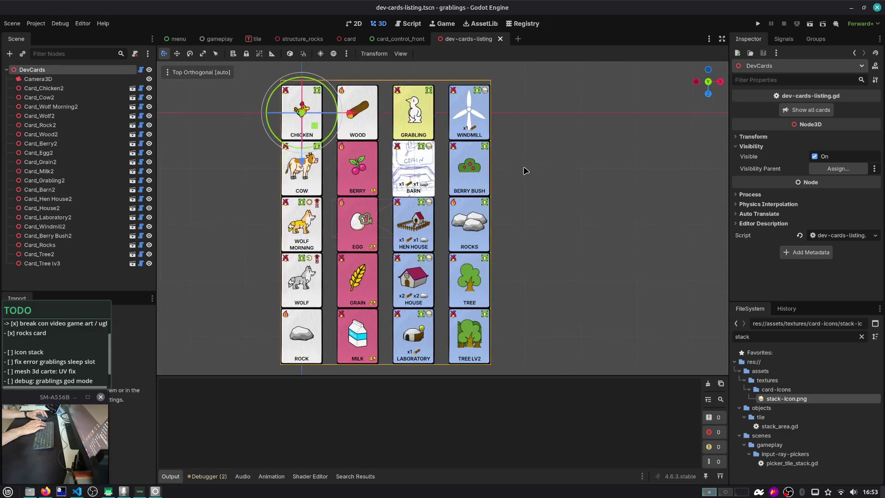
{"action": "left_click", "coordinate": [346, 53]}
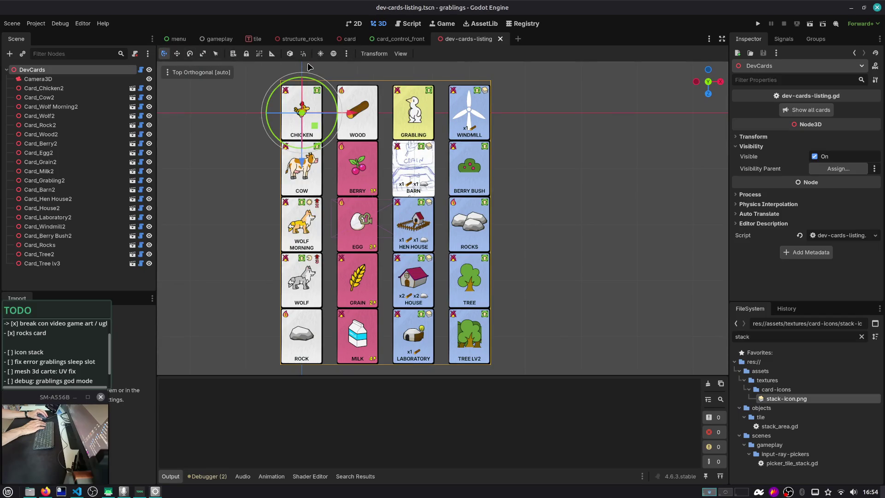
Turn off View Grid and View Gizmos in the viewport display options
{"action": "left_click", "coordinate": [200, 72]}
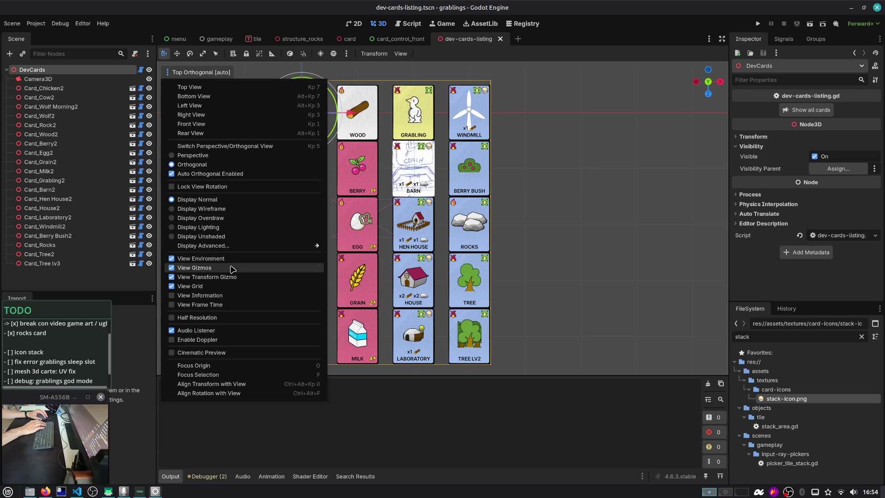
{"action": "left_click", "coordinate": [231, 286]}
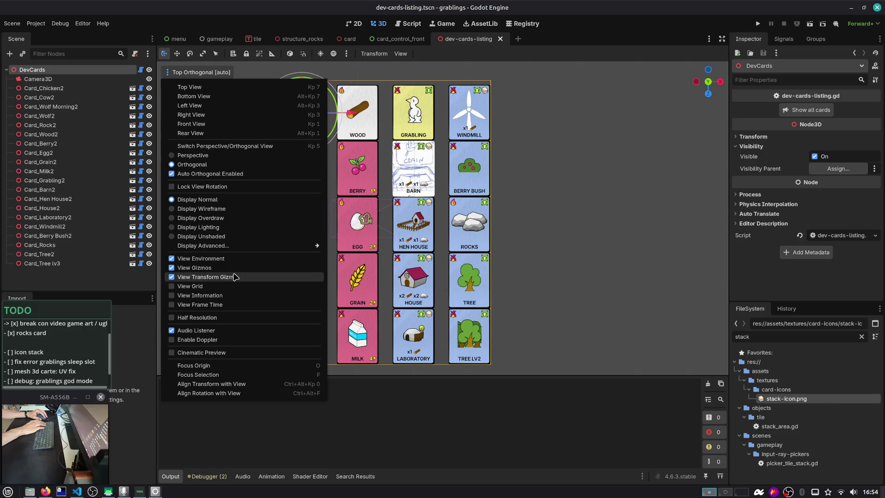
{"action": "left_click", "coordinate": [233, 267]}
{"action": "left_click", "coordinate": [234, 278]}
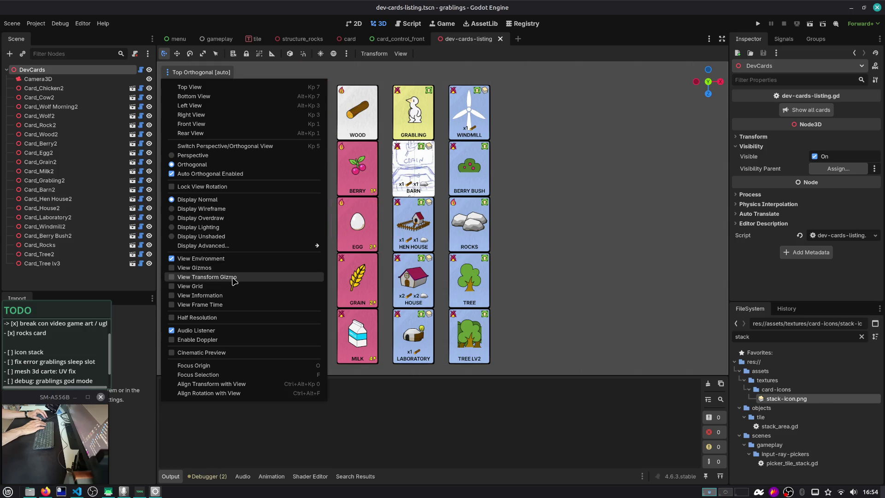
{"action": "left_click", "coordinate": [510, 226]}
Capture the card grid with Flameshot, copy the screenshot, and switch to Firefox
{"action": "key", "text": "Print"}
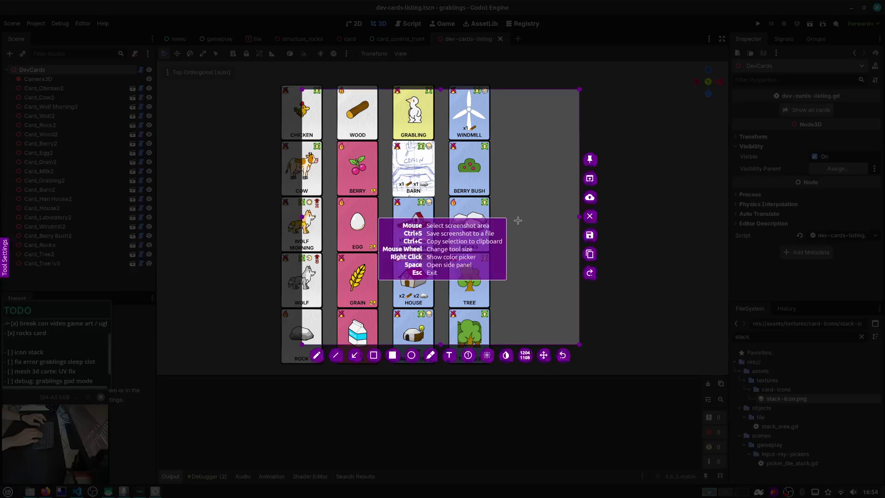
{"action": "left_click_drag", "start_coordinate": [518, 220], "coordinate": [493, 208]}
{"action": "mouse_move", "coordinate": [551, 326]}
{"action": "left_mouse_down"}
{"action": "mouse_move", "coordinate": [519, 366]}
{"action": "mouse_move", "coordinate": [493, 366]}
{"action": "left_mouse_up"}
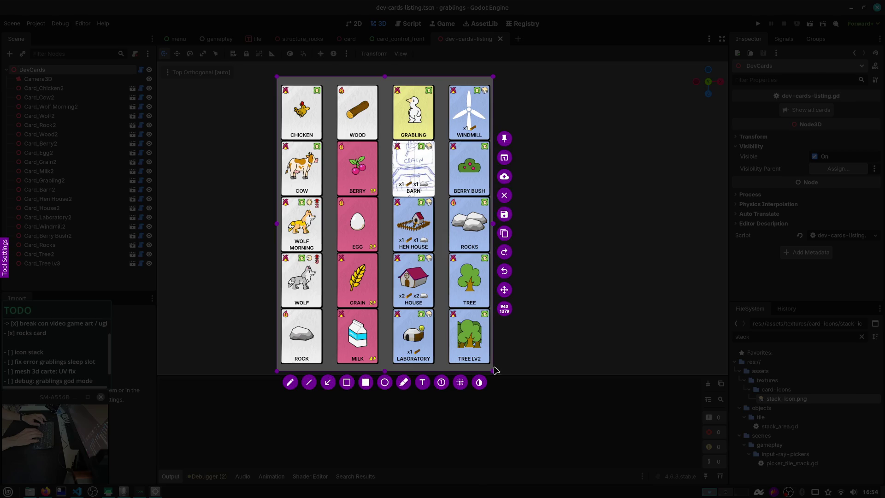
{"action": "key", "text": "ctrl+c"}
{"action": "key", "text": "alt+Tab"}
{"action": "key", "text": "alt+Tab"}
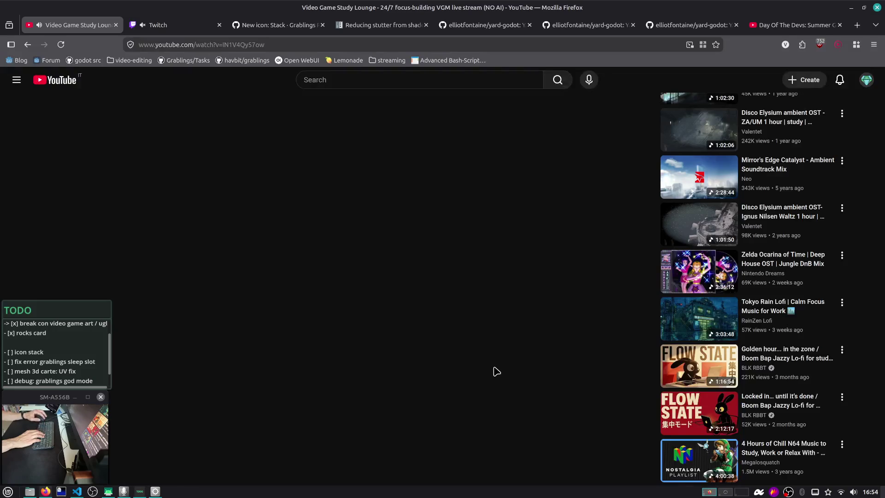
Comment on issue #33 with the pasted card-grid screenshot, height removed and width set to 300
{"action": "left_click", "coordinate": [249, 25]}
{"action": "scroll", "coordinate": [426, 284], "scroll_direction": "down", "scroll_amount": 5}
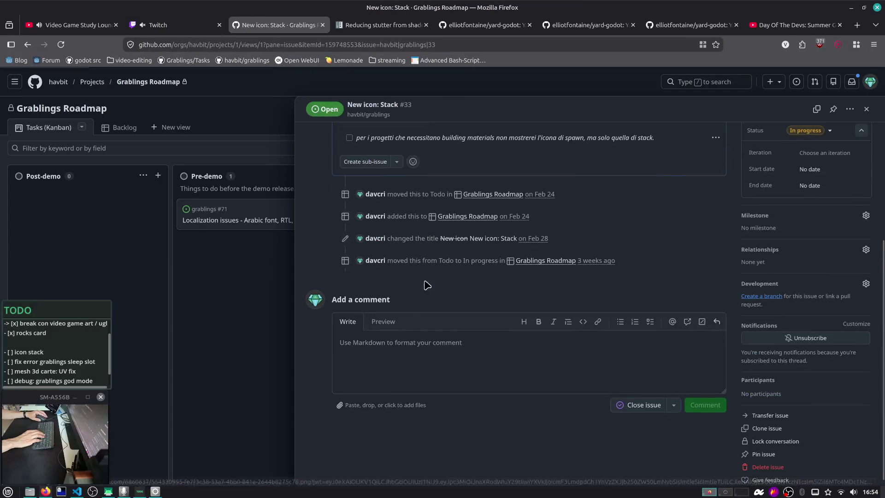
{"action": "left_click", "coordinate": [429, 354]}
{"action": "key", "text": "ctrl+v"}
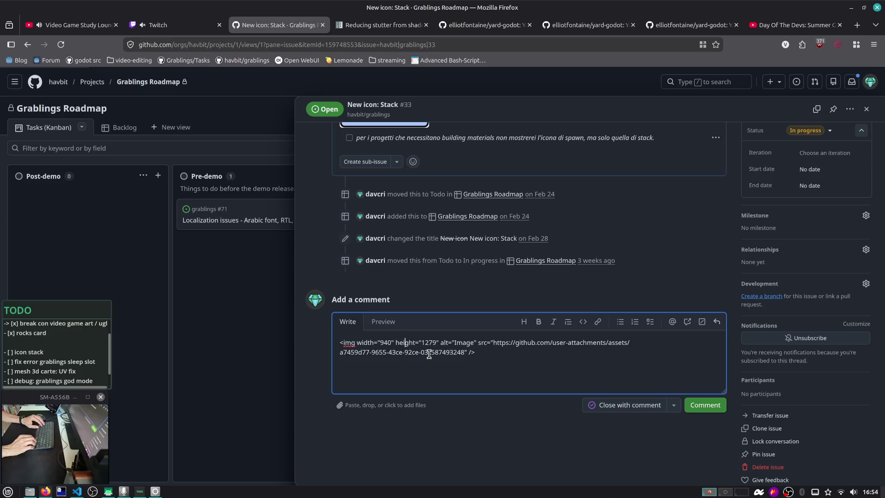
{"action": "key", "text": "ctrl+shift+Right"}
{"action": "key", "text": "ctrl+shift+Right"}
{"action": "key", "text": "ctrl+shift+Right"}
{"action": "key", "text": "BackSpace"}
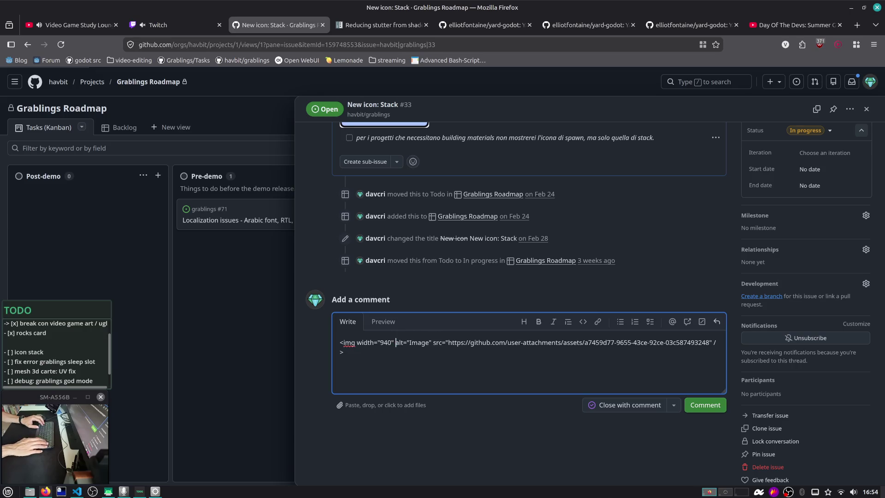
{"action": "key", "text": "ctrl+shift+Left"}
{"action": "type", "text": "300"}
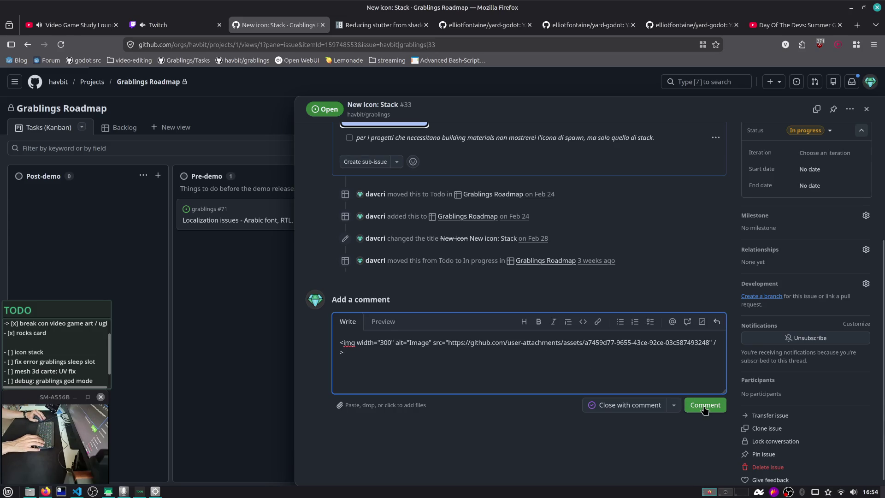
{"action": "left_click", "coordinate": [703, 408]}
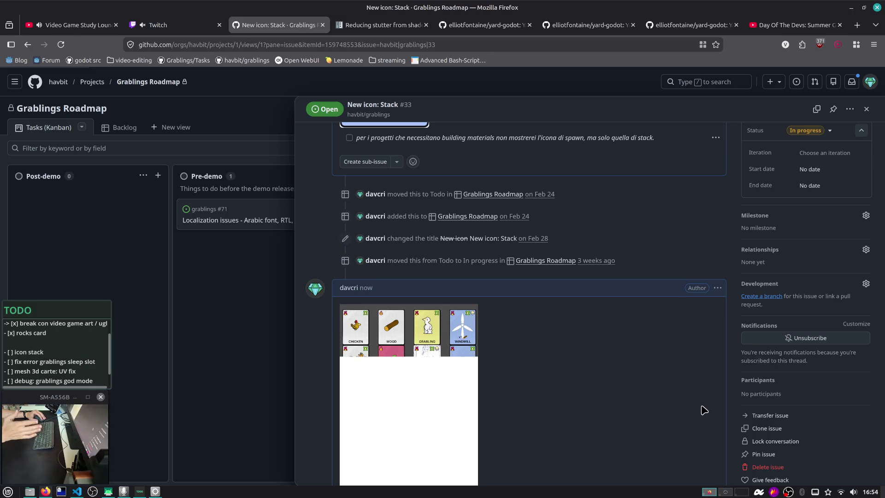
Check off the issue's first stack-icon task, then switch back to Godot
{"action": "right_click", "coordinate": [704, 410]}
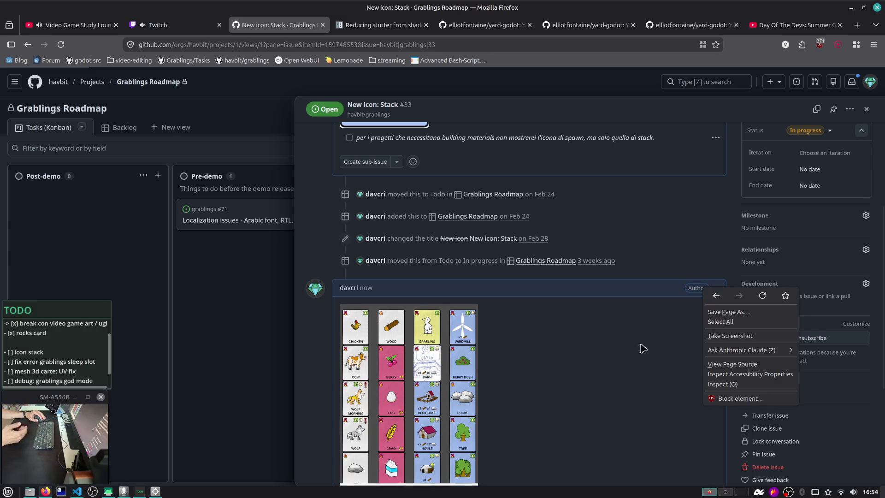
{"action": "left_click", "coordinate": [657, 240]}
{"action": "scroll", "coordinate": [657, 239], "scroll_direction": "down", "scroll_amount": 3}
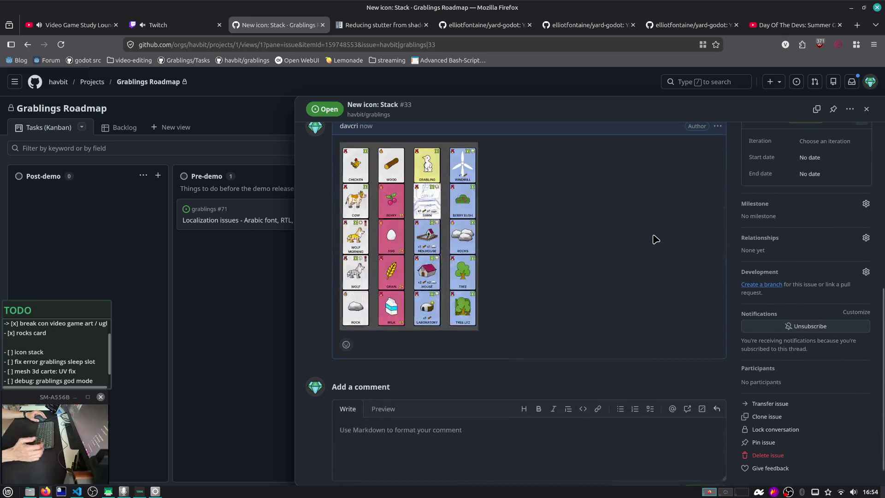
{"action": "scroll", "coordinate": [656, 239], "scroll_direction": "up", "scroll_amount": 10}
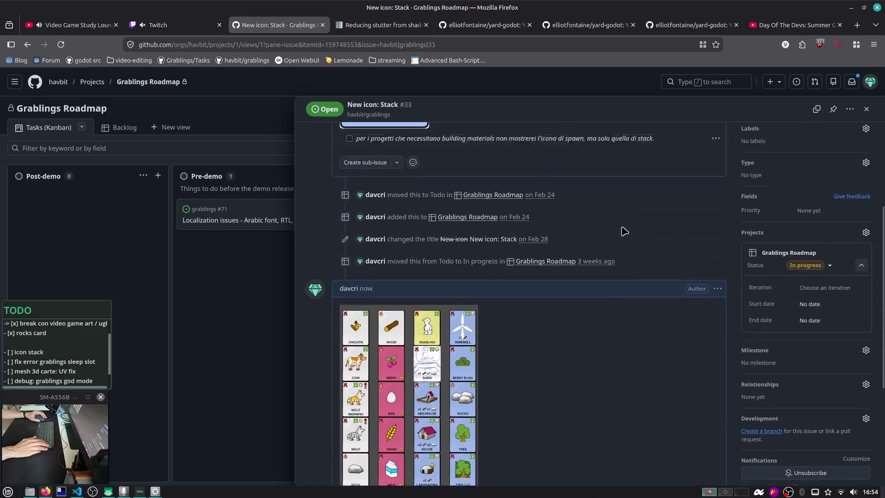
{"action": "left_click", "coordinate": [349, 203]}
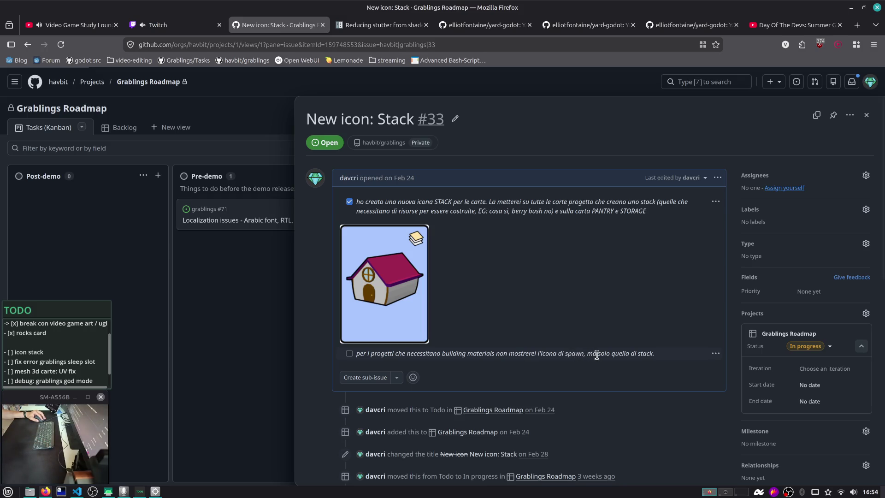
{"action": "key", "text": "alt+Tab"}
{"action": "key", "text": "alt+Tab"}
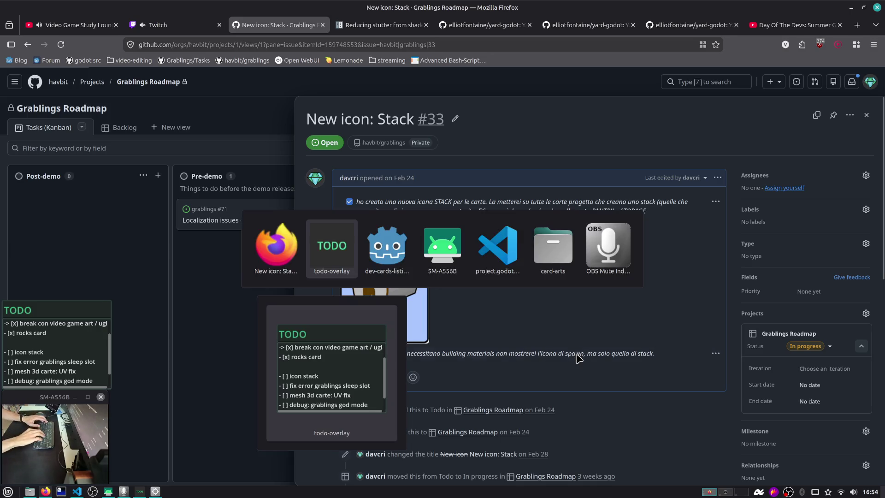
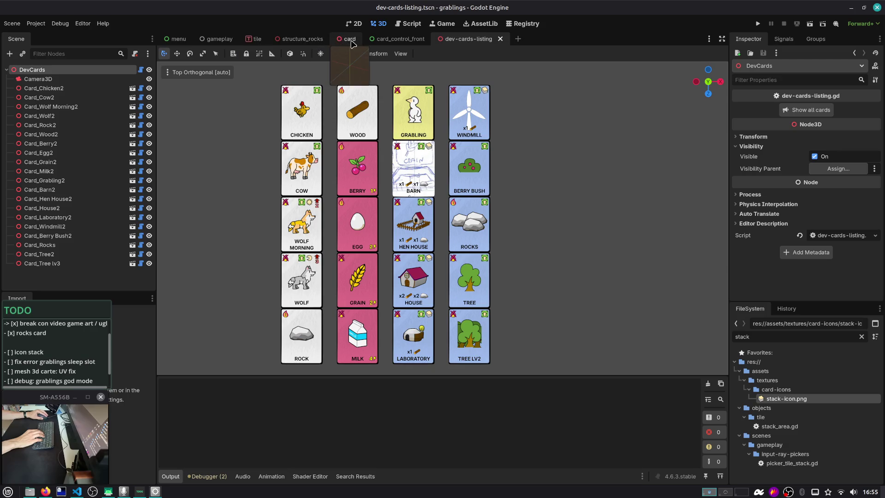
Close the card, gameplay and menu scene tabs and open the IconsTopRow node's script
{"action": "left_click", "coordinate": [396, 39]}
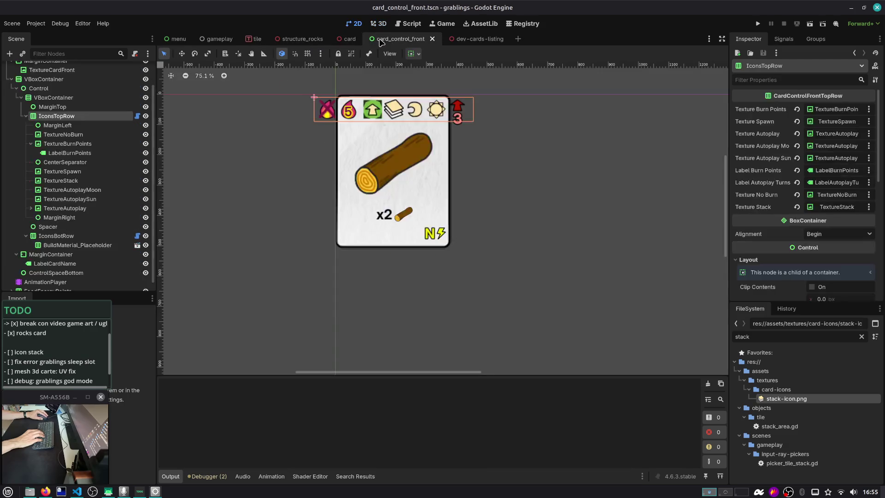
{"action": "middle_click", "coordinate": [254, 41]}
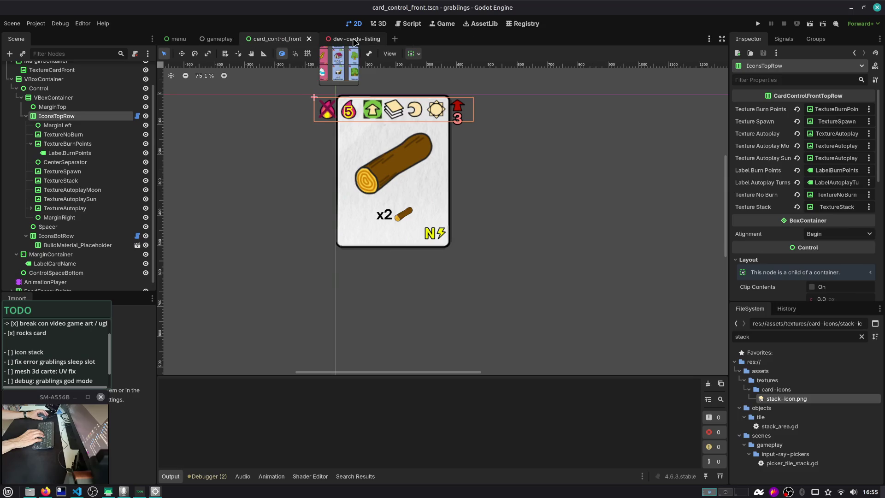
{"action": "middle_click", "coordinate": [229, 38]}
{"action": "middle_click", "coordinate": [184, 39]}
{"action": "left_click", "coordinate": [137, 116]}
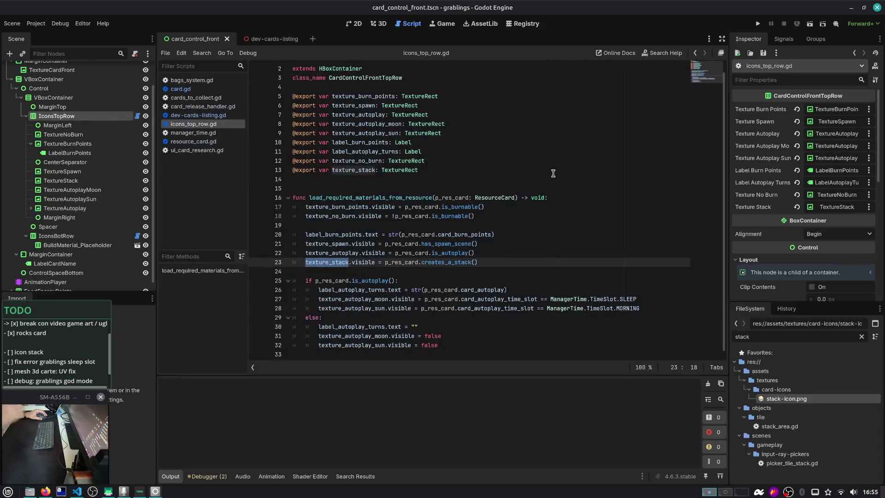
Append 'and not p_res_card.creates_a_stack()' to the texture_spawn line 21 and run the project
{"action": "double_click", "coordinate": [361, 97]}
{"action": "double_click", "coordinate": [360, 105]}
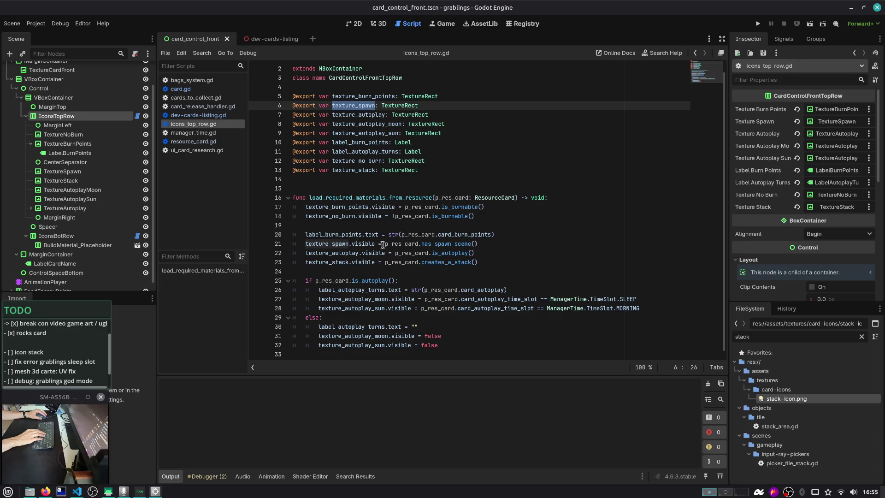
{"action": "double_click", "coordinate": [443, 243]}
{"action": "key", "text": "Right"}
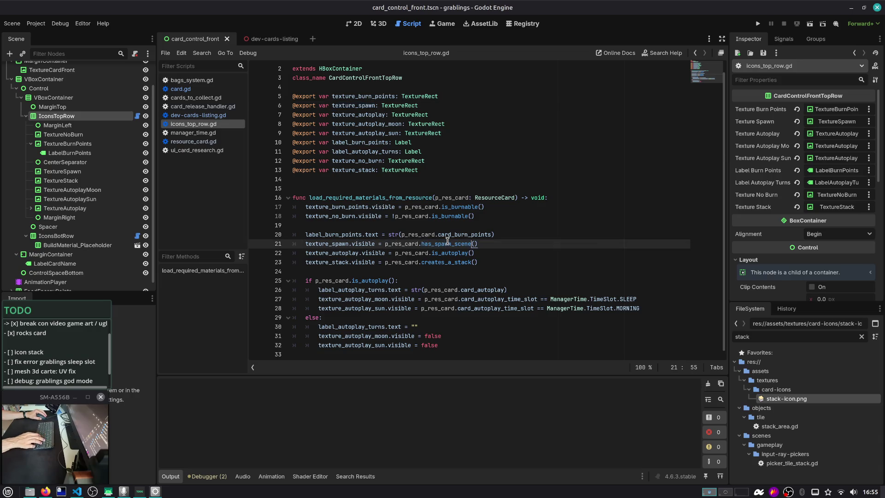
{"action": "key", "text": "Right"}
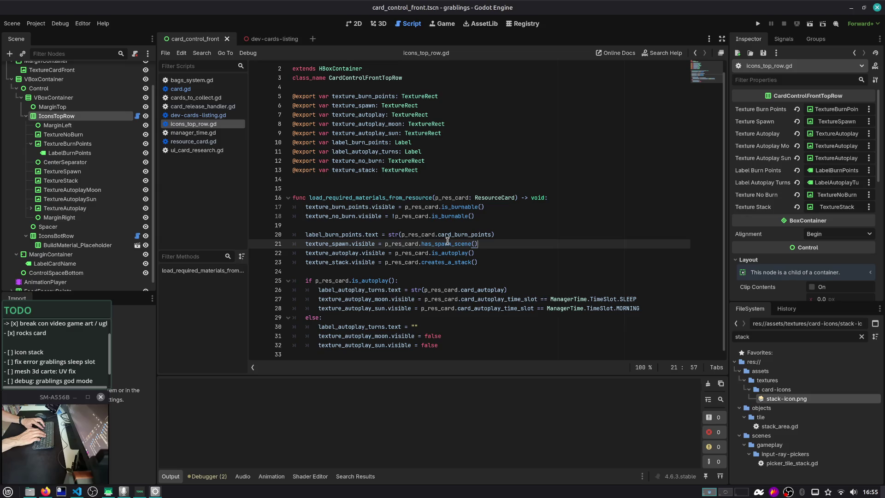
{"action": "type", "text": "d"}
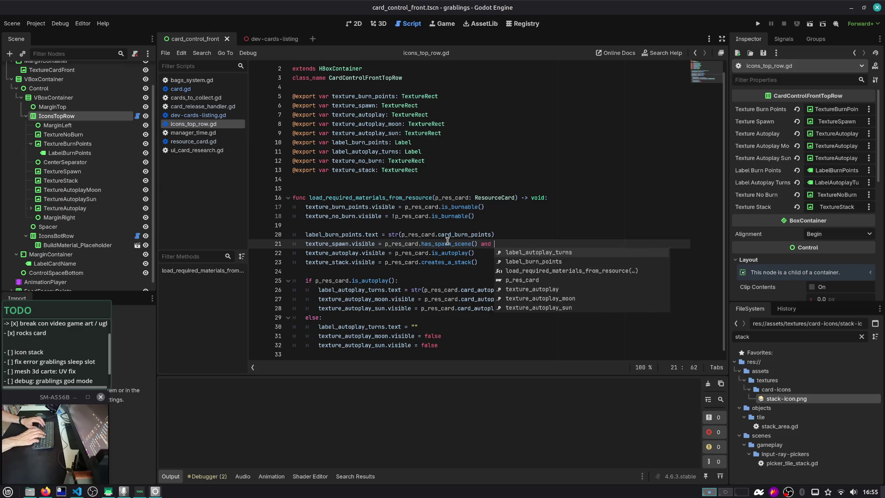
{"action": "key", "text": "Left"}
{"action": "key", "text": "Left"}
{"action": "key", "text": "Left"}
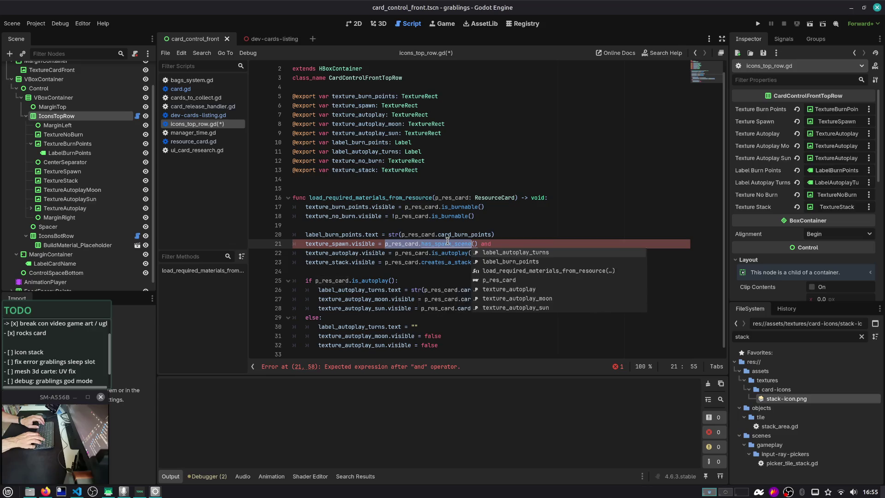
{"action": "key", "text": "Right"}
{"action": "key", "text": "Right"}
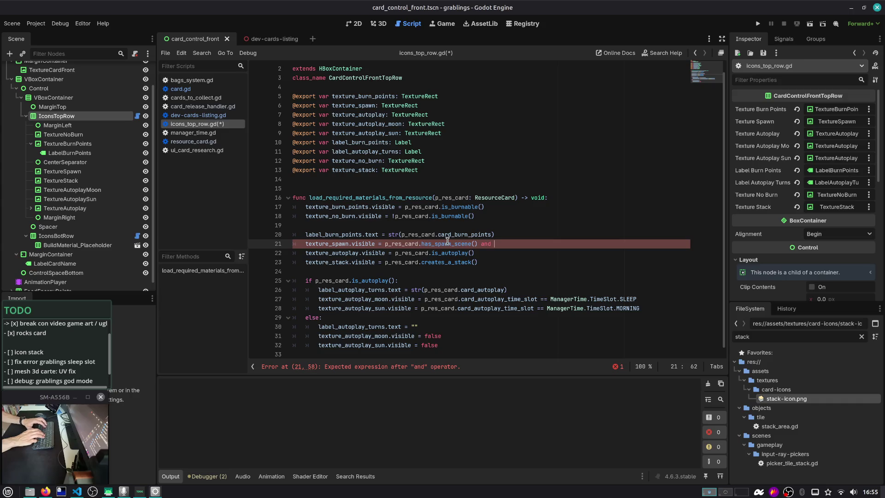
{"action": "type", "text": "es_card.crea"}
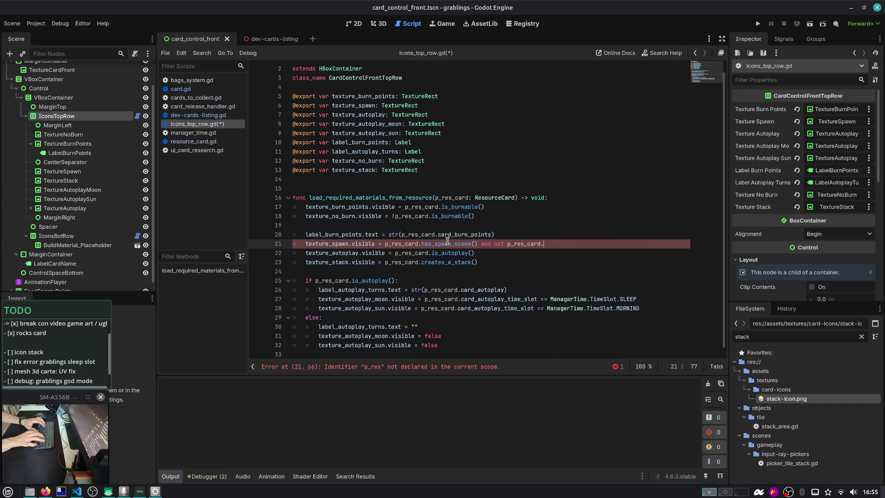
{"action": "key", "text": "Return"}
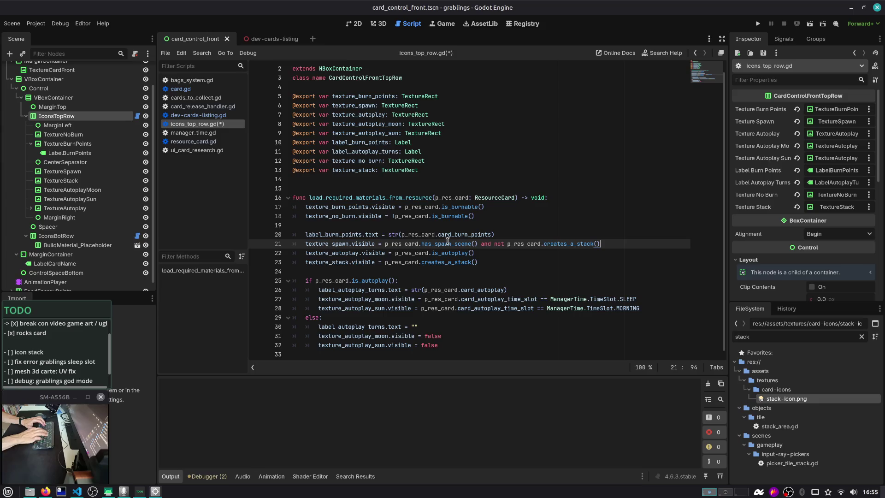
{"action": "key", "text": "F5"}
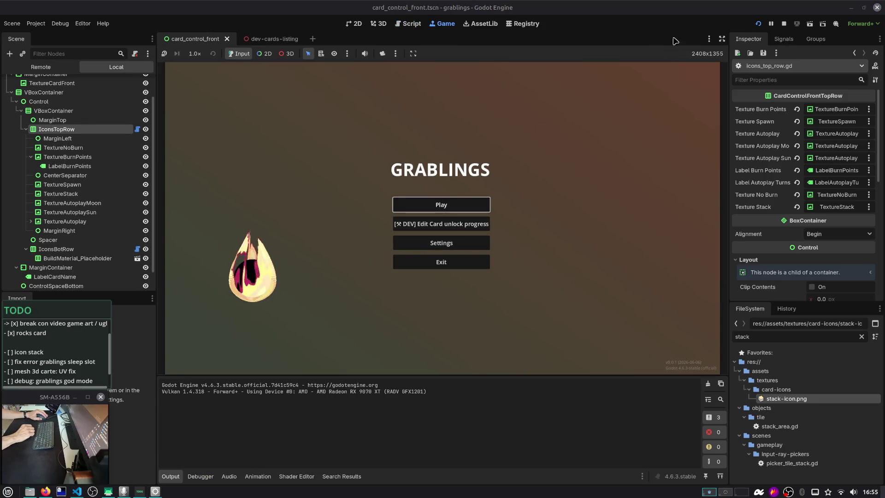
Stop the game, show dev-cards-listing in 3D and copy a screenshot of the card grid
{"action": "left_click", "coordinate": [783, 23]}
{"action": "left_click", "coordinate": [268, 39]}
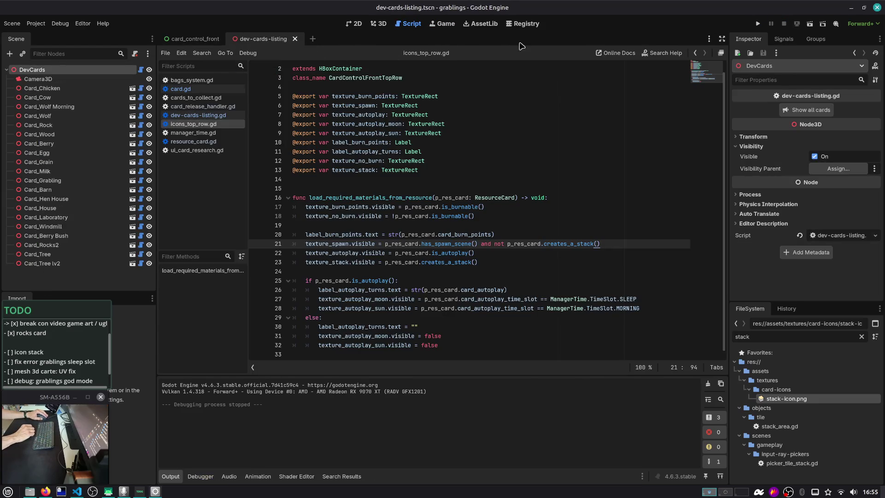
{"action": "left_click", "coordinate": [380, 23]}
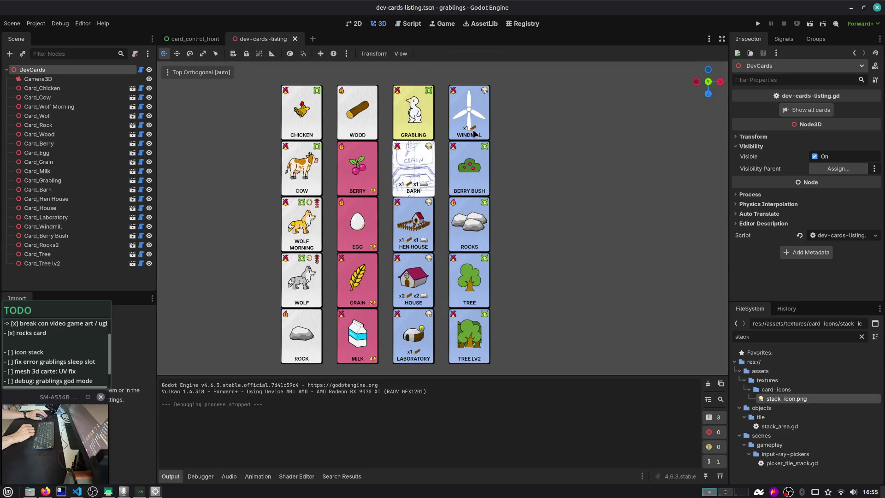
{"action": "key", "text": "Print"}
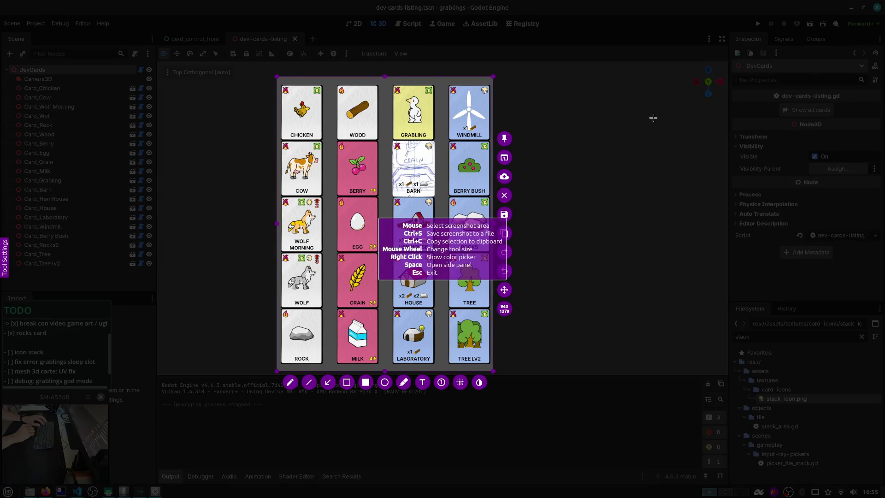
{"action": "key", "text": "ctrl+c"}
{"action": "key", "text": "alt+Tab"}
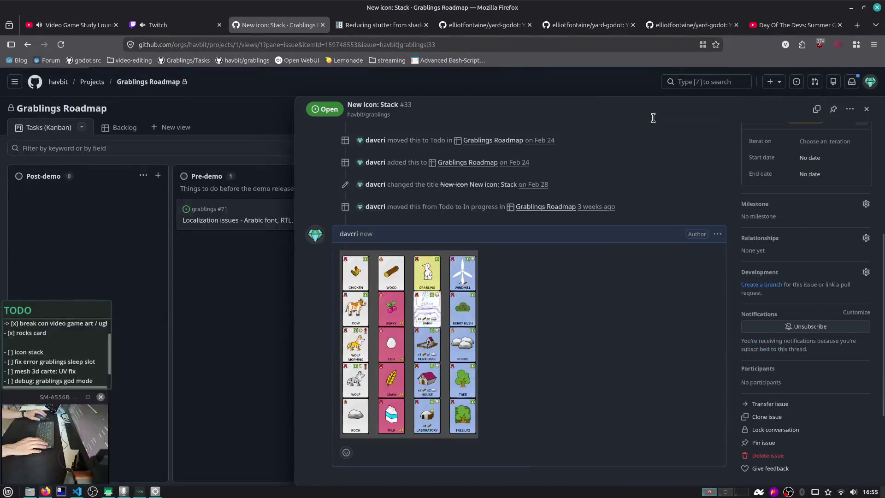
Tick the second task checkbox in issue #33
{"action": "scroll", "coordinate": [569, 119], "scroll_direction": "up", "scroll_amount": 3}
{"action": "left_click", "coordinate": [350, 246]}
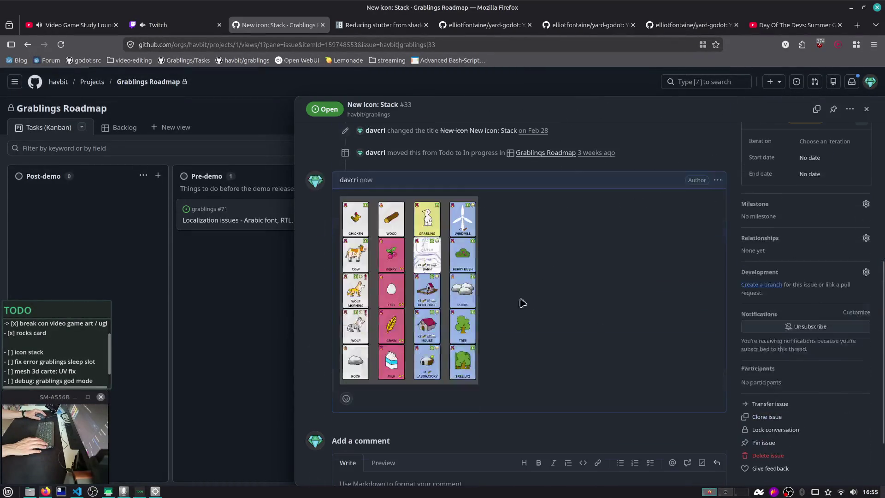
{"action": "scroll", "coordinate": [710, 194], "scroll_direction": "up", "scroll_amount": 5}
{"action": "scroll", "coordinate": [711, 186], "scroll_direction": "down", "scroll_amount": 3}
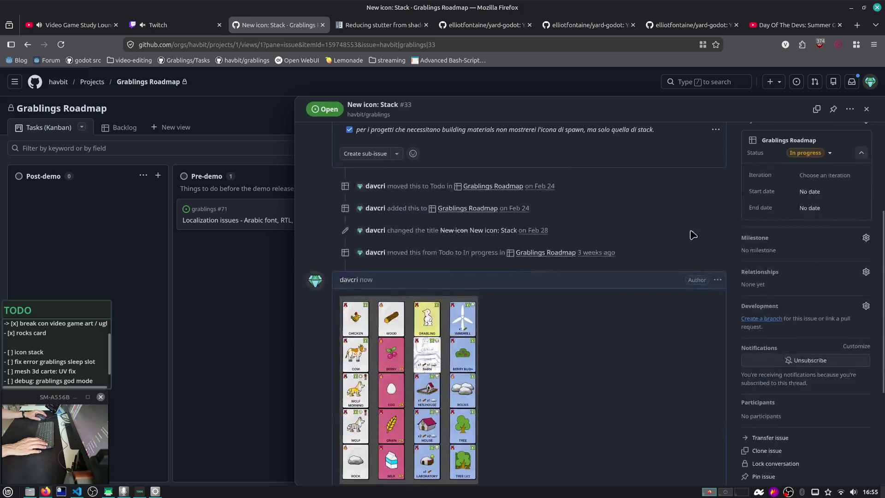
Replace the card-image comment with the new screenshot at width 400 without height
{"action": "left_click", "coordinate": [717, 279]}
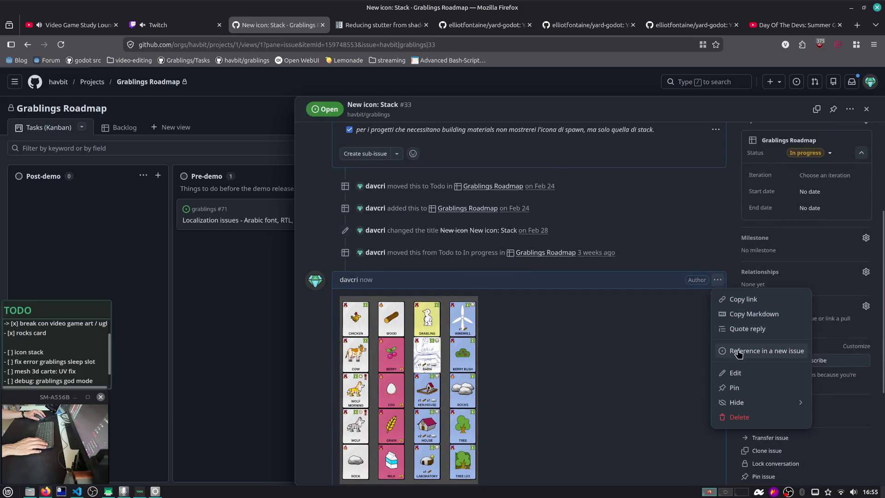
{"action": "left_click", "coordinate": [736, 373]}
{"action": "key", "text": "ctrl+a"}
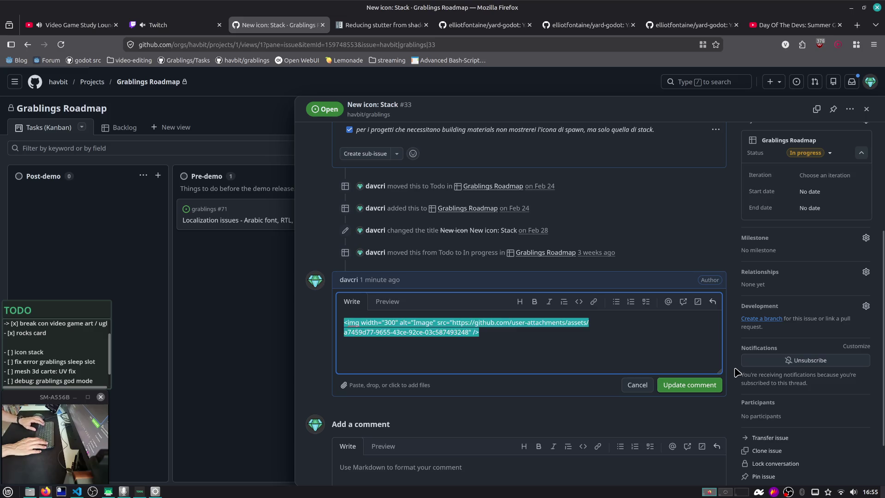
{"action": "key", "text": "ctrl+v"}
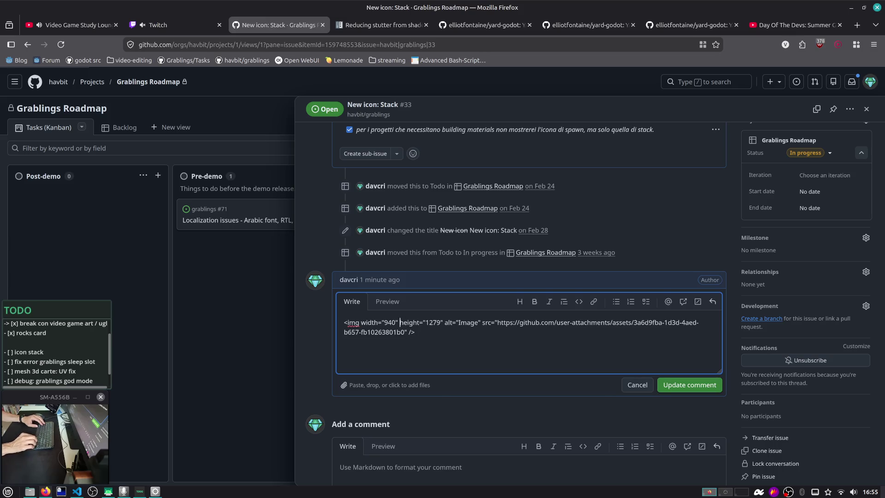
{"action": "key", "text": "ctrl+shift+Left"}
{"action": "type", "text": "400"}
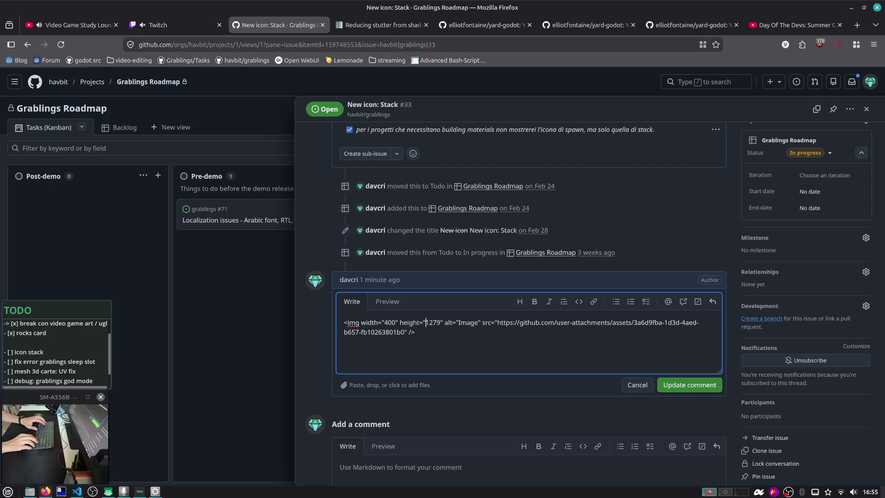
{"action": "key", "text": "ctrl+shift+Right"}
{"action": "key", "text": "Delete"}
{"action": "key", "text": "ctrl+Delete"}
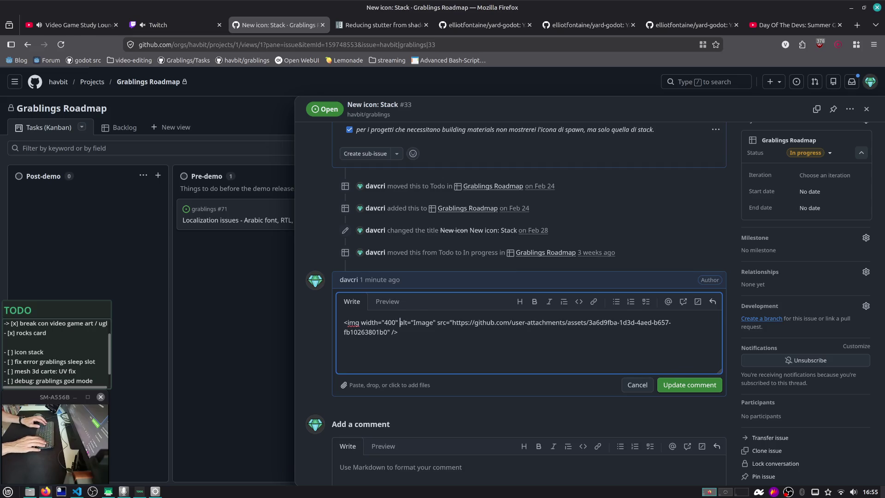
{"action": "key", "text": "ctrl+Return"}
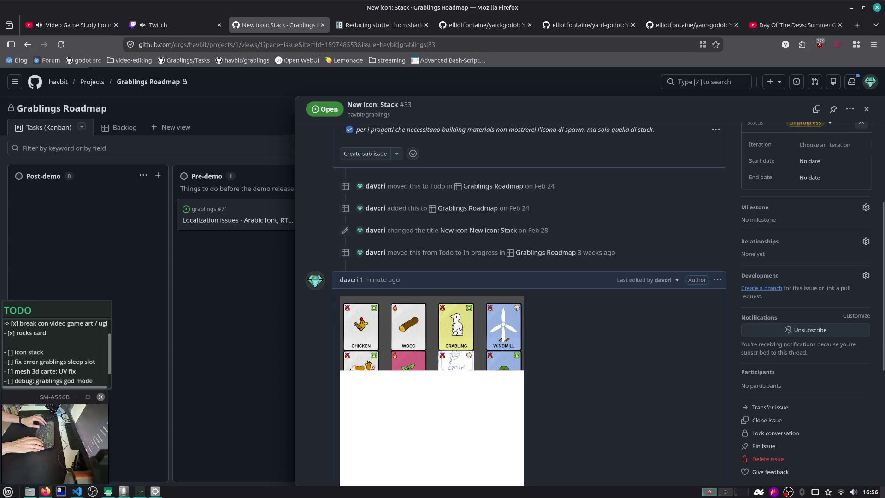
Scroll down to check the updated comment, then return to the Godot editor
{"action": "scroll", "coordinate": [710, 349], "scroll_direction": "down", "scroll_amount": 1}
{"action": "scroll", "coordinate": [704, 344], "scroll_direction": "down", "scroll_amount": 3}
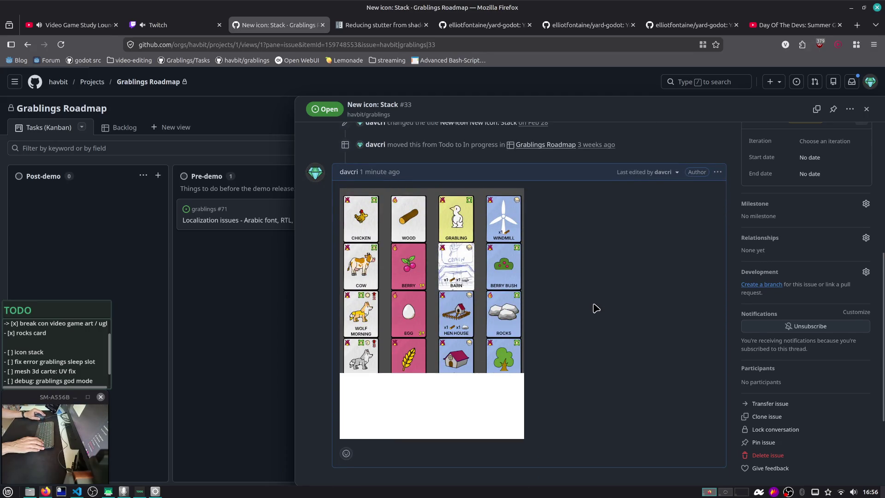
{"action": "scroll", "coordinate": [553, 318], "scroll_direction": "down", "scroll_amount": 1}
{"action": "scroll", "coordinate": [548, 325], "scroll_direction": "down", "scroll_amount": 1}
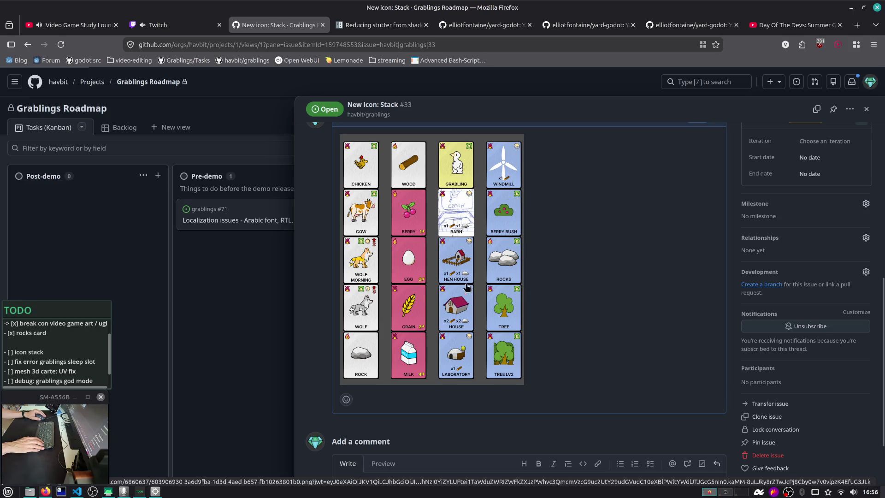
{"action": "scroll", "coordinate": [449, 235], "scroll_direction": "down", "scroll_amount": 1}
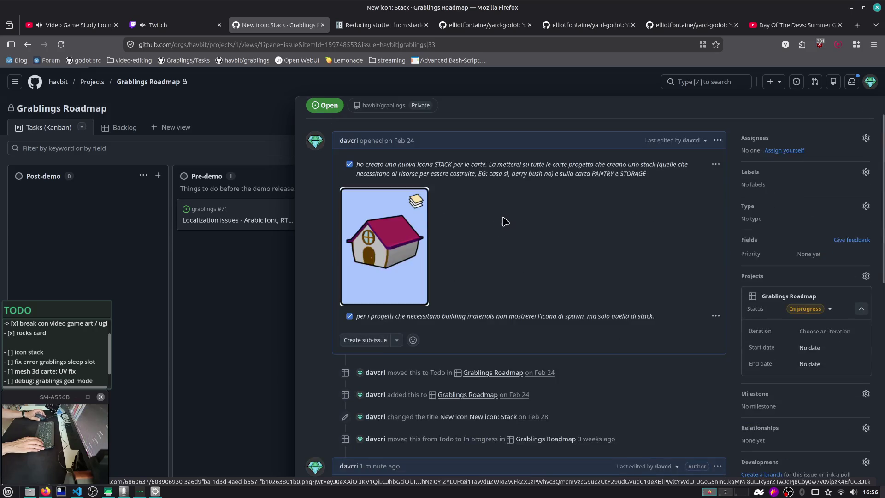
{"action": "scroll", "coordinate": [519, 406], "scroll_direction": "down", "scroll_amount": 2}
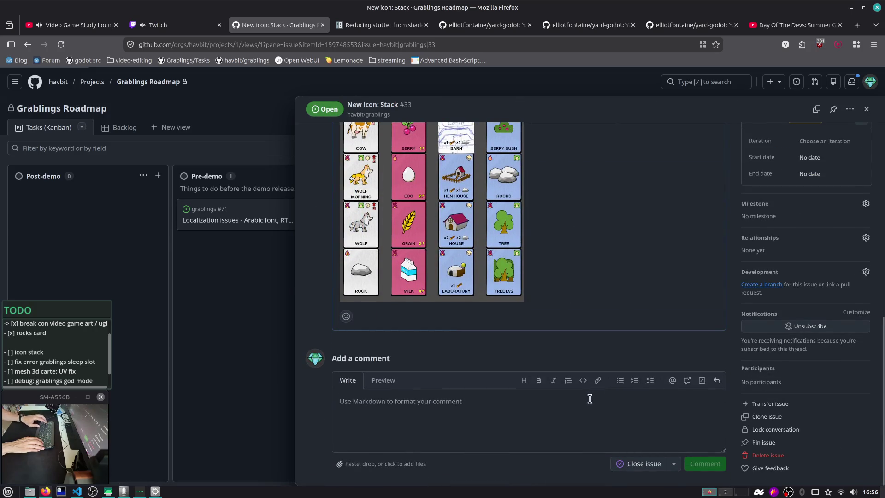
{"action": "key", "text": "alt+Tab"}
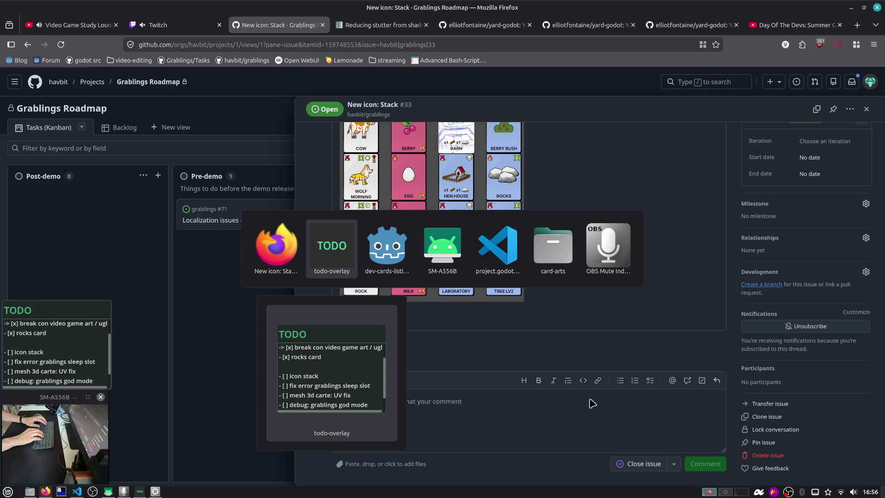
{"action": "key", "text": "alt+Tab"}
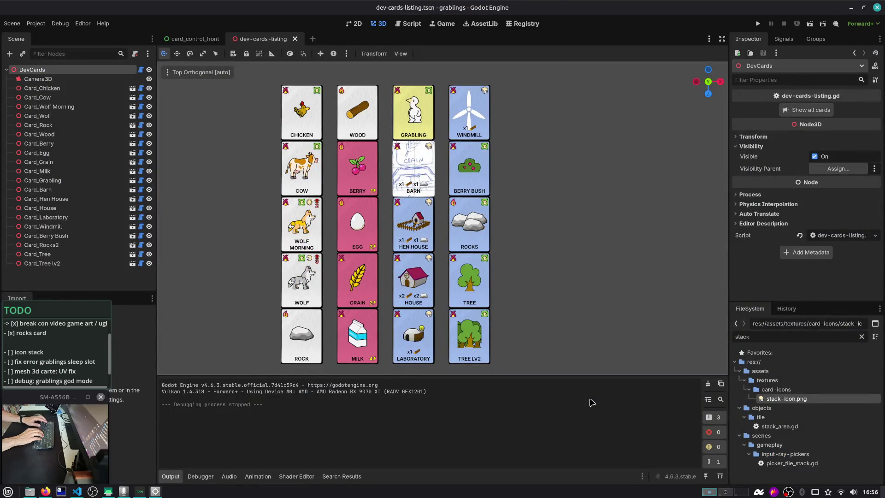
{"action": "key", "text": "alt+Tab"}
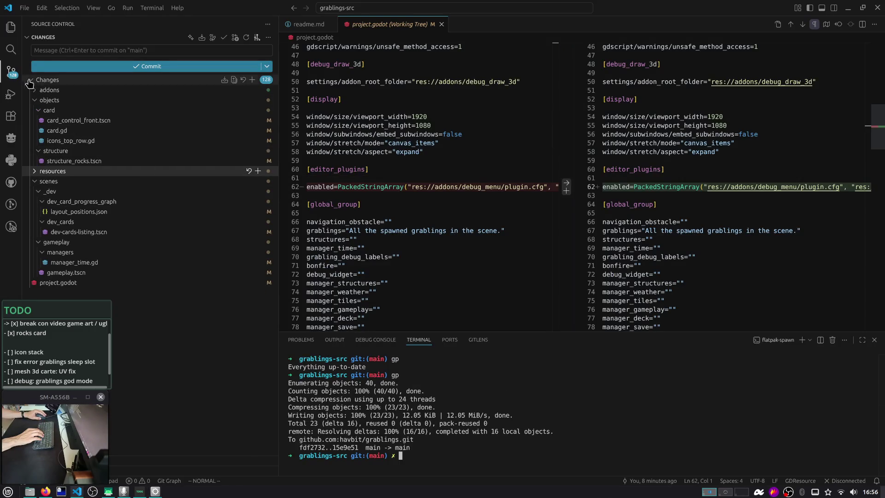
Stage the addons/yard folder, project.godot and db_cards.tres in Source Control
{"action": "left_click", "coordinate": [147, 104]}
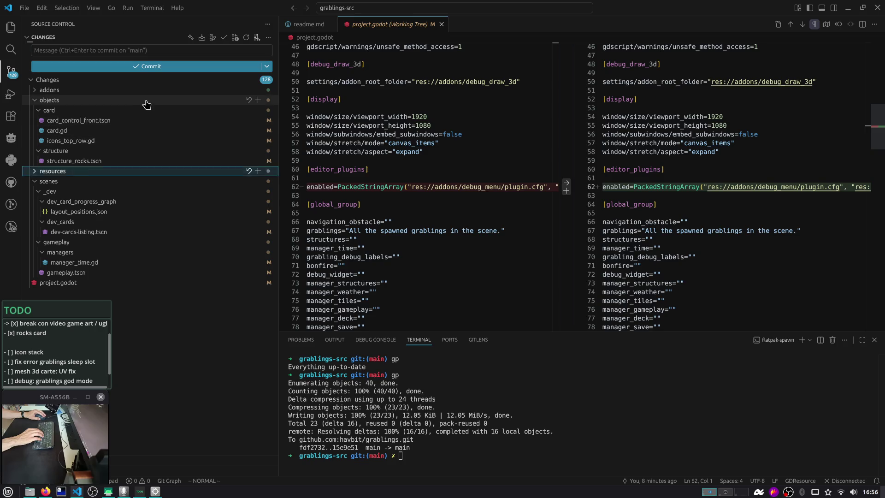
{"action": "left_click", "coordinate": [146, 100]}
{"action": "left_click", "coordinate": [145, 110]}
{"action": "left_click", "coordinate": [144, 111]}
{"action": "left_click", "coordinate": [144, 121]}
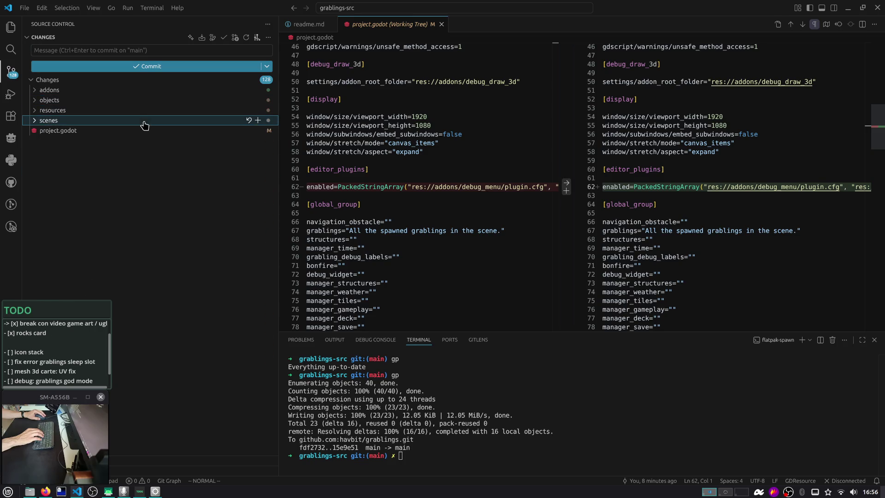
{"action": "left_click", "coordinate": [159, 90]}
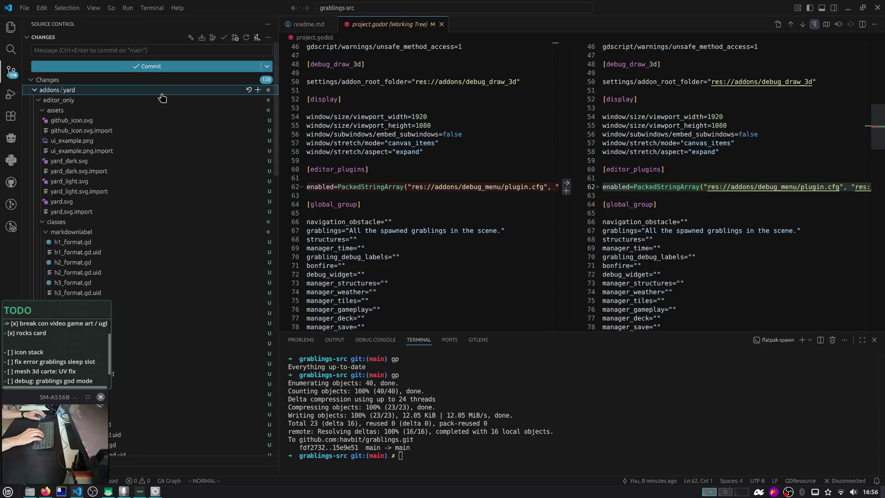
{"action": "left_click", "coordinate": [258, 90]}
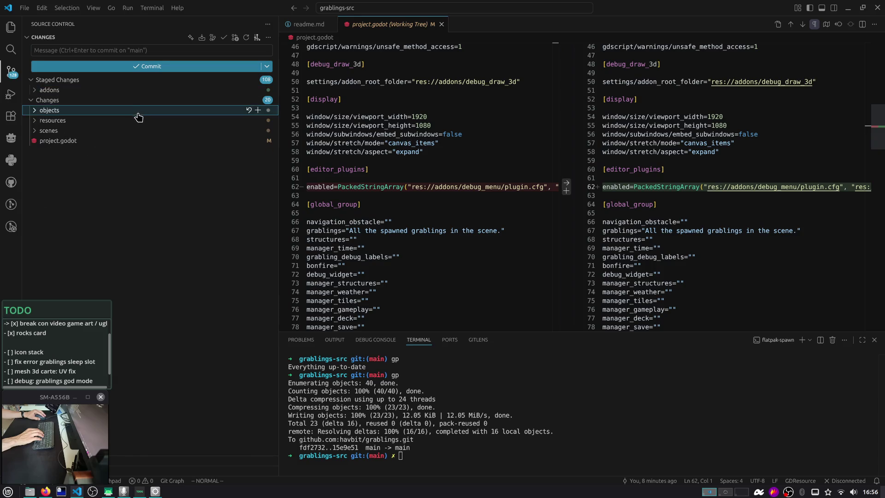
{"action": "left_click", "coordinate": [212, 141]}
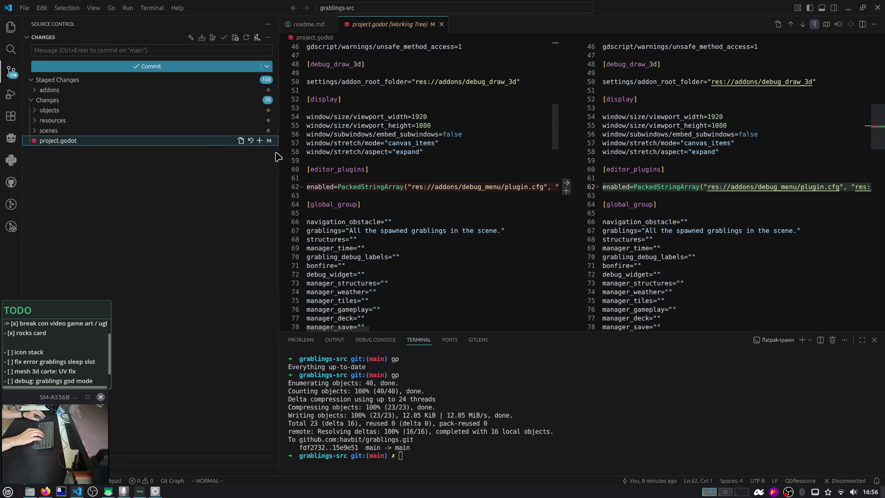
{"action": "left_click", "coordinate": [259, 141]}
{"action": "left_click", "coordinate": [122, 133]}
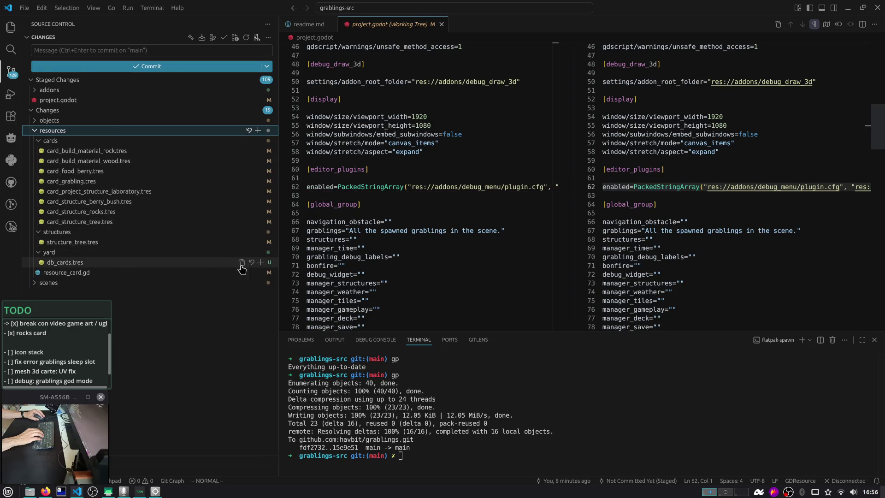
{"action": "left_click", "coordinate": [258, 262]}
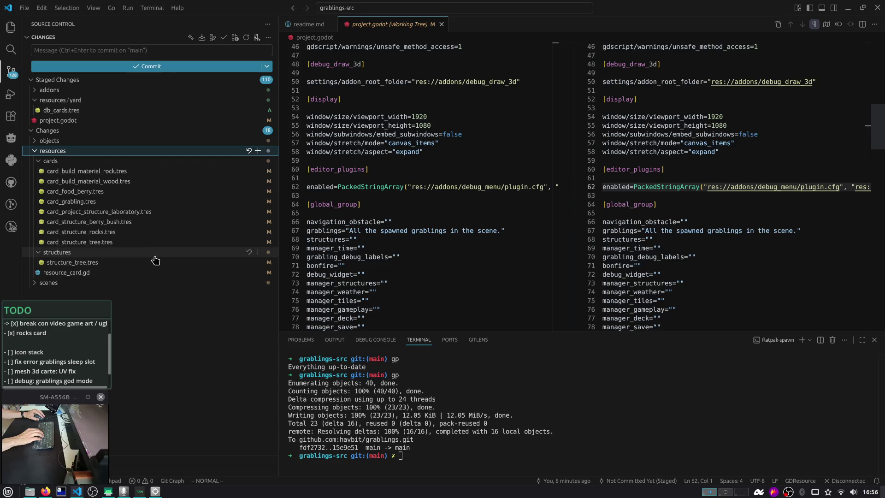
Review the resource_card.gd, card.gd and icons_top_row.gd diffs before writing the commit message
{"action": "left_click", "coordinate": [140, 161]}
{"action": "left_click", "coordinate": [140, 171]}
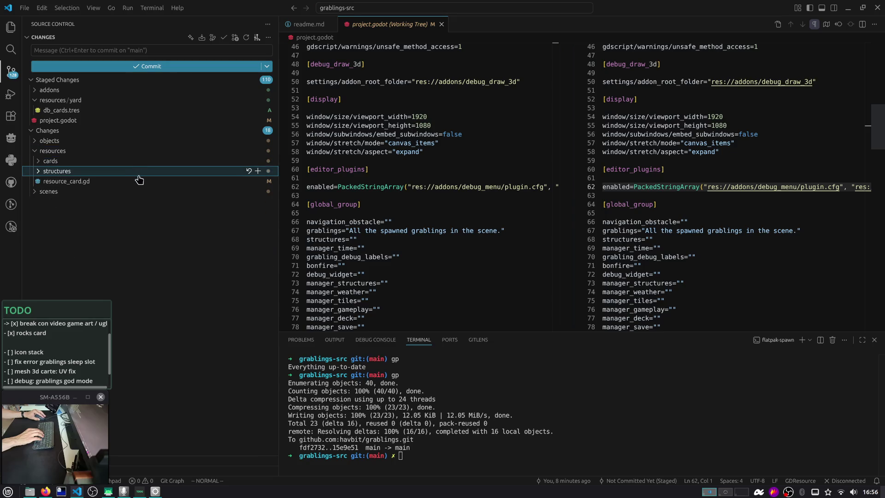
{"action": "left_click", "coordinate": [138, 181]}
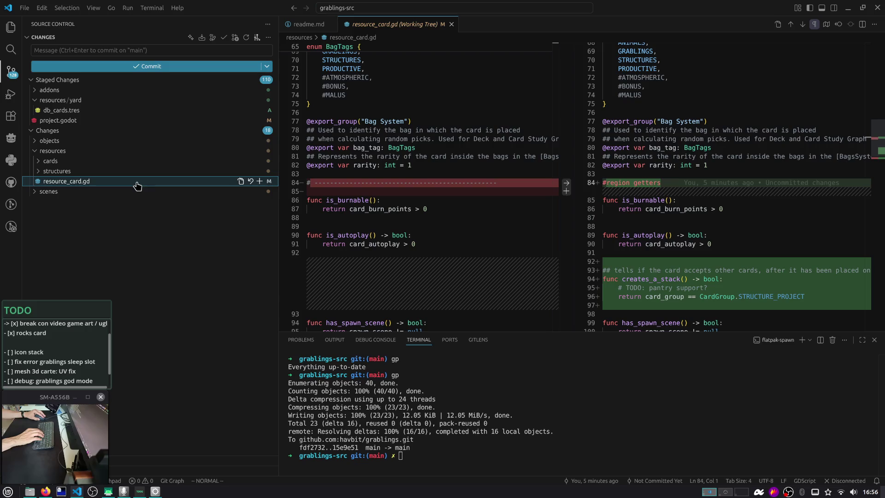
{"action": "left_click", "coordinate": [99, 141]}
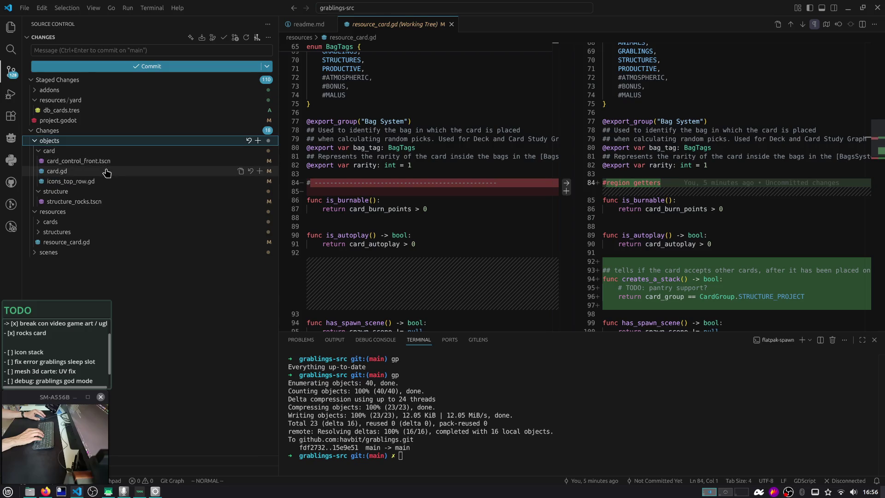
{"action": "left_click", "coordinate": [106, 171]}
{"action": "left_click", "coordinate": [104, 181]}
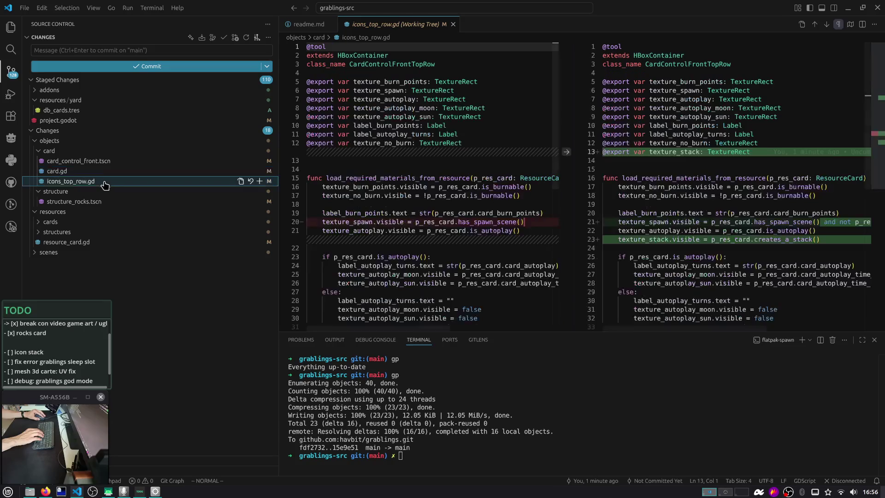
{"action": "left_click", "coordinate": [141, 52]}
Commit with 'feat: add YARD addon to visualize all cards' and view the card_control_front.tscn diff
{"action": "type", "text": "feat: add YARD addon to visualize"}
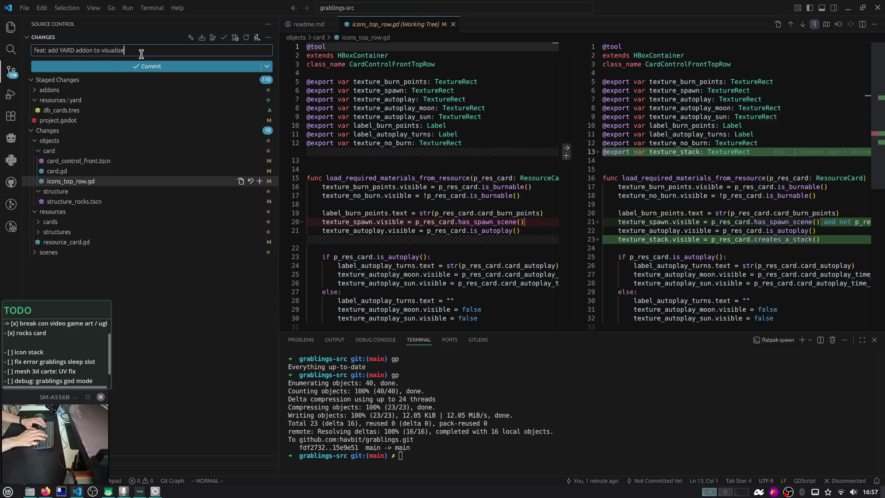
{"action": "type", "text": " all cards"}
{"action": "key", "text": "ctrl+Return"}
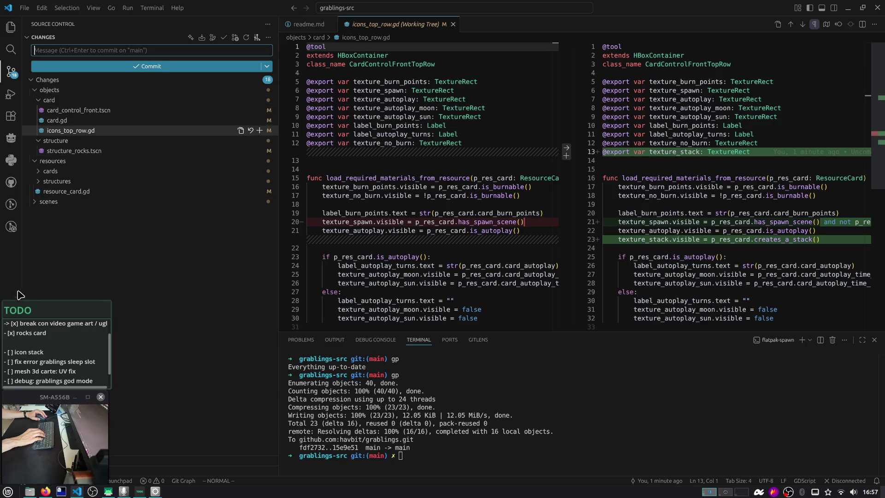
{"action": "left_click", "coordinate": [45, 336]}
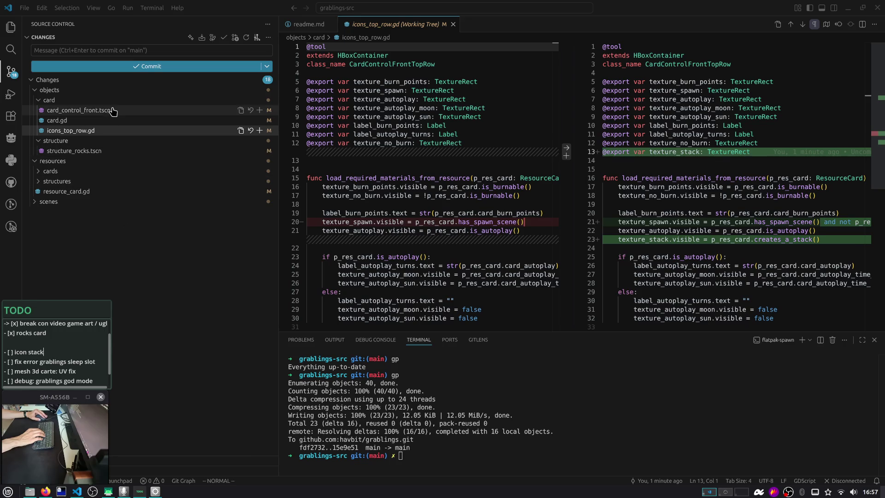
{"action": "left_click", "coordinate": [152, 130]}
{"action": "scroll", "coordinate": [431, 130], "scroll_direction": "down", "scroll_amount": 2}
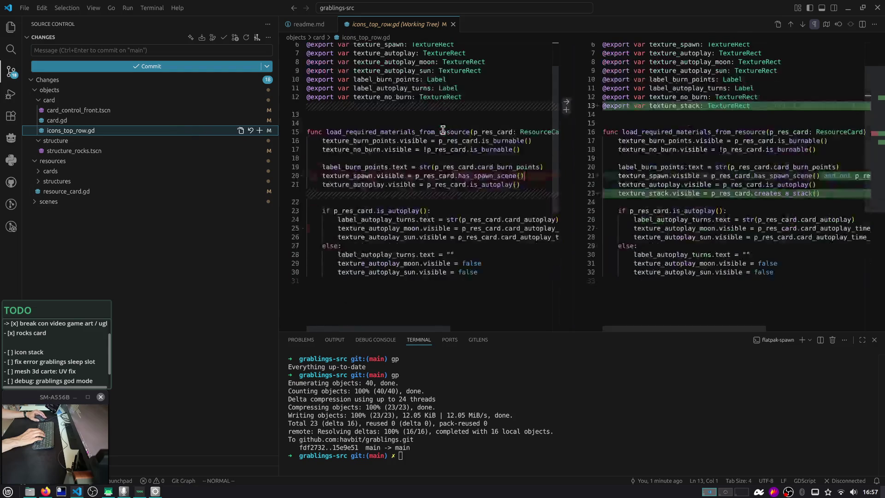
{"action": "left_click", "coordinate": [168, 110]}
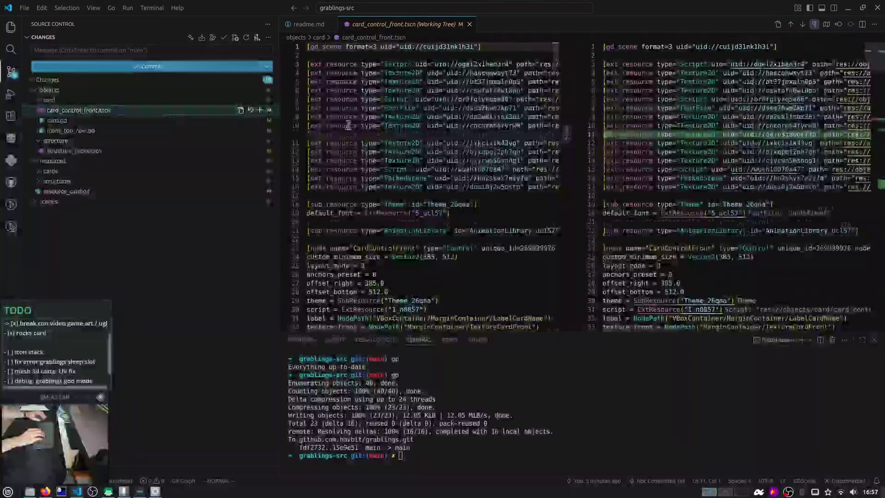
Draft the commit message 'feat: implement Stack icon.' with 'Fixes #33' and stage all remaining changes
{"action": "scroll", "coordinate": [354, 125], "scroll_direction": "down", "scroll_amount": 13}
{"action": "left_click", "coordinate": [156, 50]}
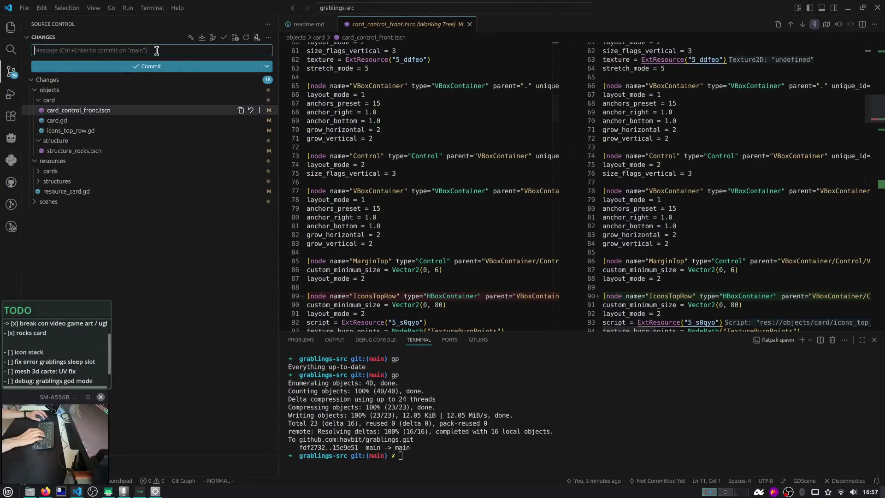
{"action": "type", "text": "fix"}
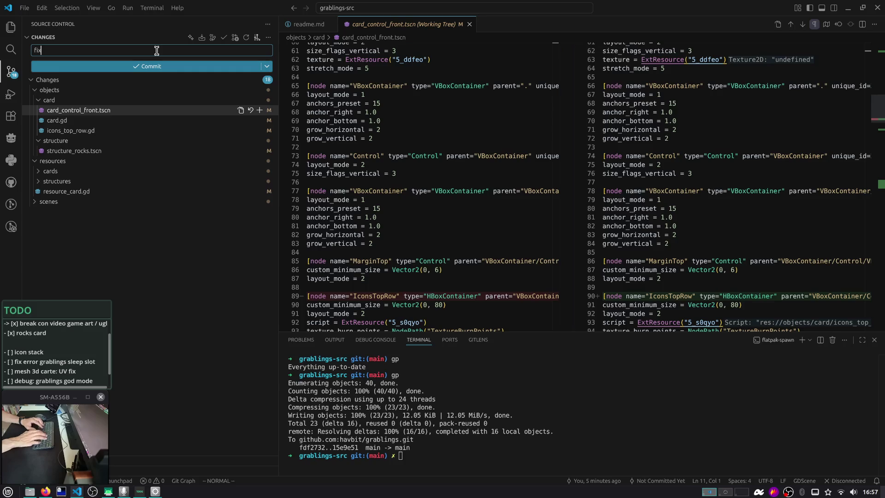
{"action": "type", "text": " #"}
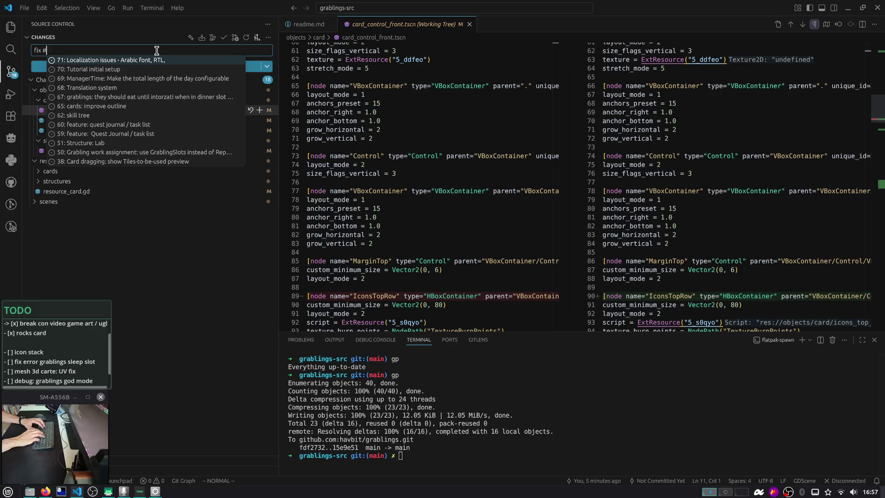
{"action": "type", "text": "33"}
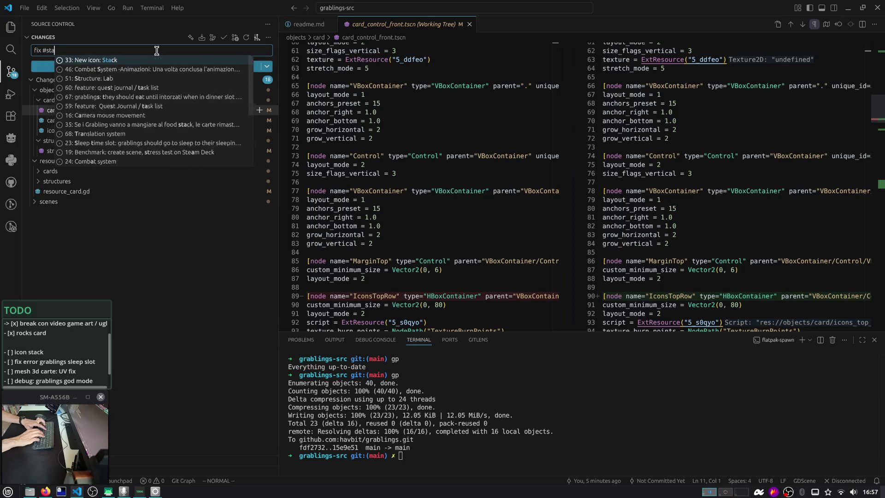
{"action": "key", "text": "Return"}
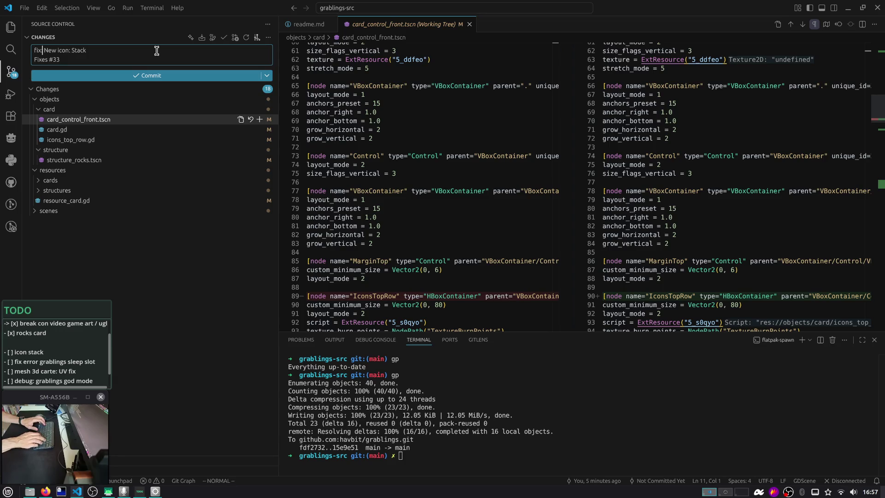
{"action": "type", "text": "feat: "}
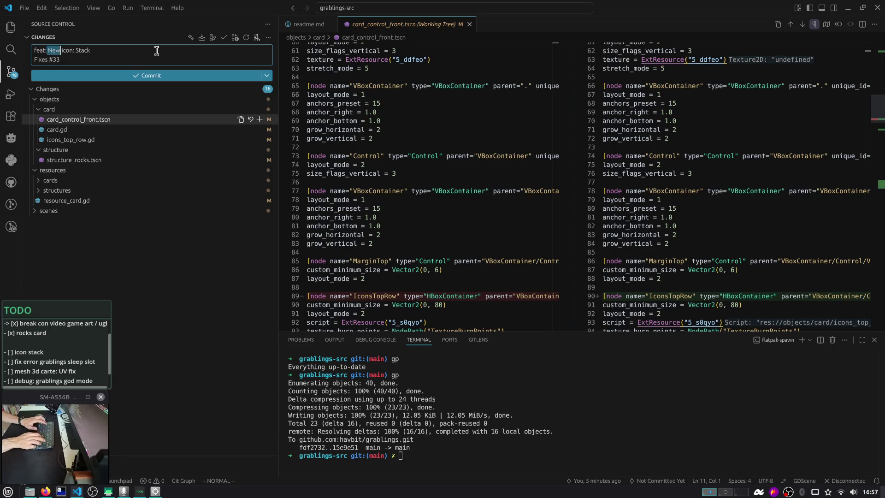
{"action": "type", "text": "implement"}
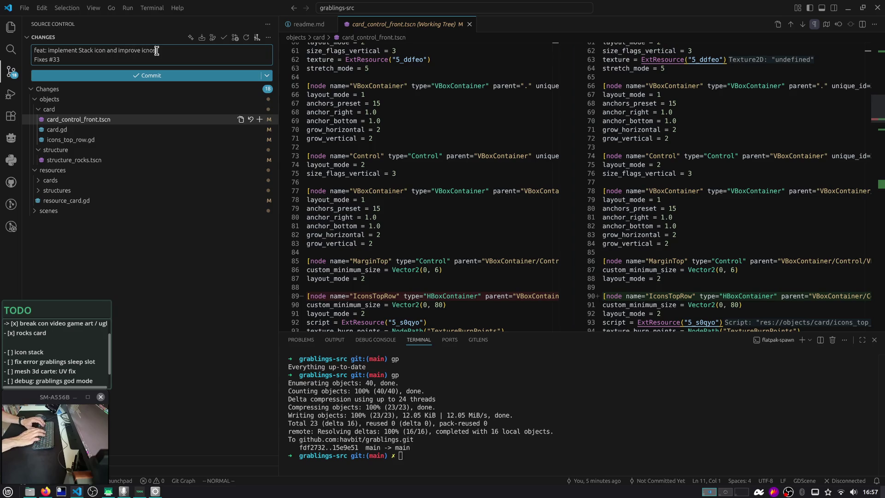
{"action": "key", "text": "ctrl+shift+Left"}
{"action": "key", "text": "ctrl+shift+Left"}
{"action": "key", "text": "BackSpace"}
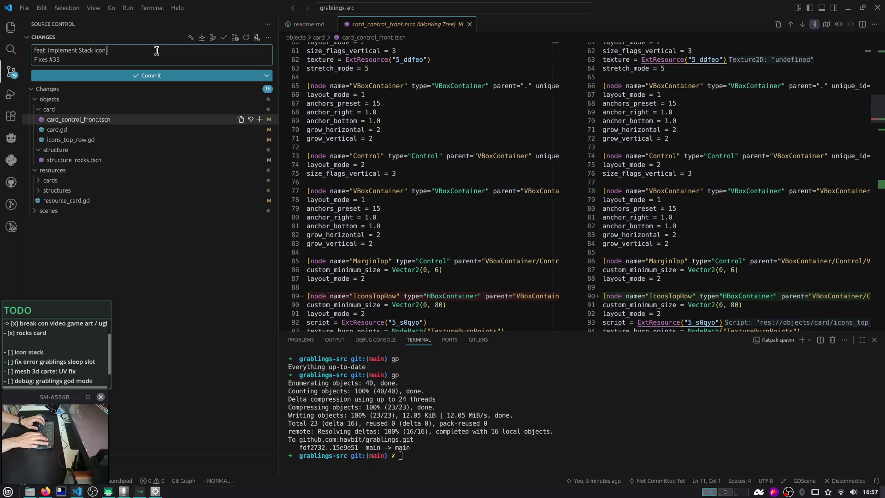
{"action": "type", "text": "."}
{"action": "key", "text": "Return"}
{"action": "key", "text": "Return"}
{"action": "key", "text": "BackSpace"}
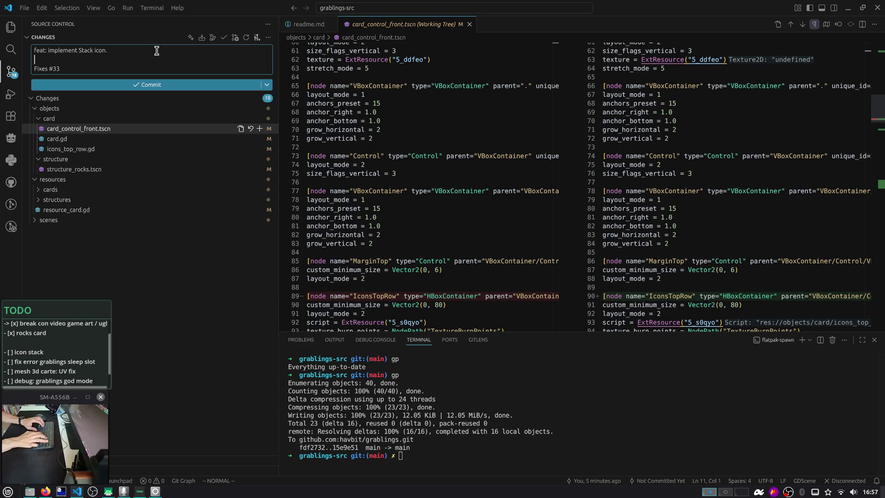
{"action": "key", "text": "ctrl+Return"}
{"action": "key", "text": "Escape"}
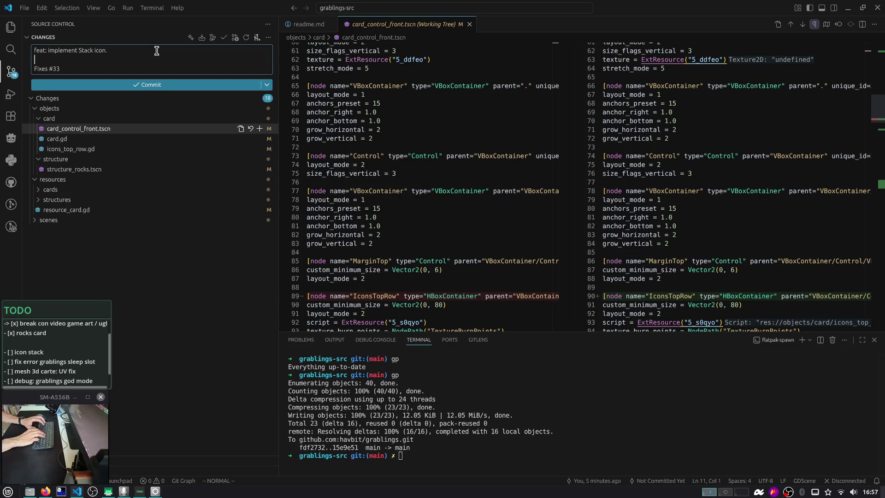
{"action": "left_click", "coordinate": [255, 98]}
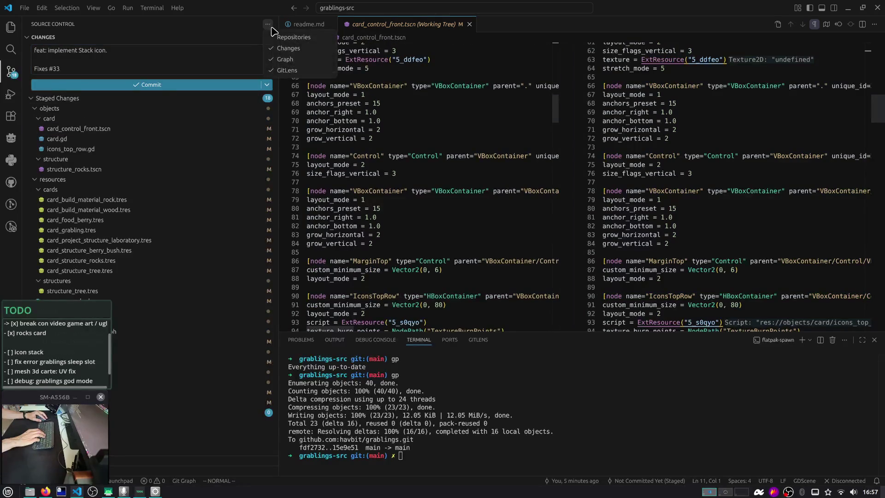
Review the staged diffs as a flat list, from card.gd through layout_positions.json
{"action": "left_click", "coordinate": [268, 37]}
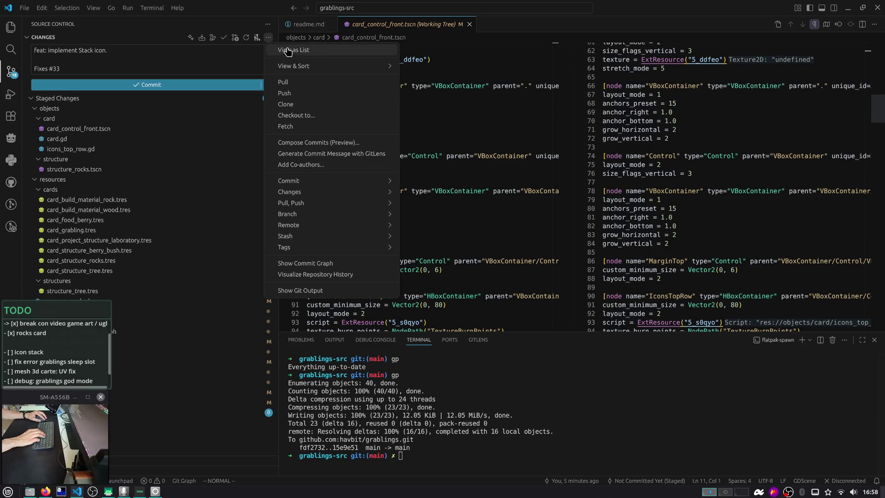
{"action": "left_click", "coordinate": [280, 51]}
{"action": "left_click", "coordinate": [98, 120]}
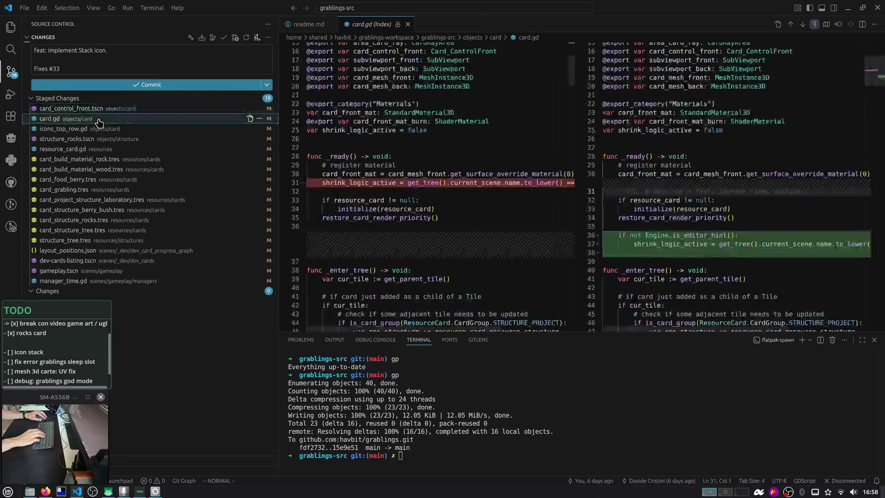
{"action": "key", "text": "Down"}
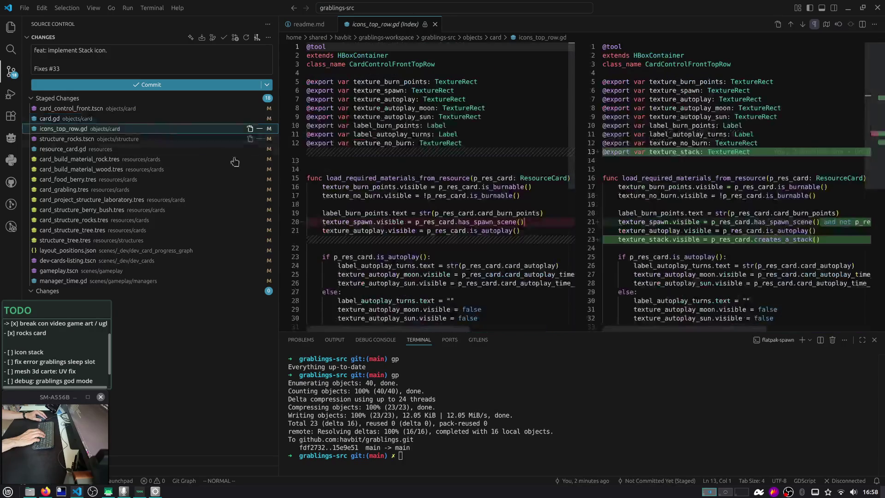
{"action": "left_click", "coordinate": [115, 149]}
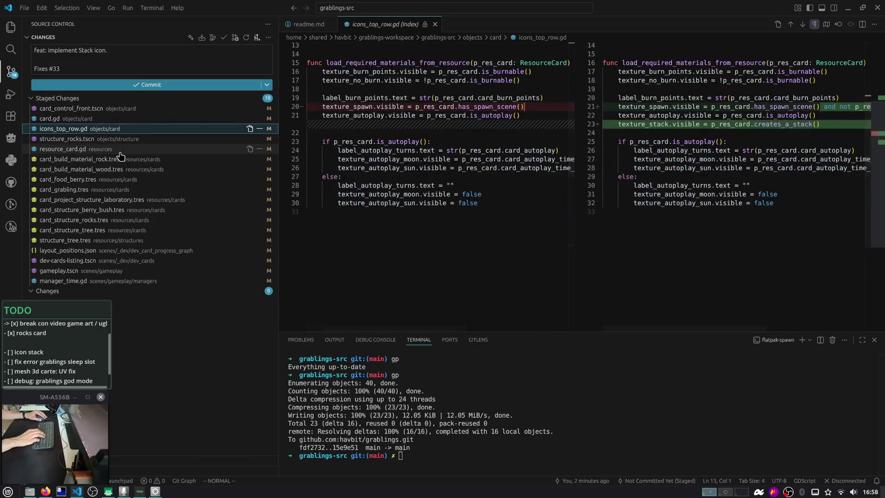
{"action": "left_click", "coordinate": [119, 159]}
{"action": "left_click", "coordinate": [121, 169]}
{"action": "left_click", "coordinate": [120, 179]}
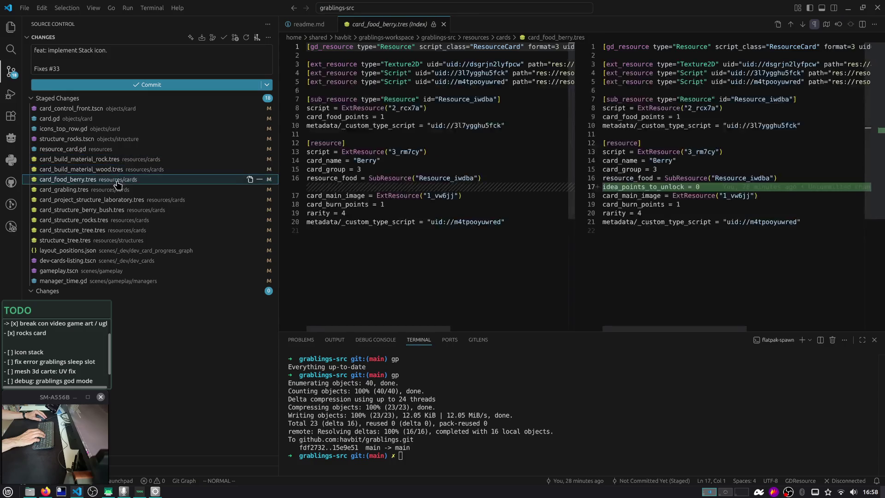
{"action": "left_click", "coordinate": [126, 209]}
{"action": "left_click", "coordinate": [127, 240]}
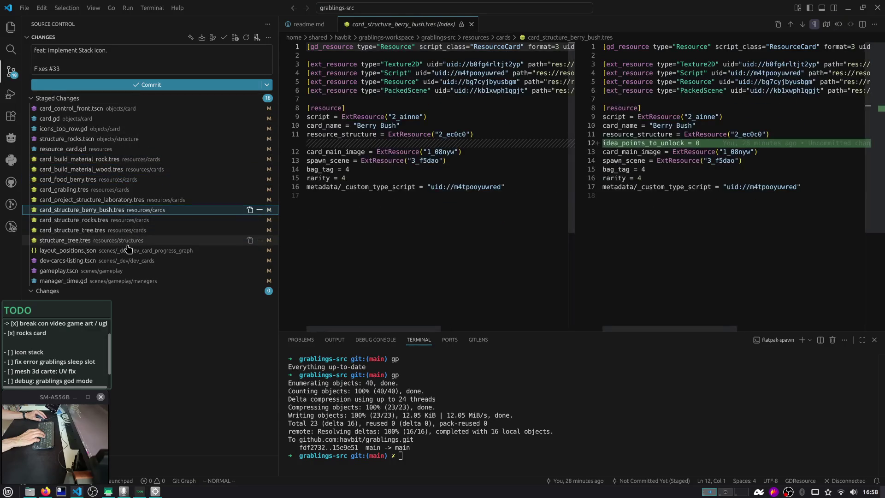
{"action": "left_click", "coordinate": [128, 251]}
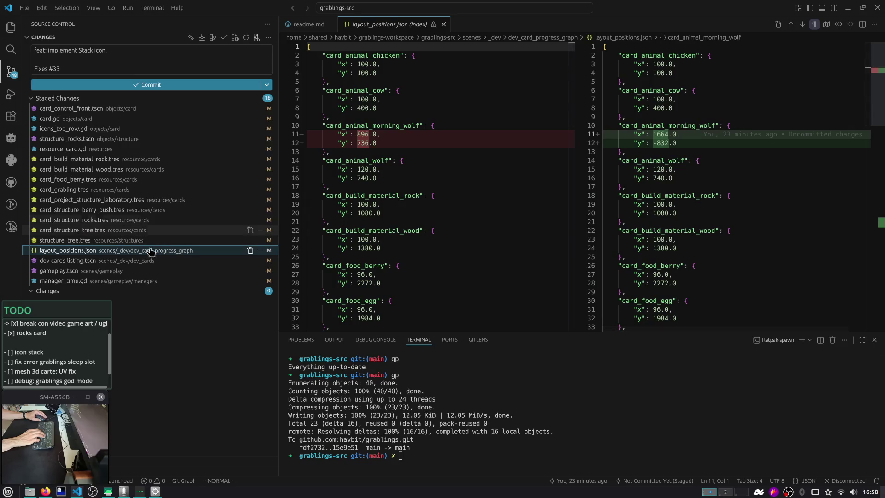
Unstage and discard the layout_positions.json changes
{"action": "left_click", "coordinate": [249, 250]}
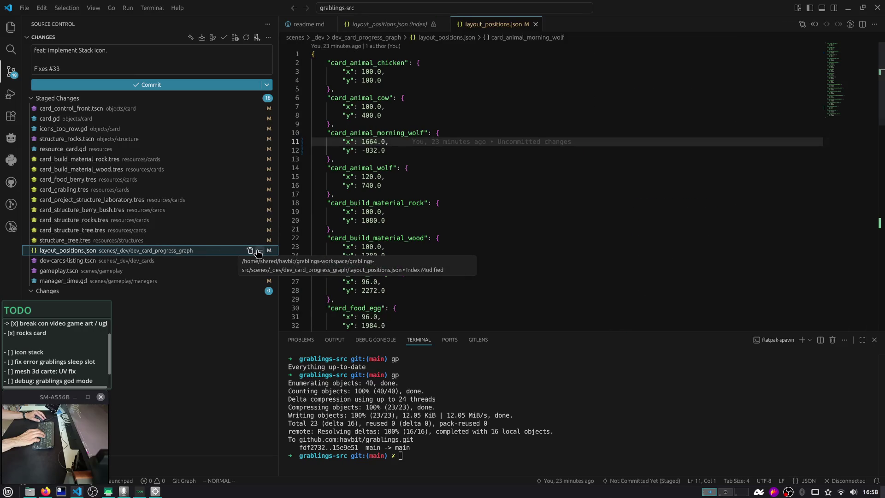
{"action": "left_click", "coordinate": [259, 251]}
{"action": "left_click", "coordinate": [250, 291]}
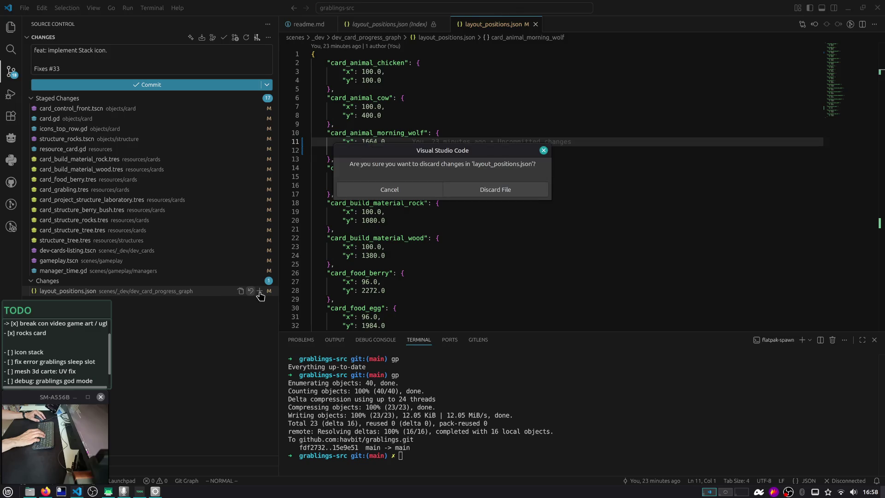
{"action": "left_click", "coordinate": [477, 183]}
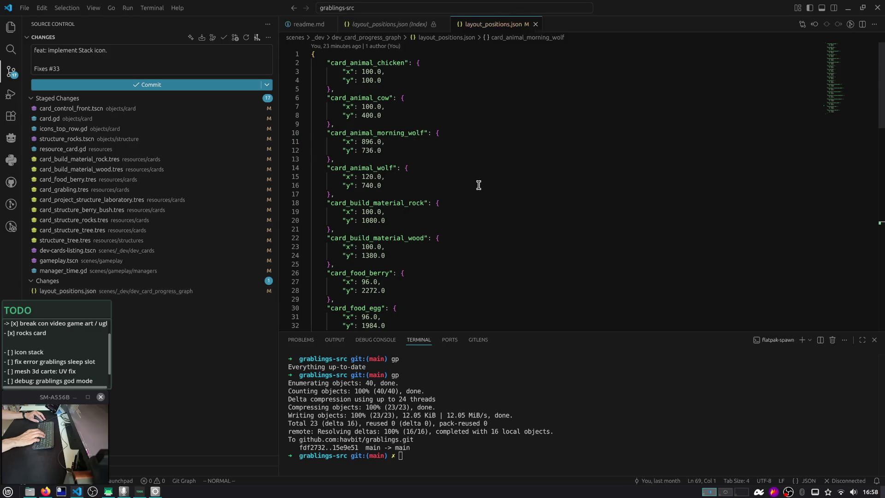
Commit the Stack icon changes, push them with gp and switch to Firefox
{"action": "left_click", "coordinate": [170, 87]}
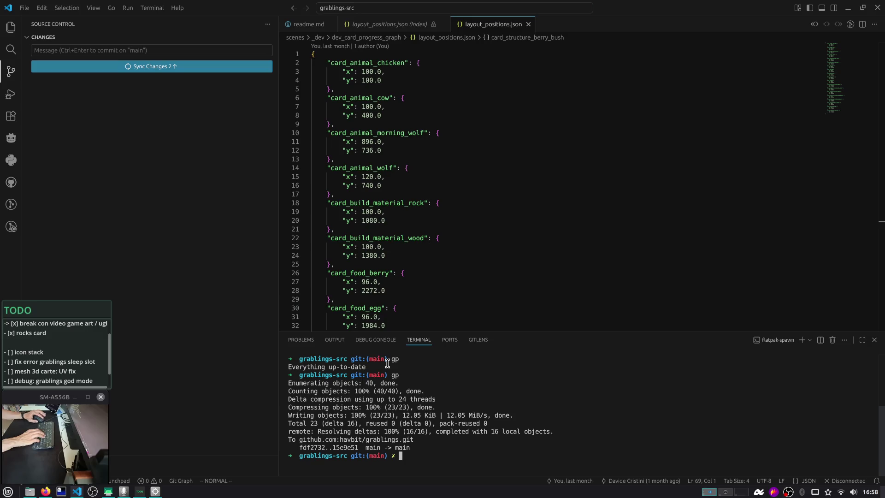
{"action": "type", "text": "gp"}
{"action": "key", "text": "Return"}
{"action": "key", "text": "alt+Tab"}
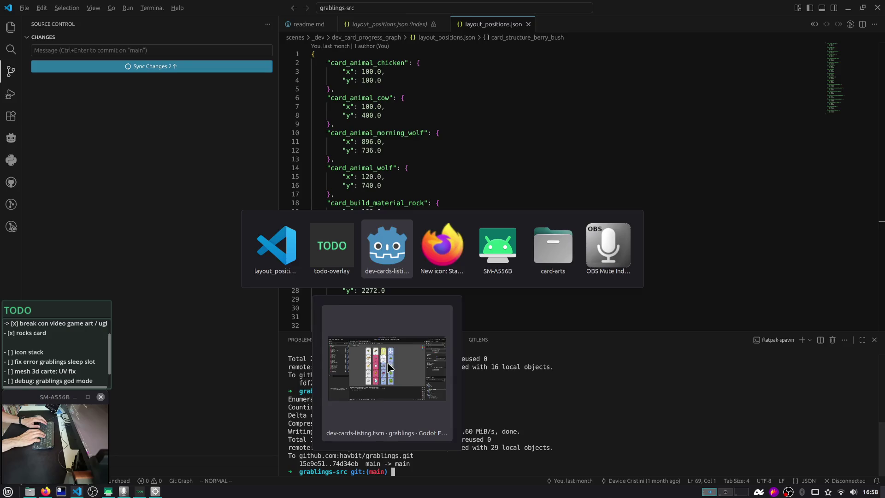
{"action": "key", "text": "alt+Tab"}
Reload the Grablings Roadmap board and hide the Post-demo and Pre-demo columns
{"action": "left_click", "coordinate": [261, 310]}
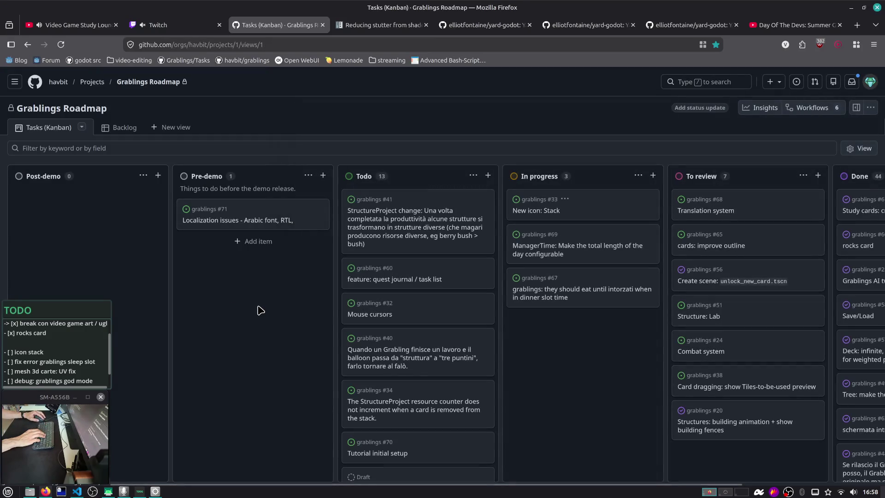
{"action": "key", "text": "F5"}
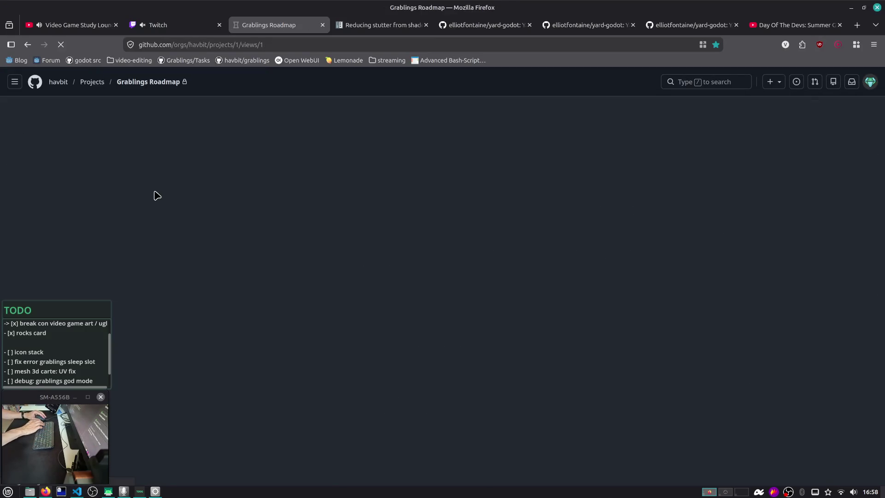
{"action": "left_click", "coordinate": [143, 175]}
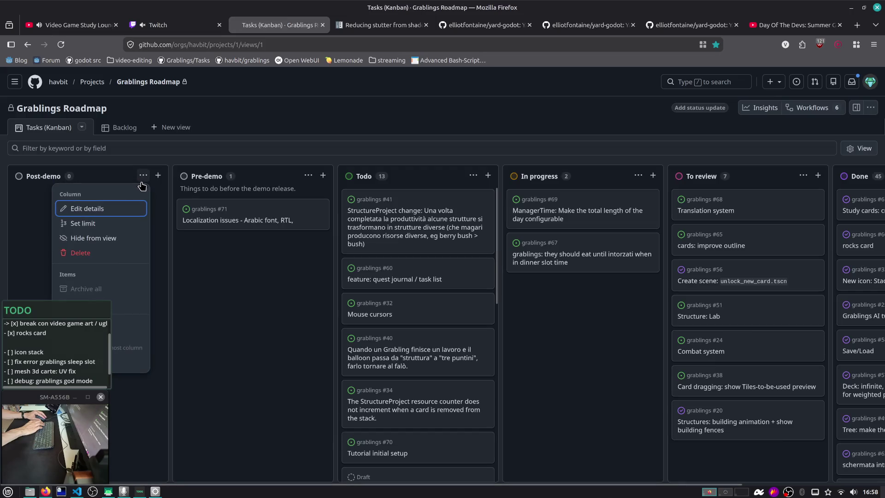
{"action": "left_click", "coordinate": [109, 238]}
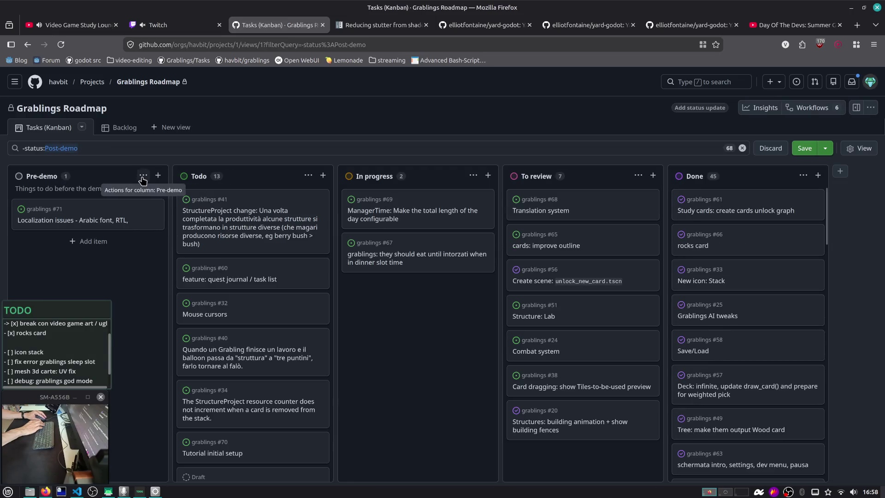
{"action": "left_click", "coordinate": [143, 175]}
{"action": "left_click", "coordinate": [110, 239]}
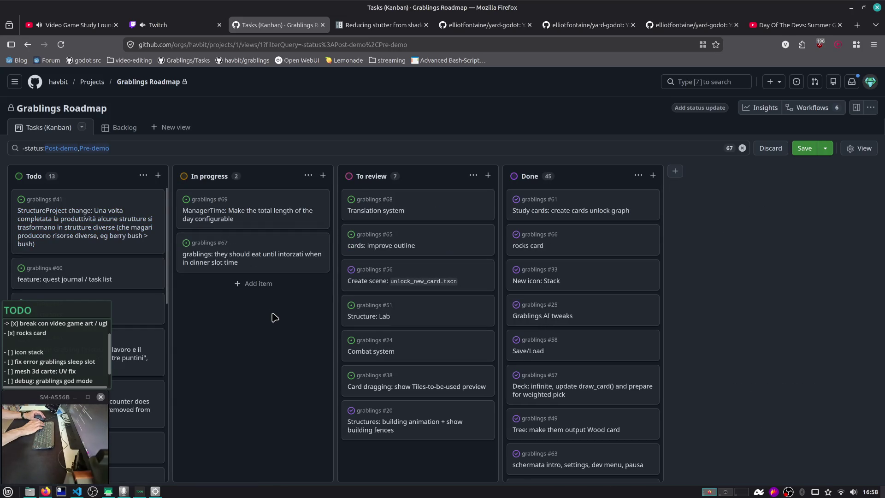
Edit the filter back to -status:Post-demo so the Pre-demo column reappears
{"action": "left_click", "coordinate": [125, 146]}
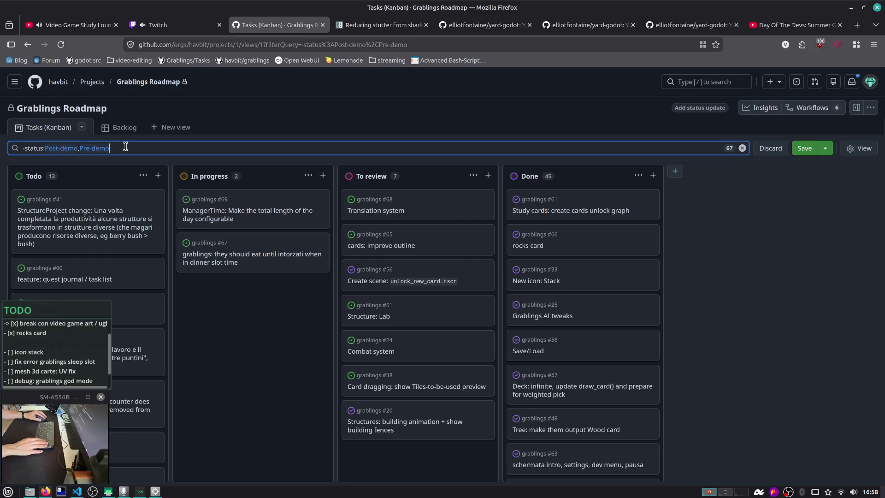
{"action": "key", "text": "BackSpace"}
{"action": "key", "text": "BackSpace"}
{"action": "key", "text": "BackSpace"}
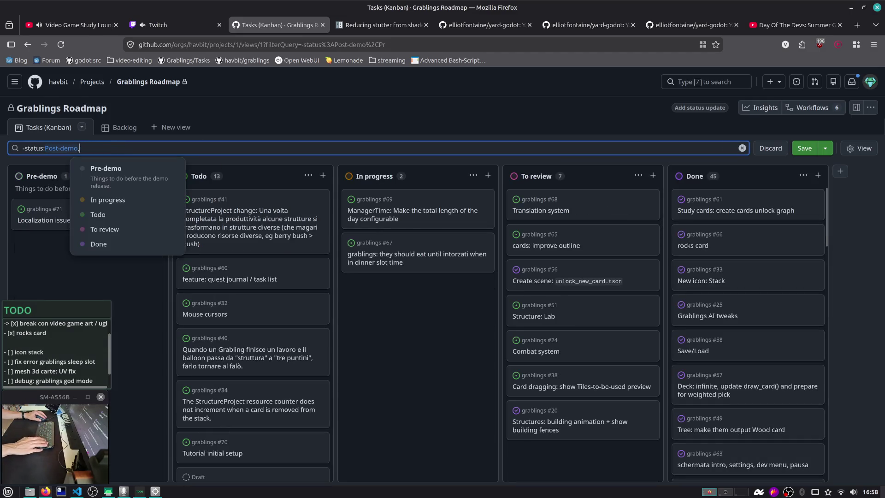
{"action": "scroll", "coordinate": [273, 304], "scroll_direction": "down", "scroll_amount": 3}
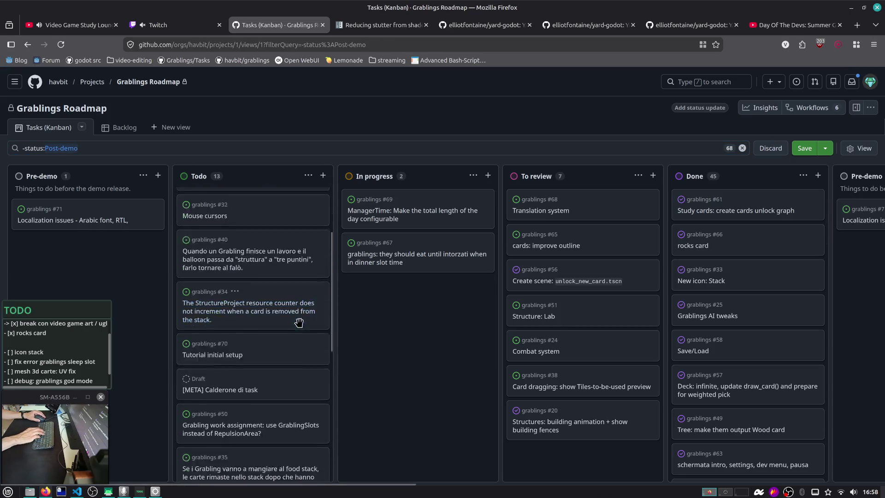
{"action": "scroll", "coordinate": [251, 280], "scroll_direction": "up", "scroll_amount": 1}
{"action": "scroll", "coordinate": [253, 276], "scroll_direction": "down", "scroll_amount": 8}
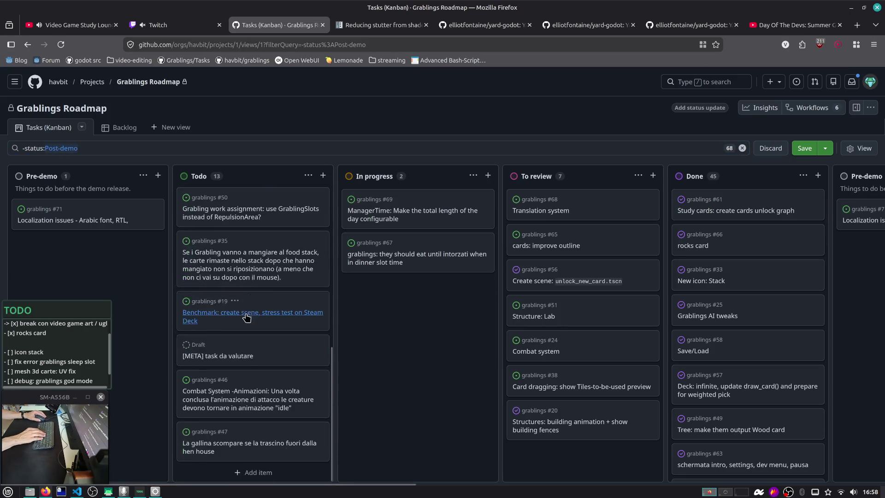
{"action": "left_click", "coordinate": [279, 353]}
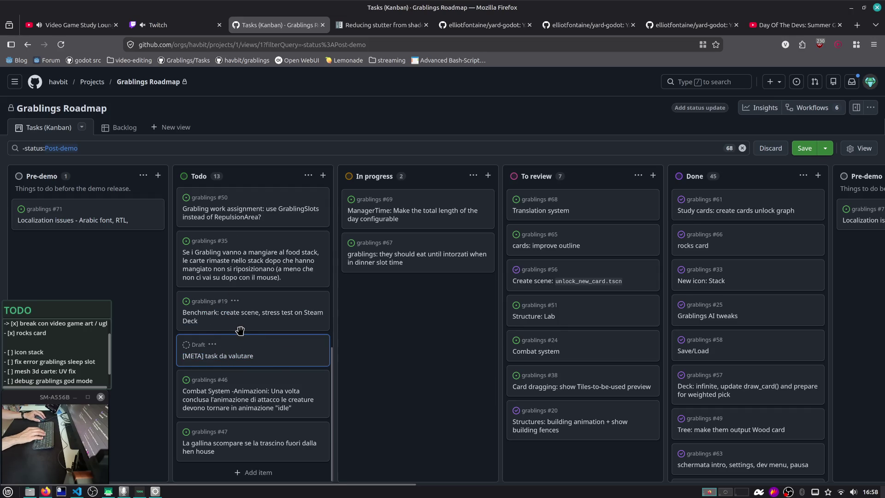
Move both [META] drafts and Benchmark #19 into Pre-demo and ManagerTime #69 into Done
{"action": "key", "text": "F5"}
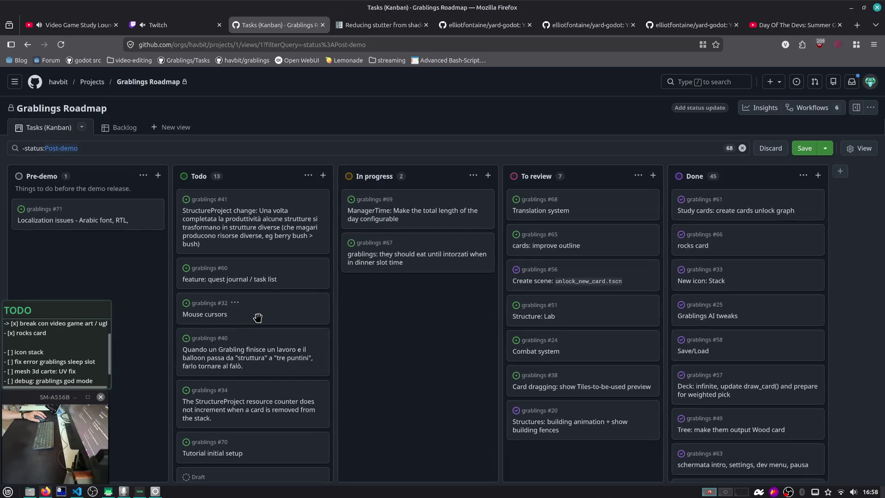
{"action": "scroll", "coordinate": [263, 331], "scroll_direction": "down", "scroll_amount": 3}
{"action": "mouse_move", "coordinate": [261, 364]}
{"action": "left_mouse_down"}
{"action": "mouse_move", "coordinate": [276, 371]}
{"action": "mouse_move", "coordinate": [110, 267]}
{"action": "mouse_move", "coordinate": [113, 248]}
{"action": "left_mouse_up"}
{"action": "scroll", "coordinate": [270, 340], "scroll_direction": "down", "scroll_amount": 5}
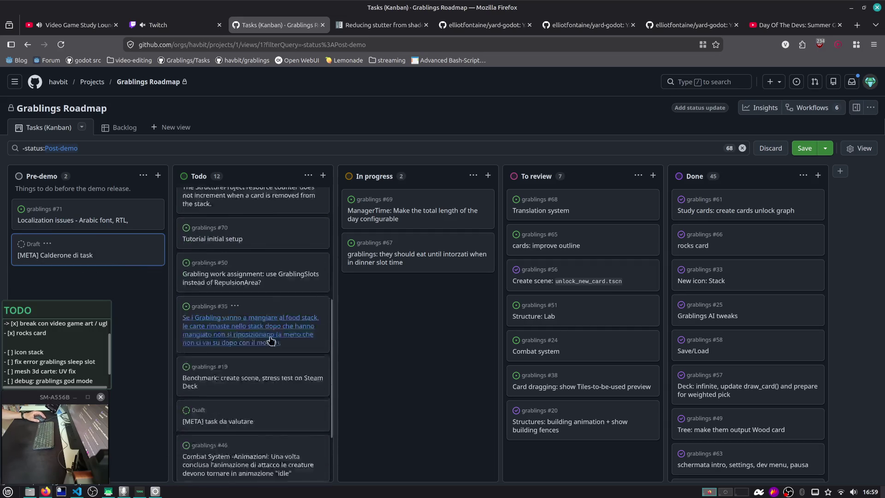
{"action": "mouse_move", "coordinate": [257, 343]}
{"action": "left_mouse_down"}
{"action": "mouse_move", "coordinate": [391, 293]}
{"action": "mouse_move", "coordinate": [87, 285]}
{"action": "left_mouse_up"}
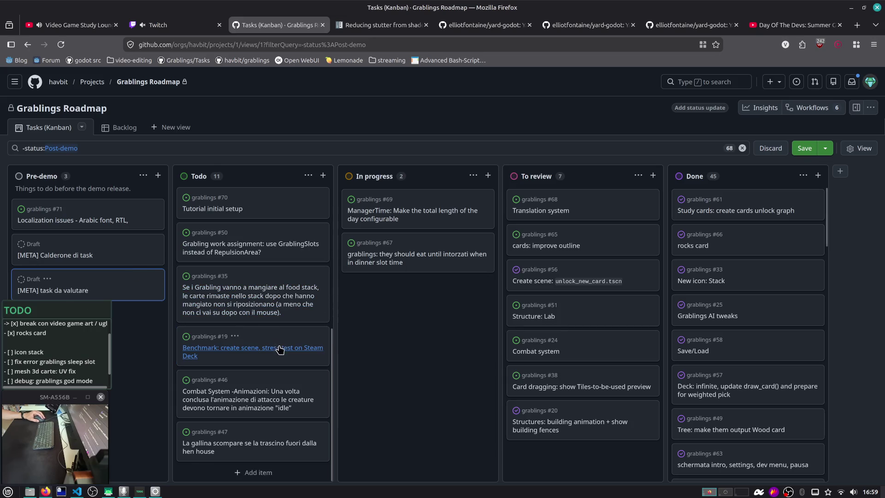
{"action": "mouse_move", "coordinate": [292, 343]}
{"action": "left_mouse_down"}
{"action": "mouse_move", "coordinate": [265, 339]}
{"action": "mouse_move", "coordinate": [115, 242]}
{"action": "mouse_move", "coordinate": [248, 343]}
{"action": "left_mouse_up"}
{"action": "scroll", "coordinate": [249, 346], "scroll_direction": "down", "scroll_amount": 2}
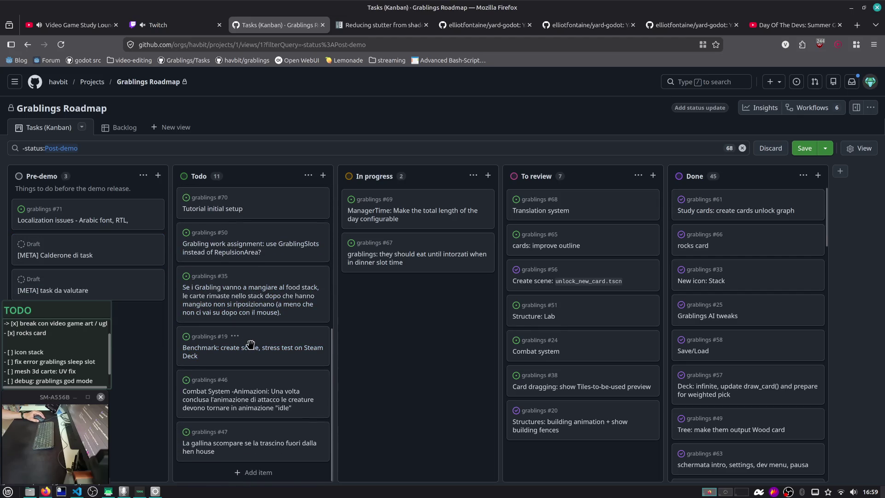
{"action": "scroll", "coordinate": [220, 251], "scroll_direction": "up", "scroll_amount": 4}
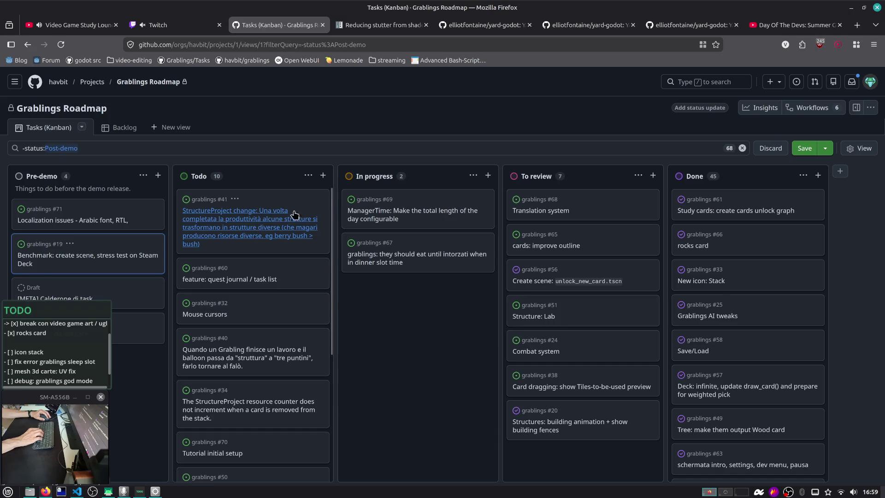
{"action": "mouse_move", "coordinate": [434, 203]}
{"action": "left_mouse_down"}
{"action": "mouse_move", "coordinate": [597, 185]}
{"action": "mouse_move", "coordinate": [721, 190]}
{"action": "mouse_move", "coordinate": [746, 205]}
{"action": "left_mouse_up"}
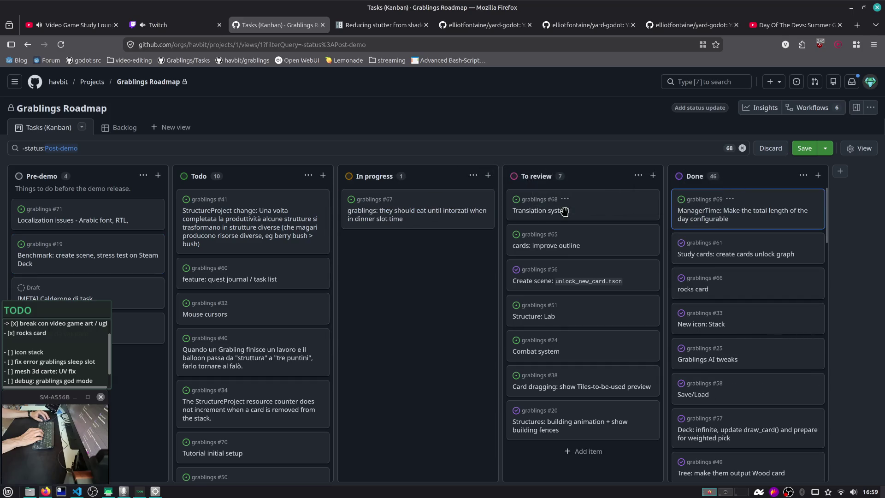
{"action": "left_click", "coordinate": [691, 213]}
Start a comment on issue #69 mentioning a teammate, then return to Visual Studio Code
{"action": "left_click", "coordinate": [503, 384]}
{"action": "type", "text": "@ha"}
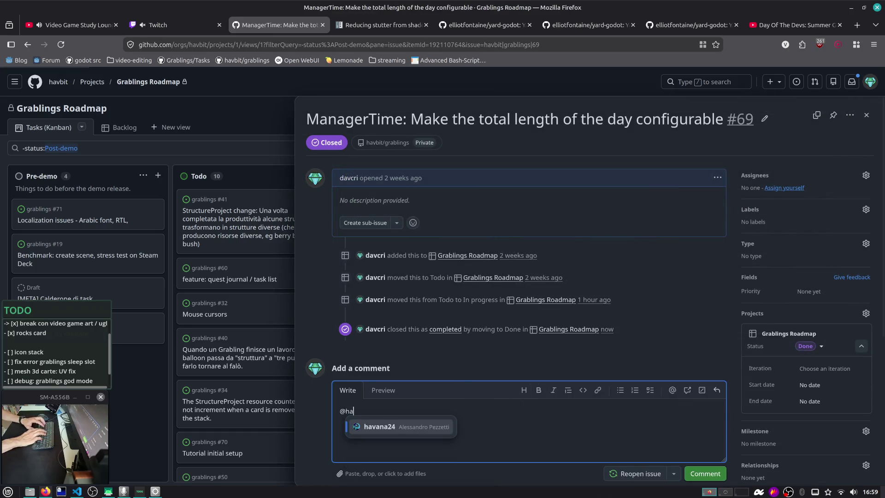
{"action": "key", "text": "Return"}
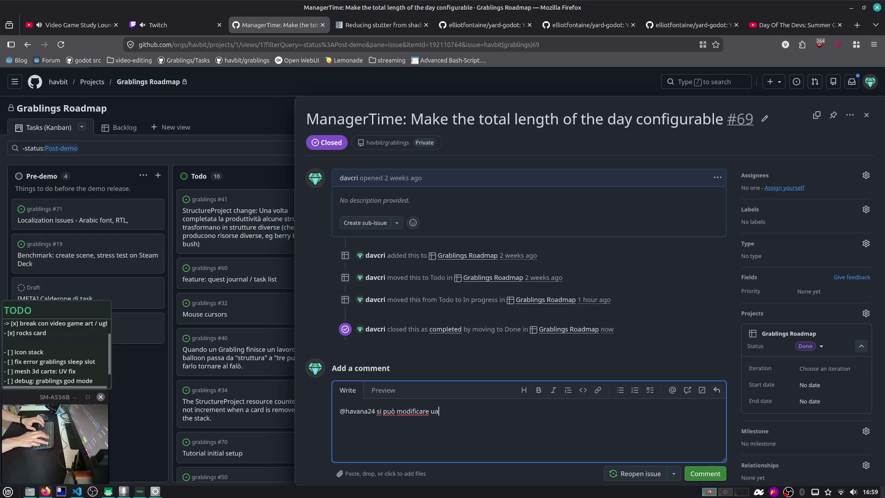
{"action": "key", "text": "alt+Tab"}
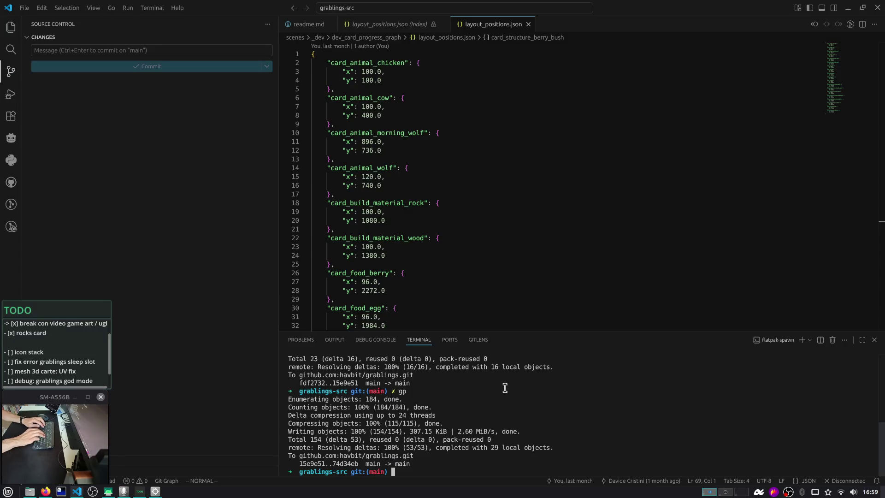
Hide the terminal, close the open tabs and open manager_time.gd in VS Code
{"action": "key", "text": "ctrl+p"}
{"action": "key", "text": "Return"}
{"action": "key", "text": "ctrl+j"}
{"action": "key", "text": "ctrl+w"}
{"action": "key", "text": "ctrl+w"}
{"action": "key", "text": "ctrl+w"}
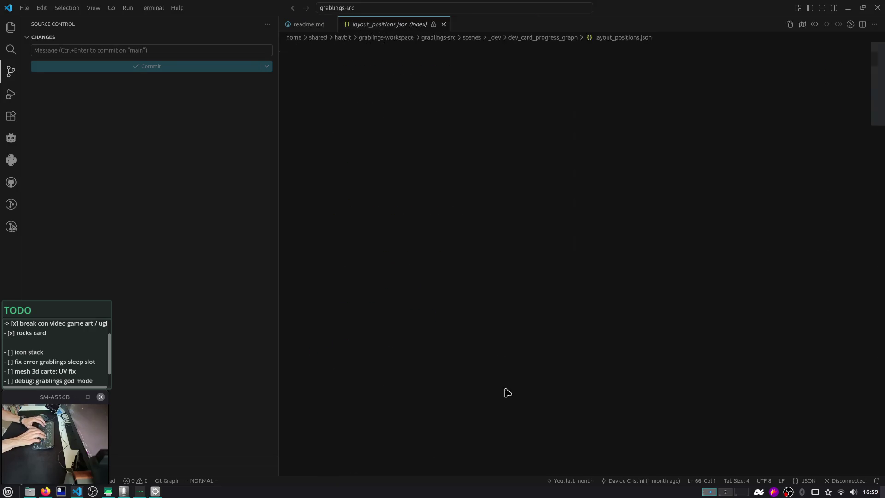
{"action": "key", "text": "ctrl+p"}
{"action": "type", "text": "manager_time"}
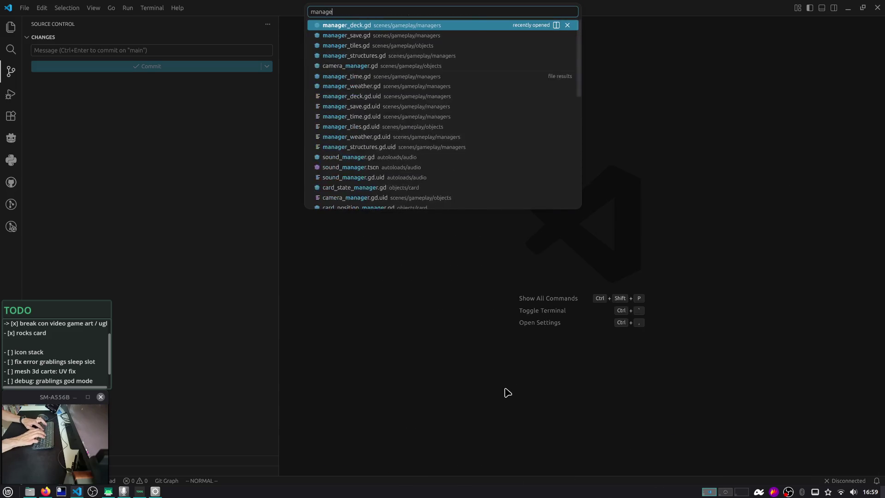
{"action": "key", "text": "Return"}
Yank the const DAY_LENGTH_IN_SECONDS = 120.0 line in manager_time.gd
{"action": "key", "text": "1"}
{"action": "key", "text": "2"}
{"action": "key", "text": "j"}
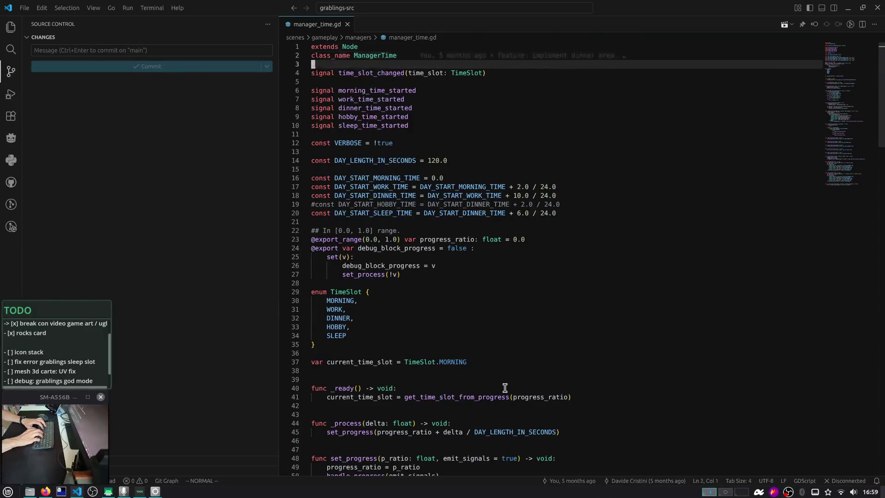
{"action": "key", "text": "j"}
{"action": "key", "text": "y"}
{"action": "key", "text": "y"}
Paste the line into issue #69's comment box and start wrapping it in backticks
{"action": "key", "text": "alt+Tab"}
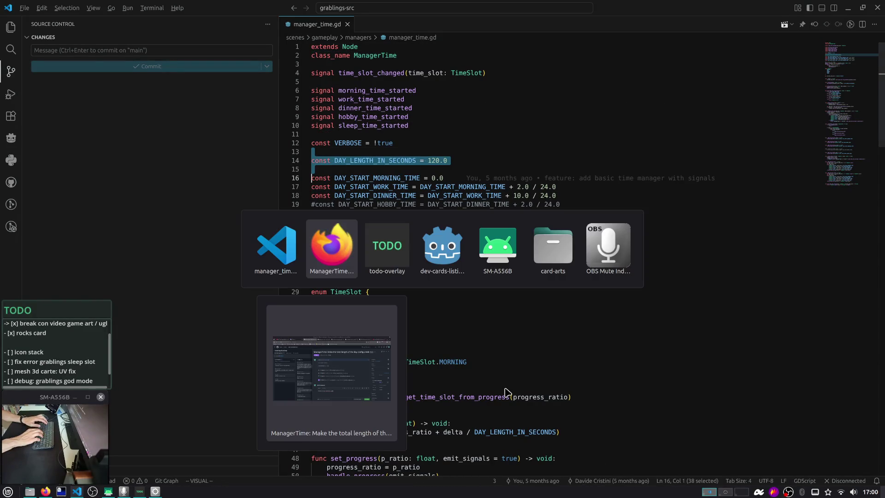
{"action": "type", "text": "const DAY_LENGTH_IN_SECONDS = 120.0"}
{"action": "key", "text": "Up"}
{"action": "type", "text": "`"}
{"action": "key", "text": "End"}
{"action": "key", "text": "Home"}
{"action": "key", "text": "BackSpace"}
{"action": "key", "text": "End"}
Finish the comment with 'in `manager_time.gd`', post it, and close the issue panel
{"action": "type", "text": "` u"}
{"action": "key", "text": "BackSpace"}
{"action": "key", "text": "BackSpace"}
{"action": "type", "text": "in `ma"}
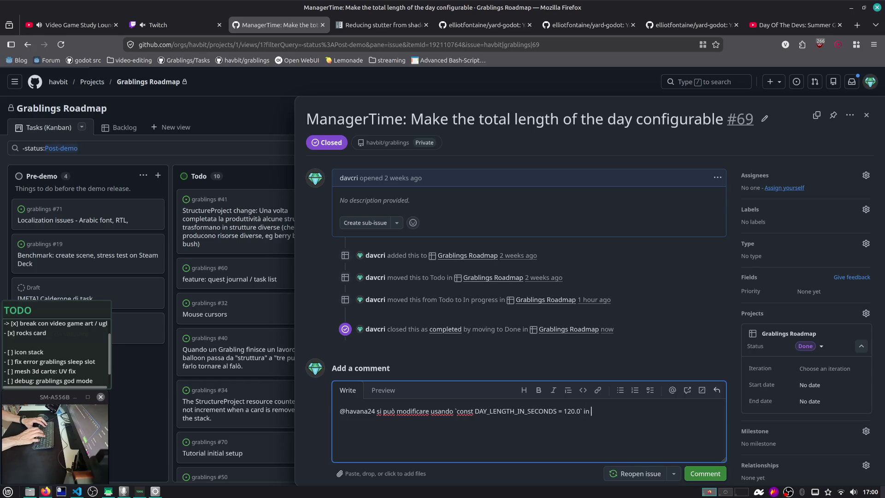
{"action": "type", "text": "nager_time.gd`"}
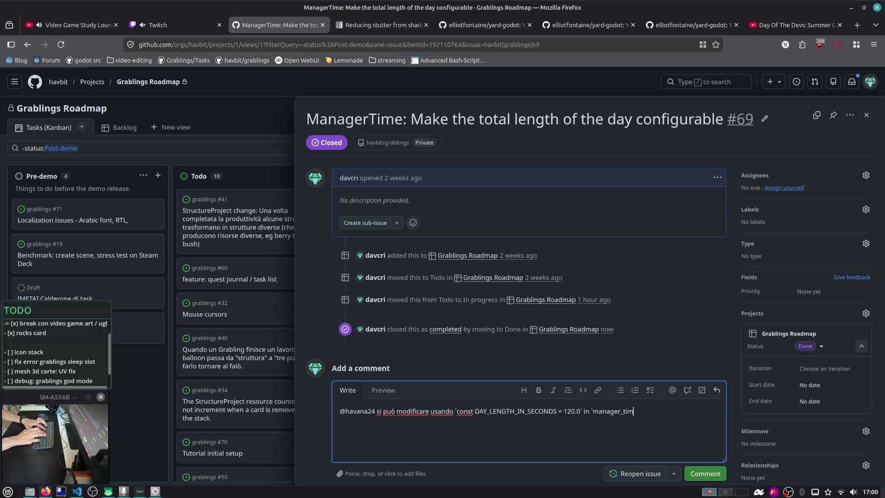
{"action": "key", "text": "ctrl+Return"}
{"action": "key", "text": "alt+Tab"}
{"action": "key", "text": "alt+Tab"}
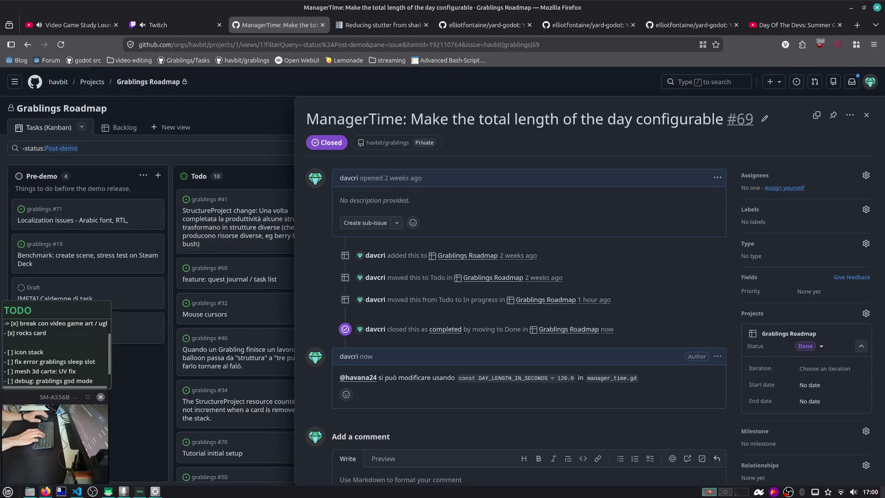
{"action": "left_click", "coordinate": [862, 120]}
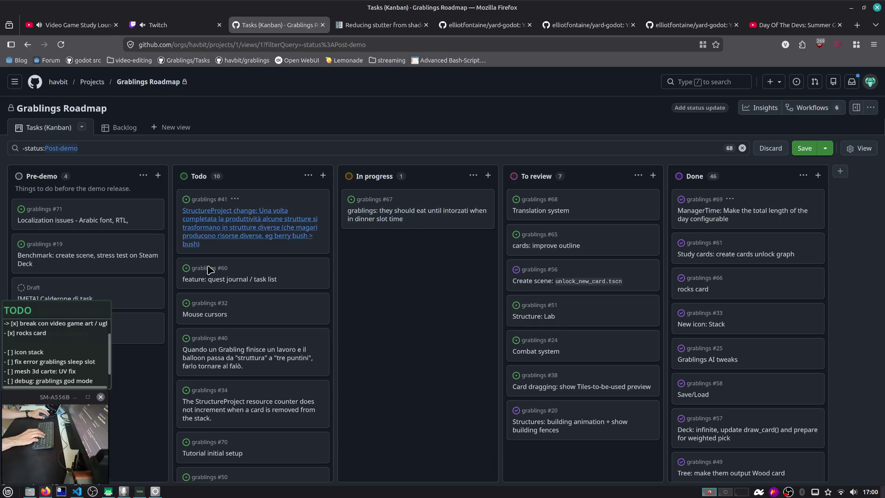
{"action": "left_click", "coordinate": [39, 357]}
Tick the icon stack checkbox with an x and tidy the blank lines around it
{"action": "key", "text": "Down"}
{"action": "key", "text": "Right"}
{"action": "key", "text": "Right"}
{"action": "key", "text": "Right"}
{"action": "key", "text": "Delete"}
{"action": "type", "text": "x"}
{"action": "key", "text": "Home"}
{"action": "key", "text": "BackSpace"}
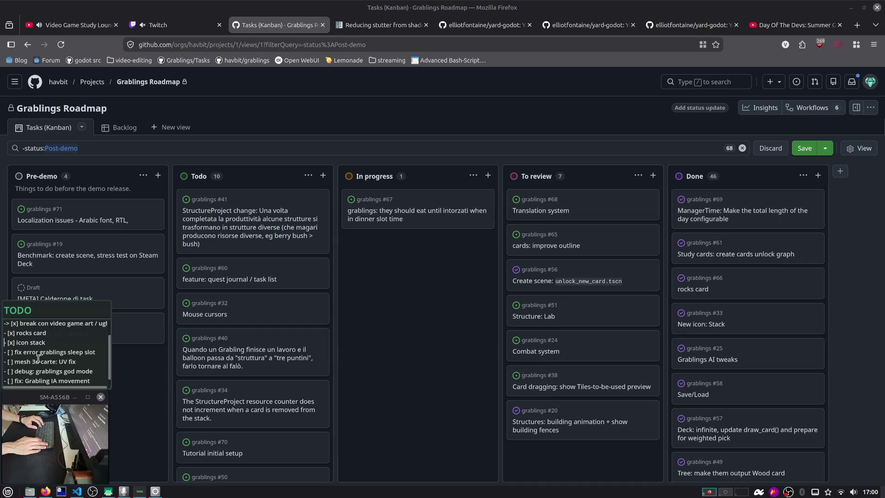
{"action": "key", "text": "Return"}
{"action": "key", "text": "Down"}
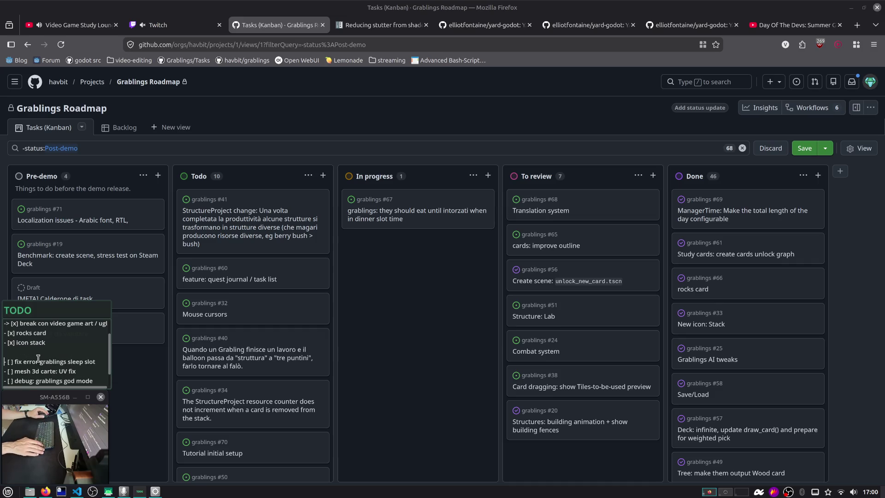
Cut the sleep slot fix line and paste it at the end of the note
{"action": "scroll", "coordinate": [81, 340], "scroll_direction": "down", "scroll_amount": 1}
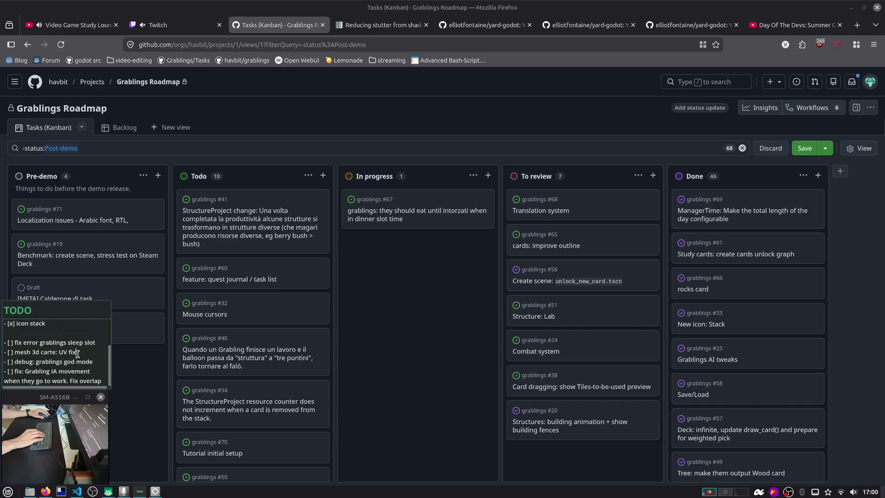
{"action": "triple_click", "coordinate": [103, 342]}
{"action": "key", "text": "ctrl+c"}
{"action": "key", "text": "Delete"}
{"action": "key", "text": "Delete"}
{"action": "key", "text": "Return"}
{"action": "key", "text": "ctrl+v"}
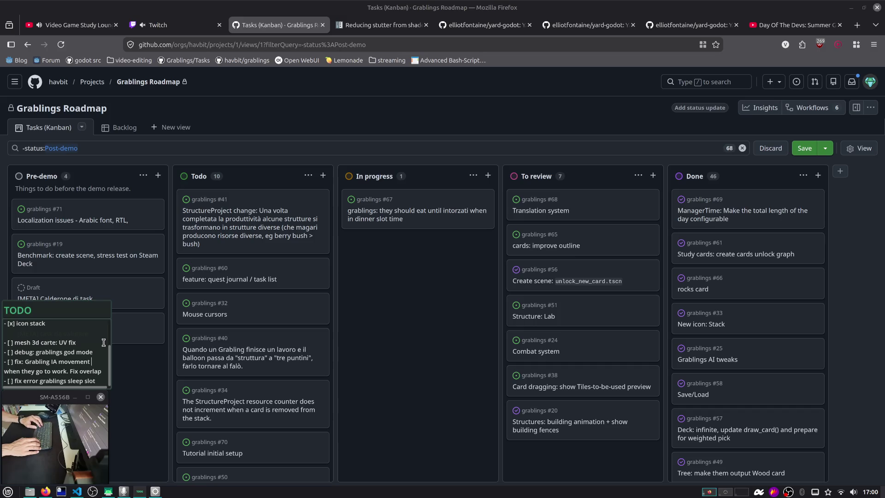
Add a blank line after the god mode item and select the mesh 3d carte: UV fix item
{"action": "key", "text": "Up"}
{"action": "key", "text": "End"}
{"action": "key", "text": "Return"}
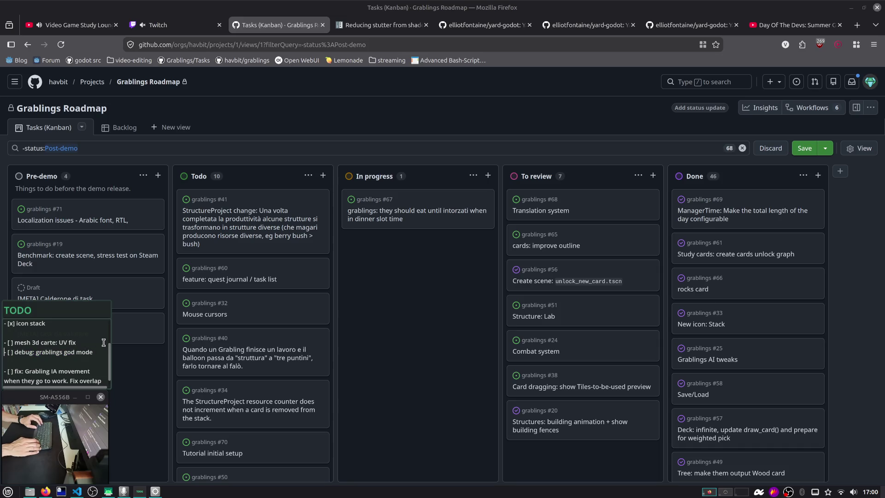
{"action": "key", "text": "shift+Down"}
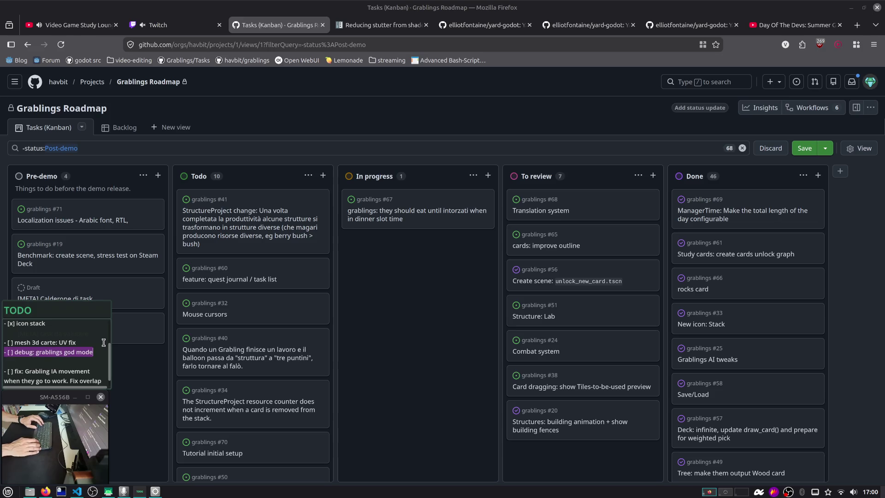
{"action": "key", "text": "Up"}
{"action": "key", "text": "shift+Up"}
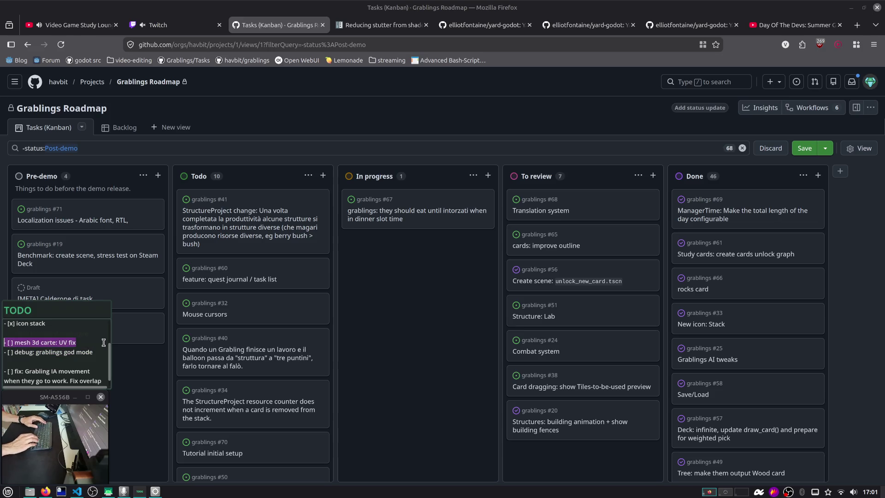
{"action": "key", "text": "alt+Tab"}
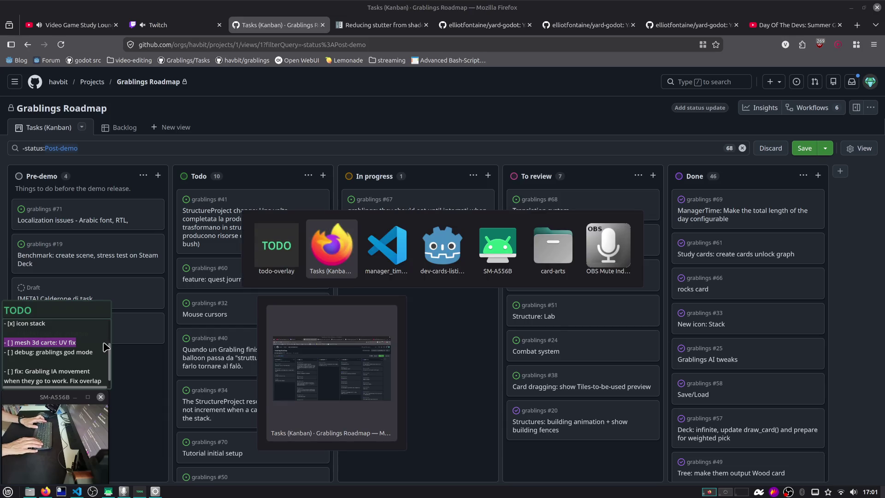
In Godot, view the card grid from above, panning toward the Chicken and Wood cards
{"action": "key", "text": "alt+Tab"}
{"action": "key", "text": "alt+Tab"}
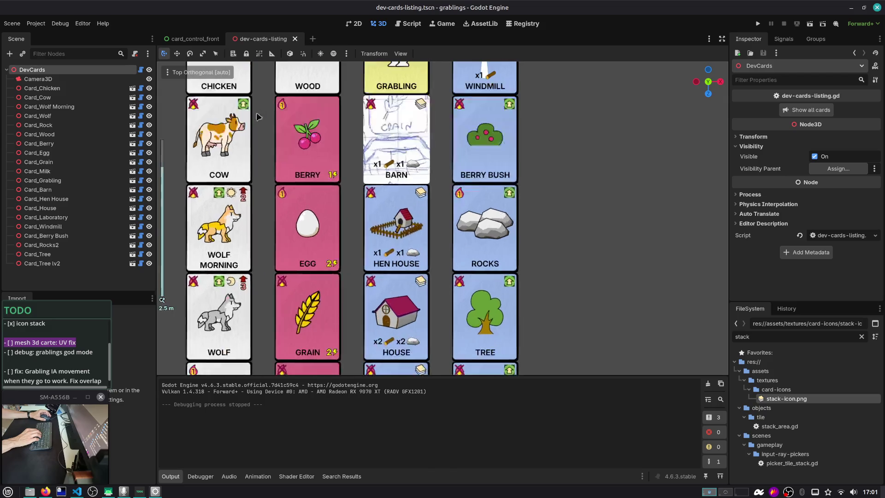
{"action": "left_click_drag", "start_coordinate": [295, 120], "coordinate": [355, 168]}
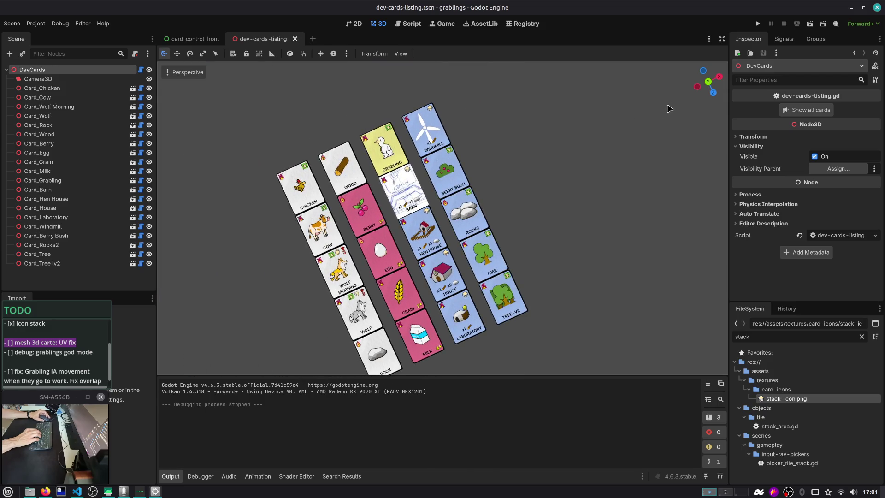
{"action": "left_click", "coordinate": [710, 83]}
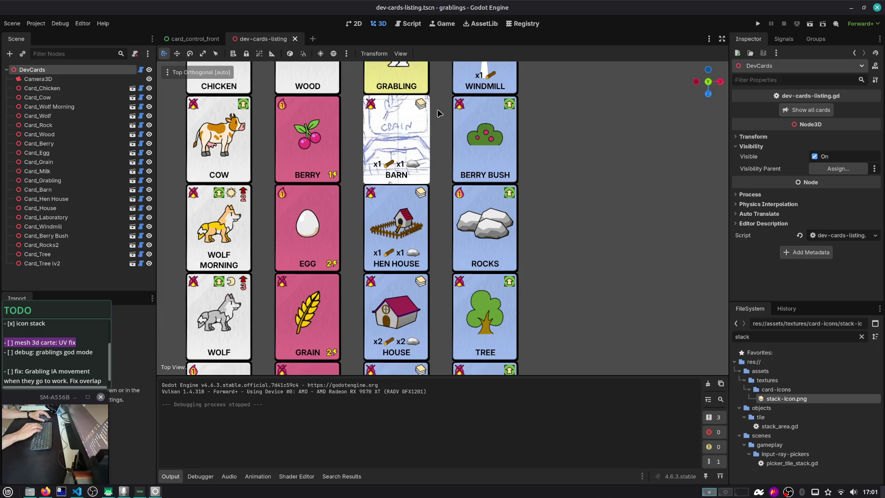
{"action": "scroll", "coordinate": [433, 116], "scroll_direction": "up", "scroll_amount": 4}
{"action": "left_click_drag", "start_coordinate": [433, 116], "coordinate": [553, 198]}
{"action": "scroll", "coordinate": [436, 134], "scroll_direction": "up", "scroll_amount": 4}
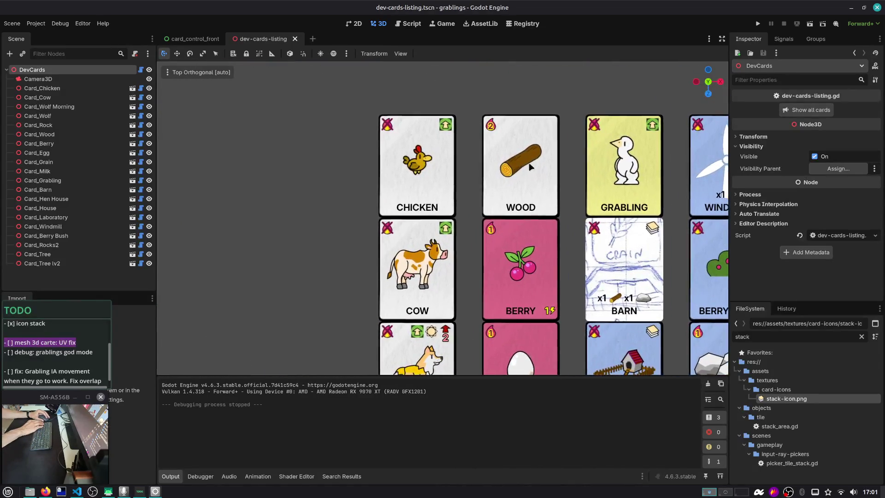
{"action": "scroll", "coordinate": [436, 139], "scroll_direction": "down", "scroll_amount": 5}
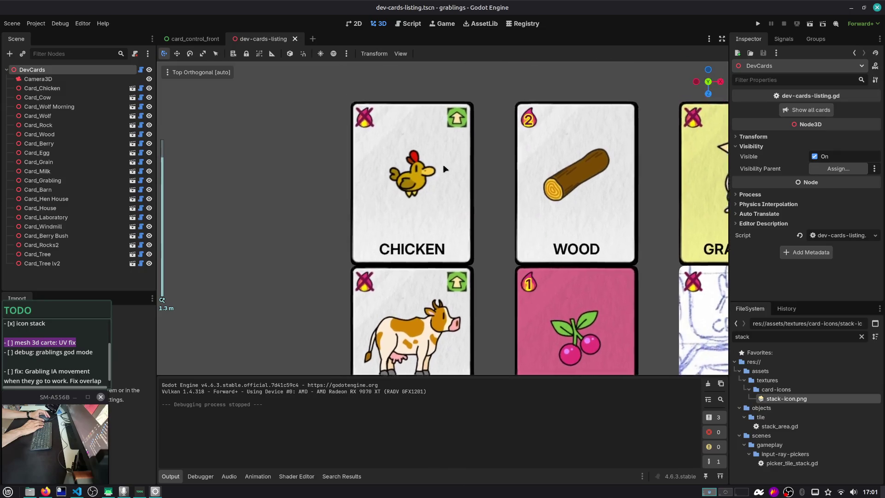
{"action": "key", "text": "KP_5"}
Tilt the view back to perspective, select the Wood card and open the Perspective menu
{"action": "mouse_move", "coordinate": [486, 162]}
{"action": "left_mouse_down"}
{"action": "mouse_move", "coordinate": [477, 156]}
{"action": "mouse_move", "coordinate": [485, 207]}
{"action": "mouse_move", "coordinate": [504, 231]}
{"action": "left_mouse_up"}
{"action": "scroll", "coordinate": [505, 231], "scroll_direction": "up", "scroll_amount": 5}
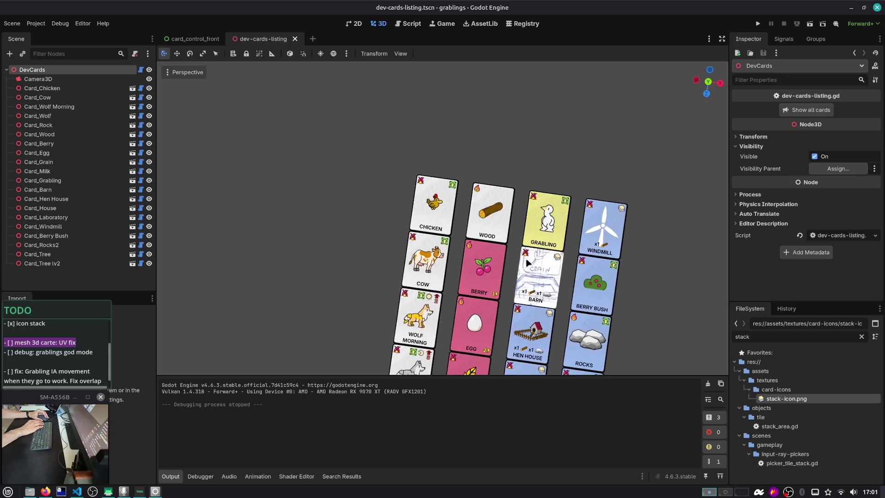
{"action": "left_click_drag", "start_coordinate": [502, 230], "coordinate": [241, 102]}
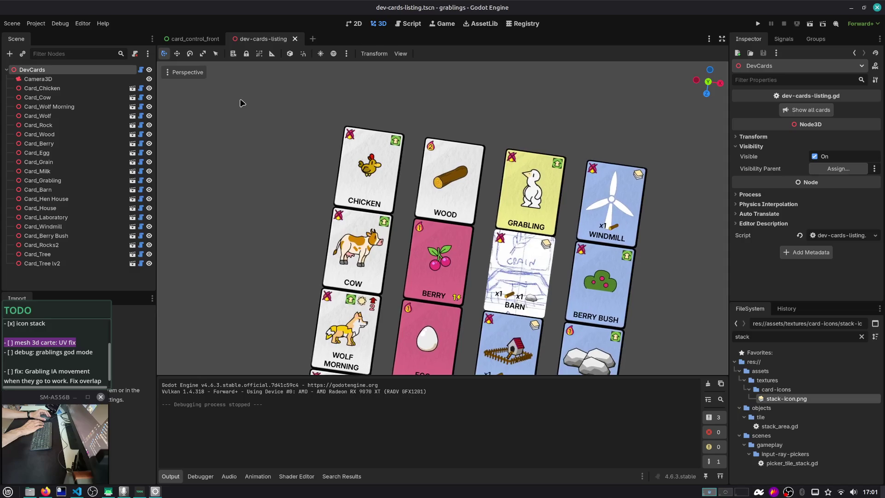
{"action": "left_click", "coordinate": [429, 146]}
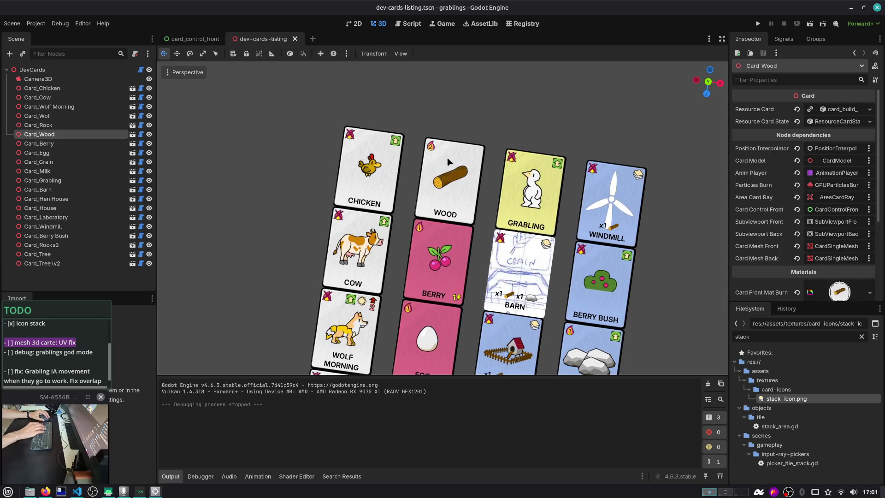
{"action": "left_click", "coordinate": [198, 73]}
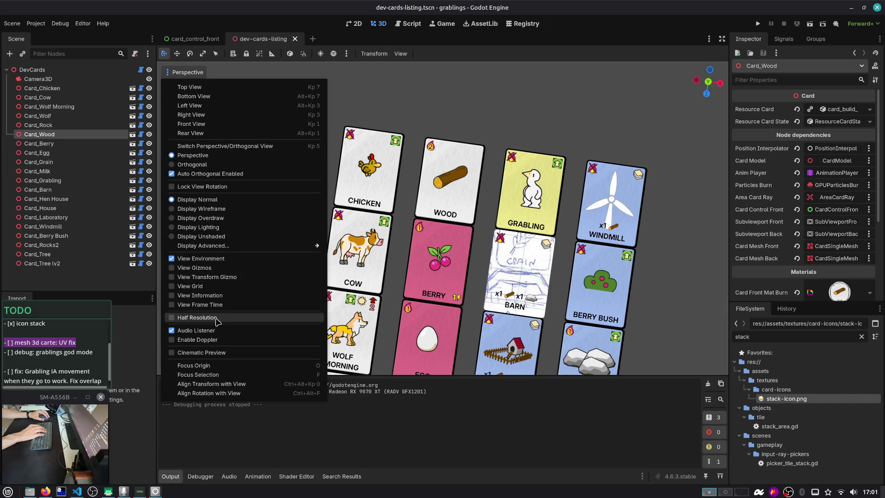
Set Display Wireframe, enable View Gizmos and Transform Gizmo, leave Information and Frame Time off
{"action": "left_click", "coordinate": [218, 208]}
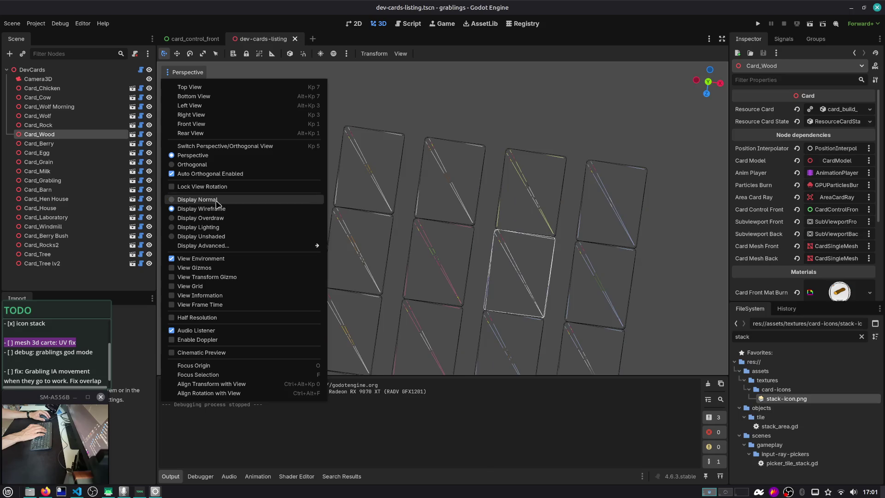
{"action": "left_click", "coordinate": [208, 270]}
{"action": "left_click", "coordinate": [209, 278]}
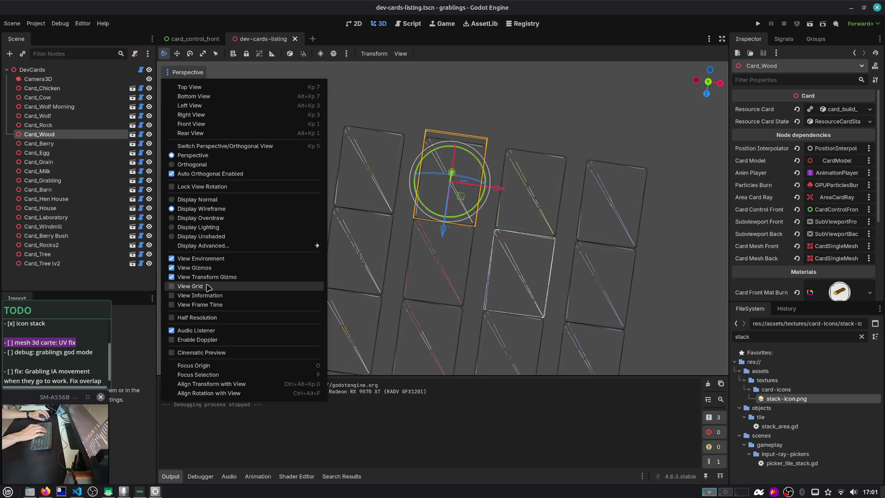
{"action": "left_click", "coordinate": [206, 296]}
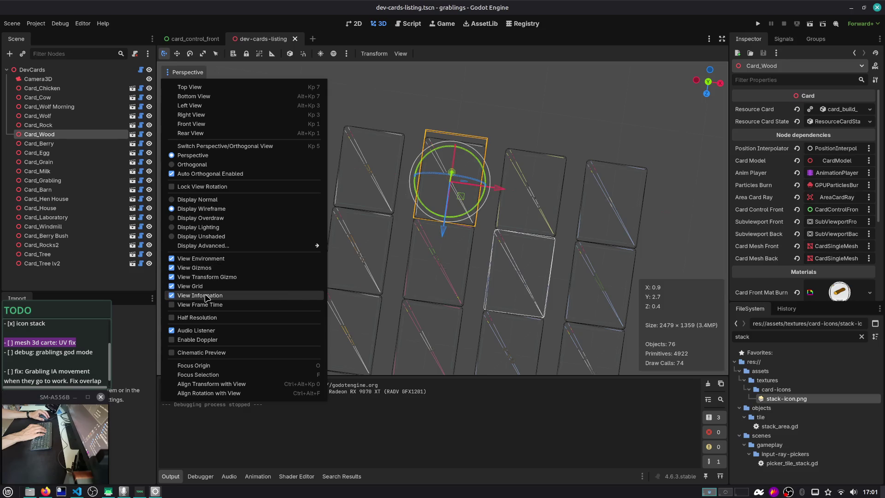
{"action": "left_click", "coordinate": [216, 305]}
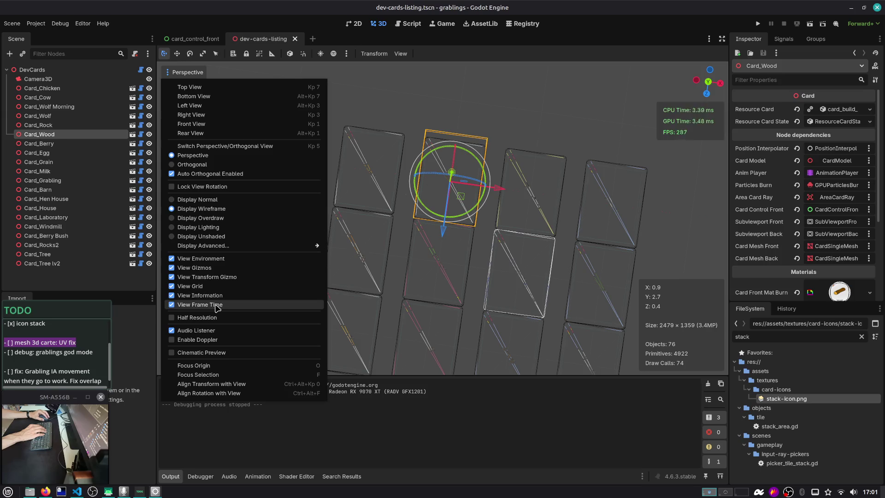
{"action": "left_click", "coordinate": [217, 305]}
{"action": "left_click", "coordinate": [211, 296]}
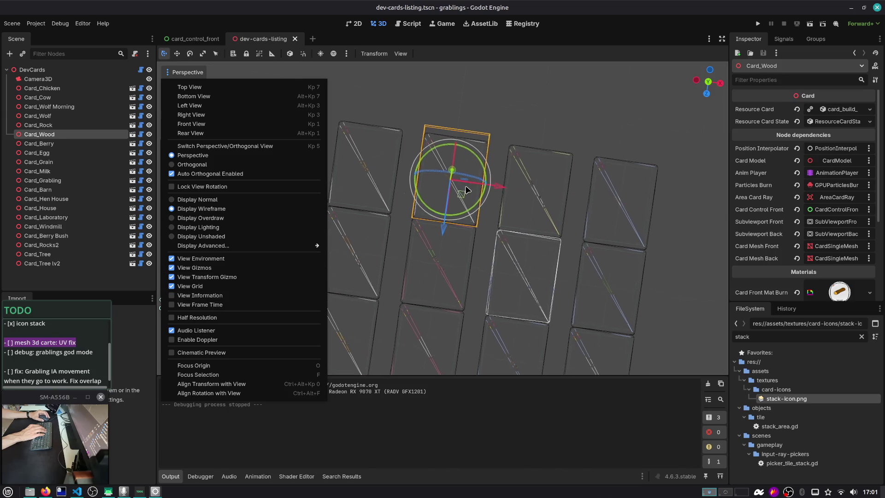
{"action": "left_click", "coordinate": [267, 306]}
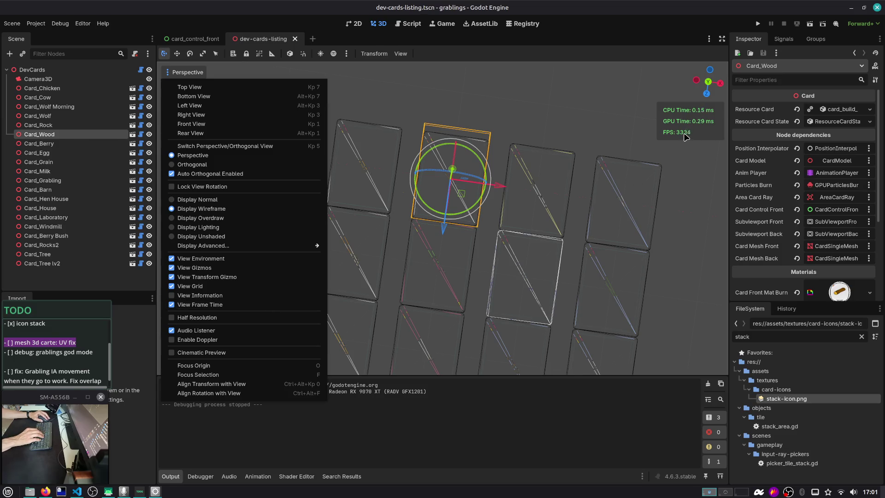
{"action": "left_click", "coordinate": [257, 306]}
{"action": "left_click", "coordinate": [402, 113]}
Orbit and zoom out over the card grid, then select the Chicken card
{"action": "mouse_move", "coordinate": [397, 142]}
{"action": "left_mouse_down"}
{"action": "mouse_move", "coordinate": [485, 182]}
{"action": "mouse_move", "coordinate": [419, 134]}
{"action": "mouse_move", "coordinate": [406, 203]}
{"action": "mouse_move", "coordinate": [394, 211]}
{"action": "left_mouse_up"}
{"action": "scroll", "coordinate": [411, 186], "scroll_direction": "down", "scroll_amount": 2}
{"action": "left_click", "coordinate": [360, 199]}
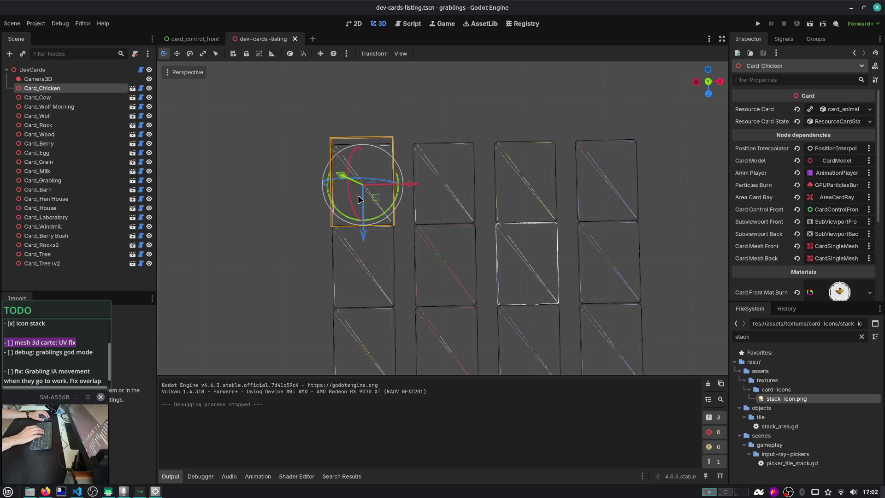
Frame the Chicken, Wood and Barn cards in turn
{"action": "key", "text": "f"}
{"action": "scroll", "coordinate": [373, 192], "scroll_direction": "down", "scroll_amount": 3}
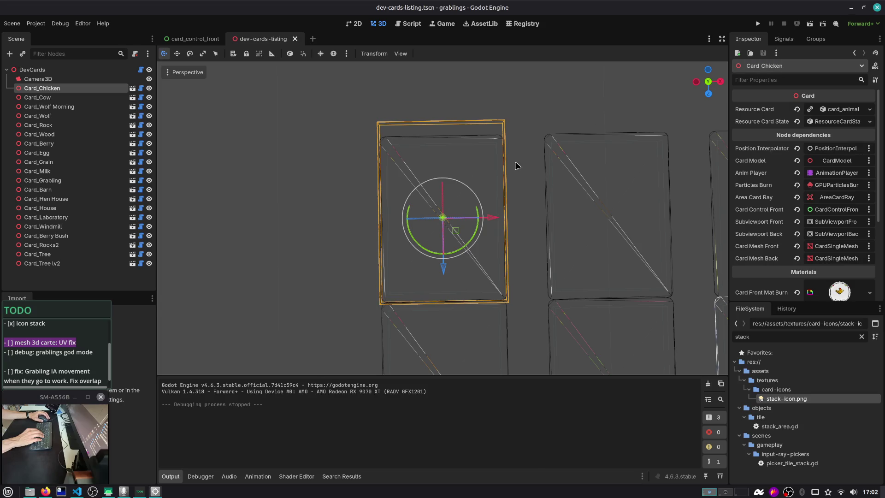
{"action": "scroll", "coordinate": [516, 160], "scroll_direction": "down", "scroll_amount": 2}
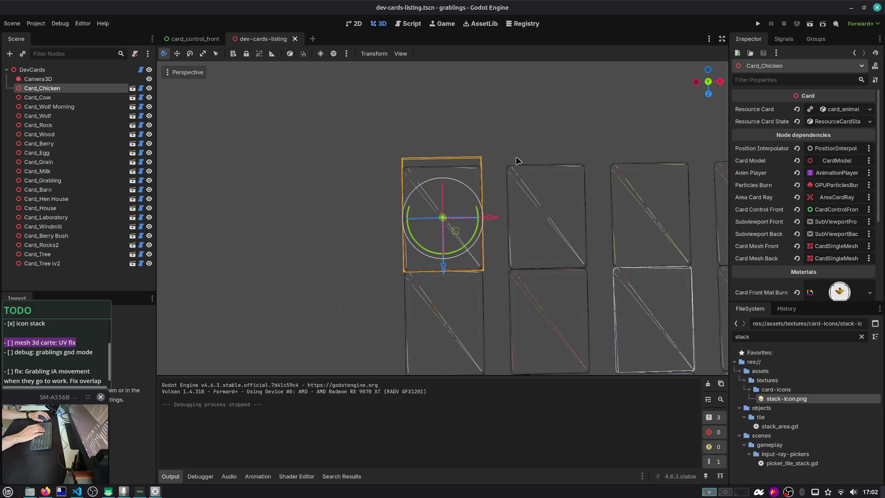
{"action": "left_click", "coordinate": [525, 201]}
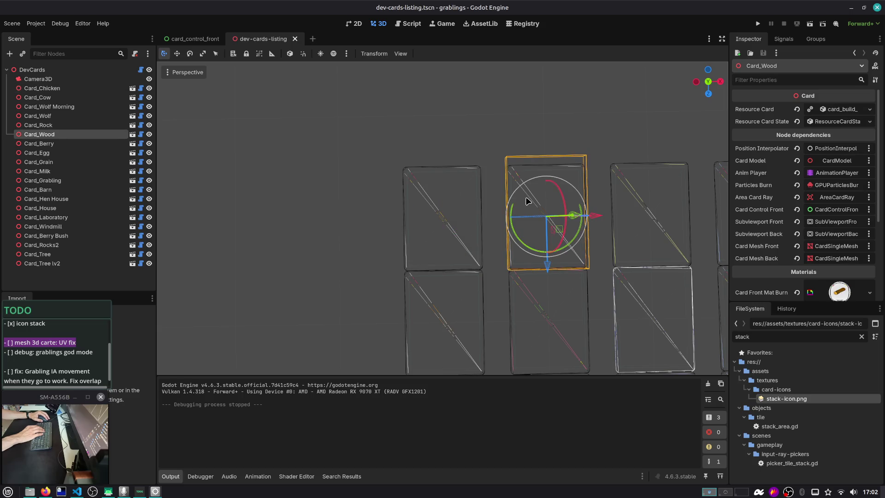
{"action": "key", "text": "f"}
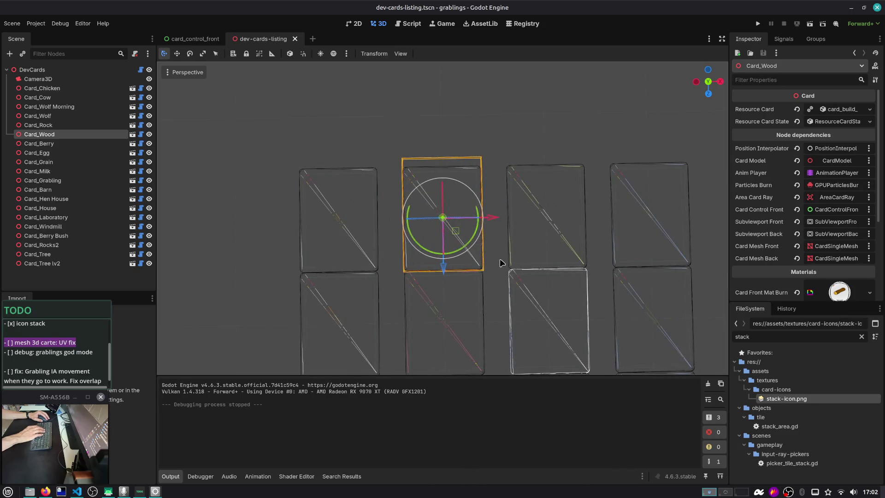
{"action": "left_click", "coordinate": [534, 287]}
{"action": "key", "text": "f"}
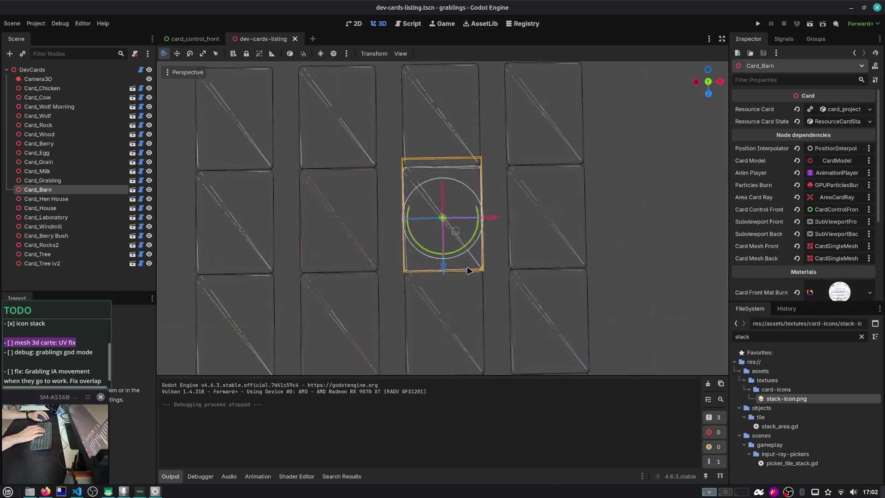
Switch the viewport from Display Wireframe back to Display Normal
{"action": "left_click", "coordinate": [203, 73]}
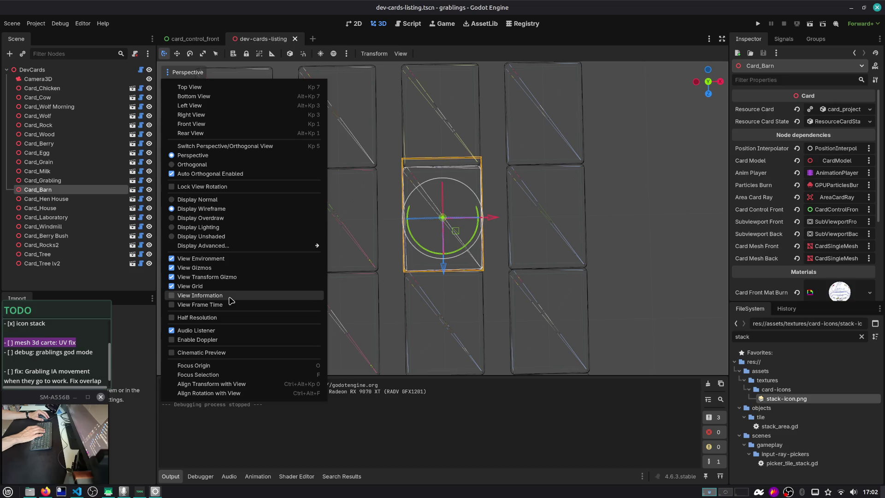
{"action": "left_click", "coordinate": [700, 186]}
{"action": "mouse_move", "coordinate": [617, 188]}
{"action": "left_mouse_down"}
{"action": "mouse_move", "coordinate": [629, 182]}
{"action": "mouse_move", "coordinate": [623, 172]}
{"action": "left_mouse_up"}
{"action": "left_click", "coordinate": [205, 75]}
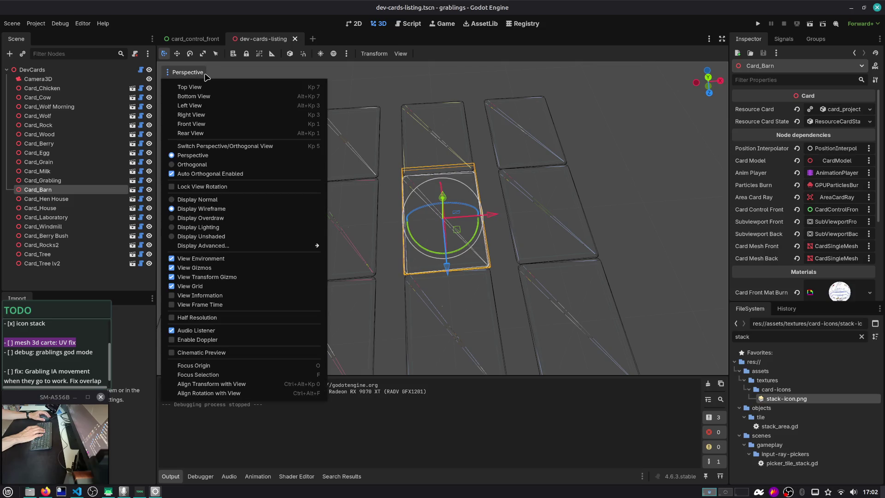
{"action": "left_click", "coordinate": [197, 199]}
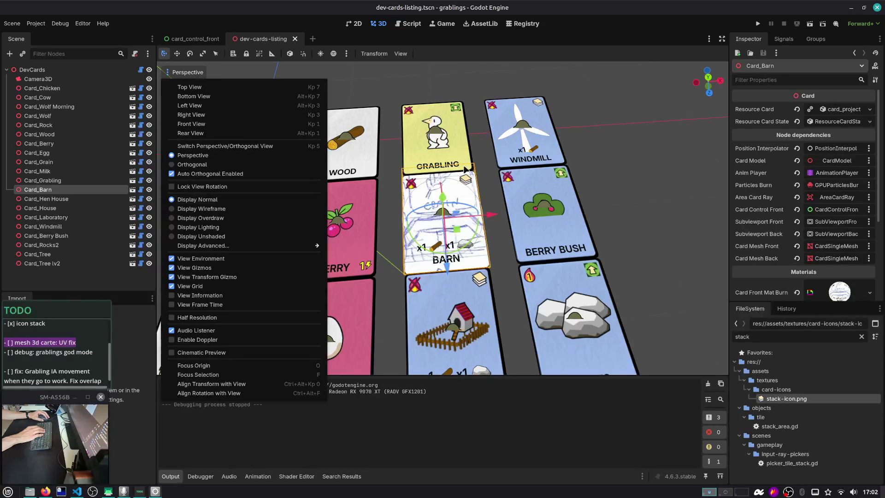
Look down on the grid from the top, nudge the Windmill card right and frame it
{"action": "left_click", "coordinate": [617, 113]}
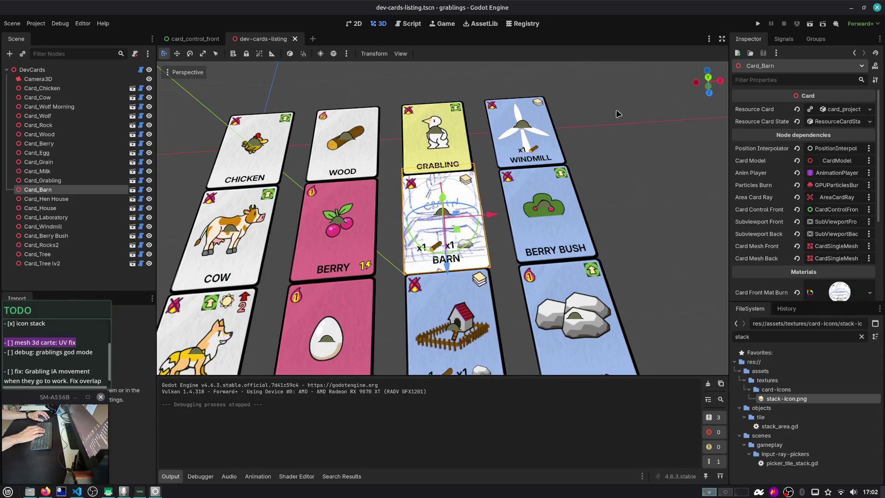
{"action": "left_click", "coordinate": [708, 79]}
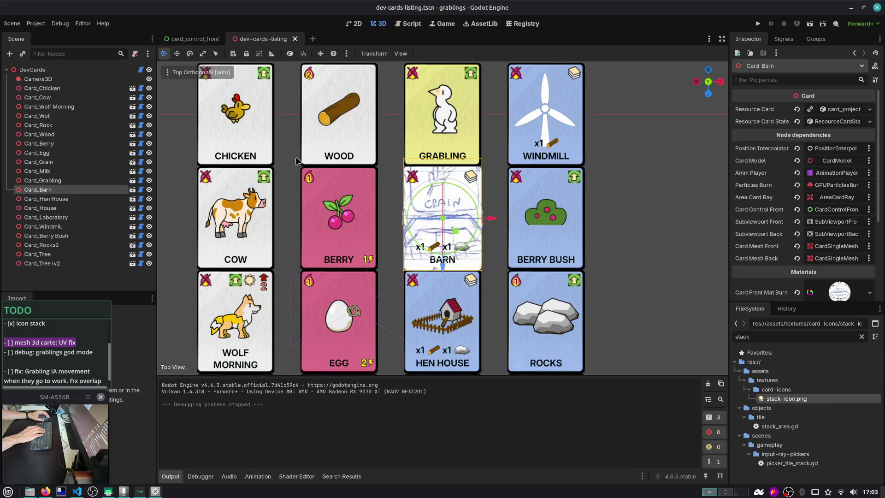
{"action": "mouse_move", "coordinate": [534, 129]}
{"action": "left_mouse_down"}
{"action": "mouse_move", "coordinate": [550, 116]}
{"action": "mouse_move", "coordinate": [612, 115]}
{"action": "mouse_move", "coordinate": [642, 131]}
{"action": "left_mouse_up"}
{"action": "key", "text": "f"}
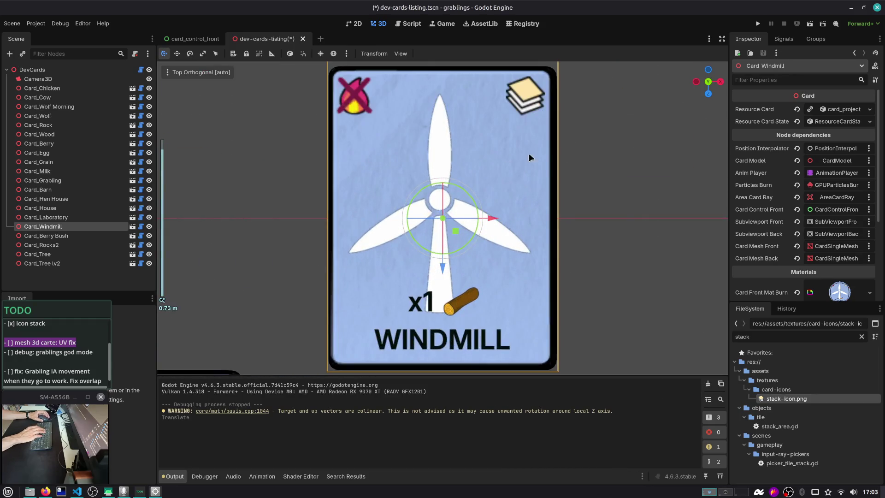
{"action": "left_click", "coordinate": [615, 142]}
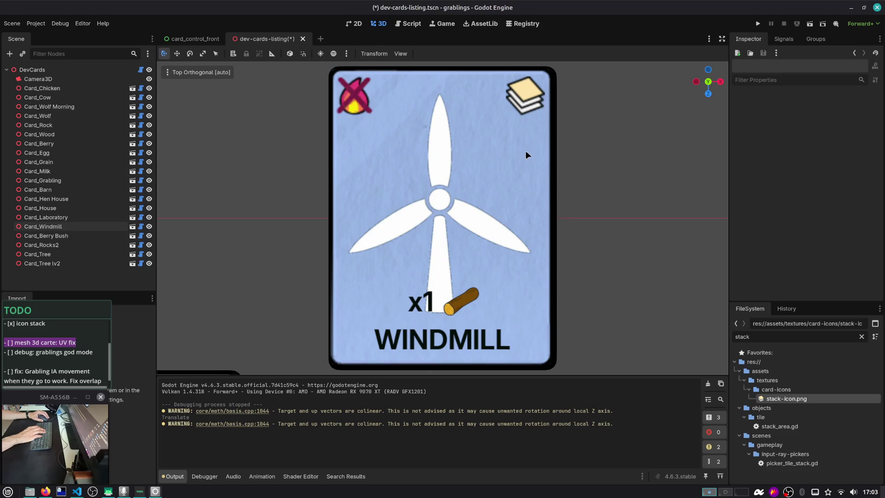
{"action": "key", "text": "alt+space"}
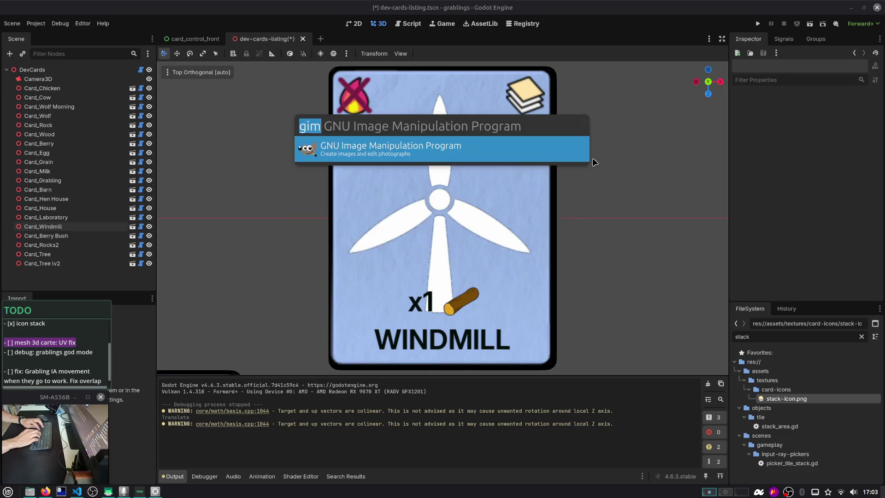
Launch Blender, dismiss the splash screen and switch to the Layout workspace
{"action": "type", "text": "ble"}
{"action": "key", "text": "Return"}
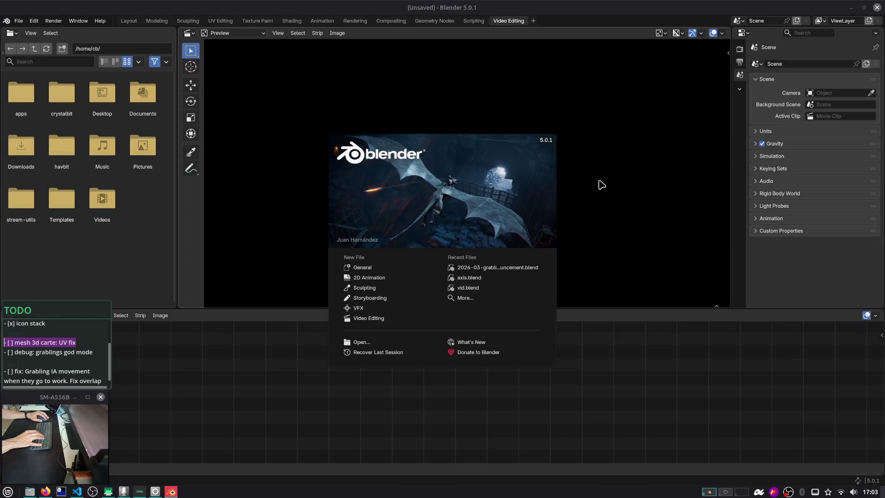
{"action": "left_click", "coordinate": [601, 185]}
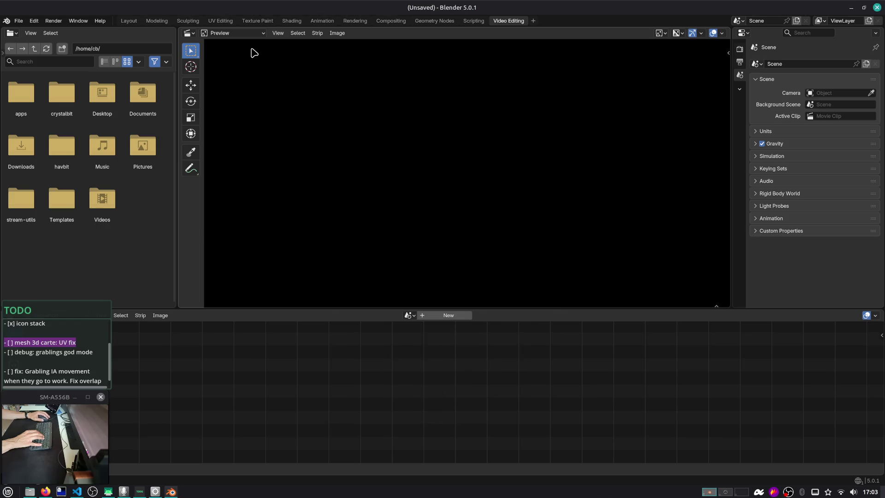
{"action": "left_click", "coordinate": [128, 21]}
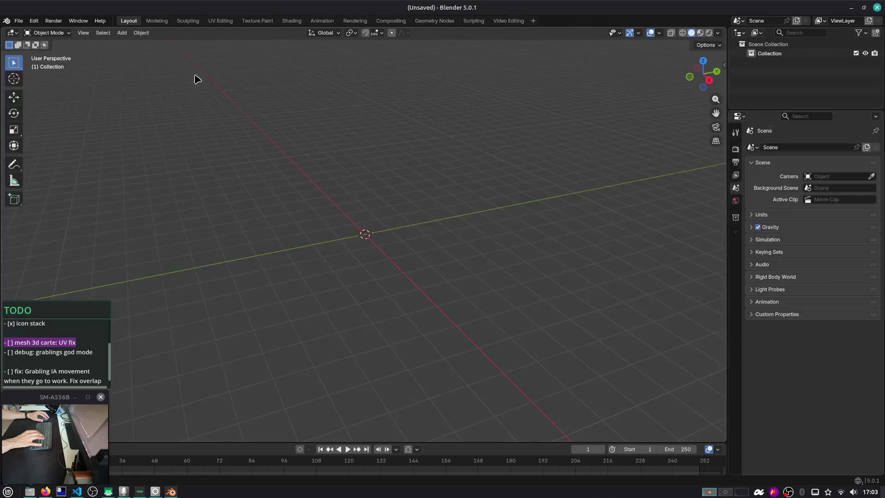
In the card-arts file manager, navigate to grablings-src/assets/models
{"action": "key", "text": "alt+Tab"}
{"action": "key", "text": "alt+Tab"}
{"action": "key", "text": "alt+Tab"}
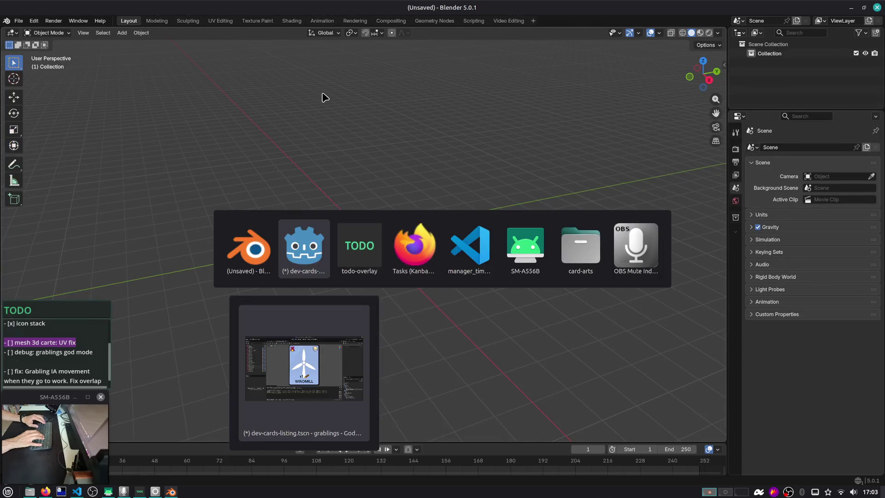
{"action": "key", "text": "alt+Tab"}
{"action": "key", "text": "alt+Tab"}
{"action": "key", "text": "alt+Tab"}
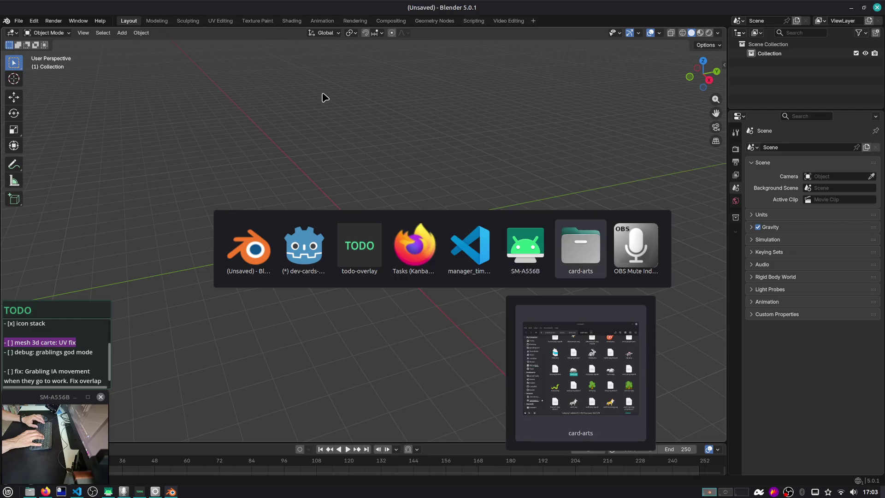
{"action": "left_click", "coordinate": [149, 45]}
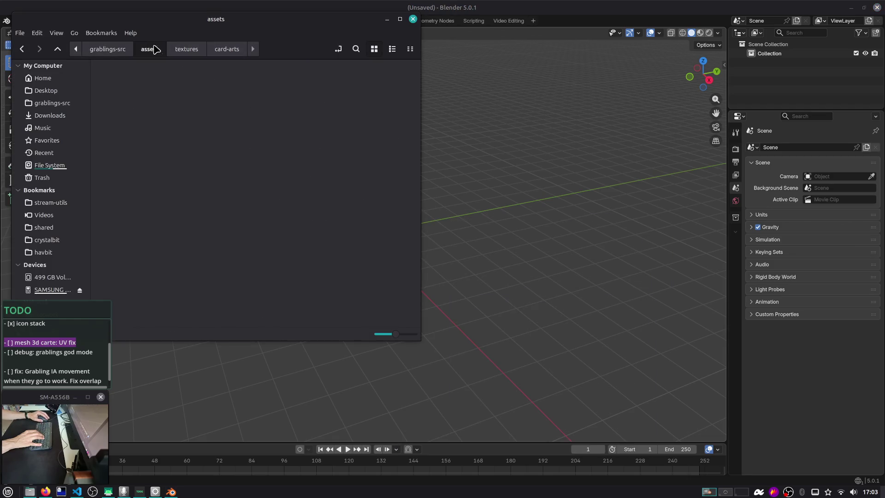
{"action": "double_click", "coordinate": [319, 81]}
Import card.glb into Blender as glTF and view the scene from the top
{"action": "left_click_drag", "start_coordinate": [191, 83], "coordinate": [441, 112]}
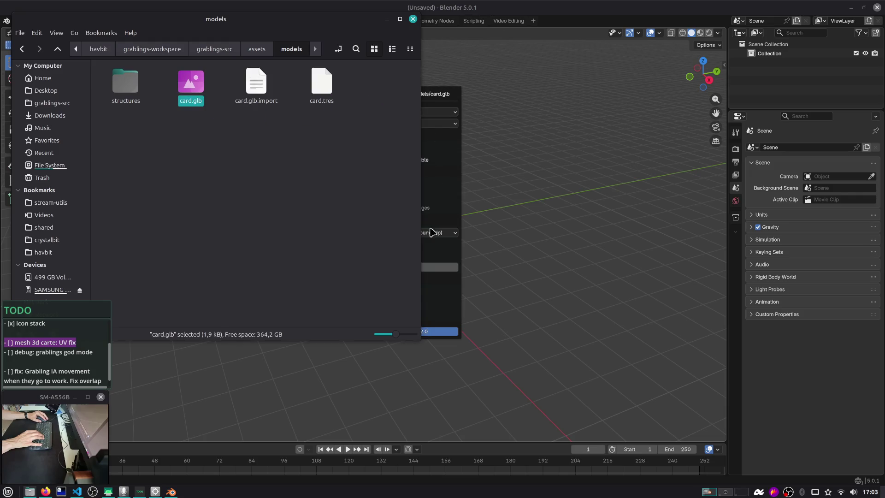
{"action": "left_click", "coordinate": [430, 322]}
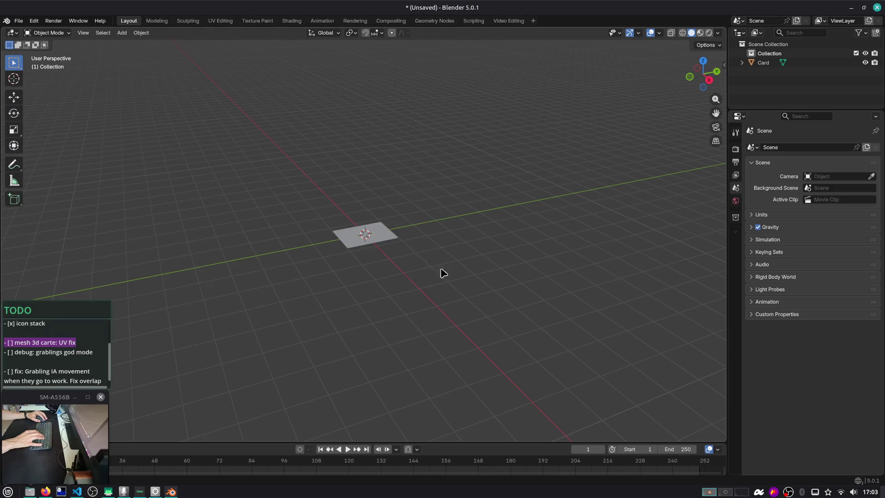
{"action": "left_click", "coordinate": [703, 61]}
{"action": "scroll", "coordinate": [608, 102], "scroll_direction": "up", "scroll_amount": 8}
Select the imported Card and switch the viewport to Material Preview shading
{"action": "left_click", "coordinate": [436, 128]}
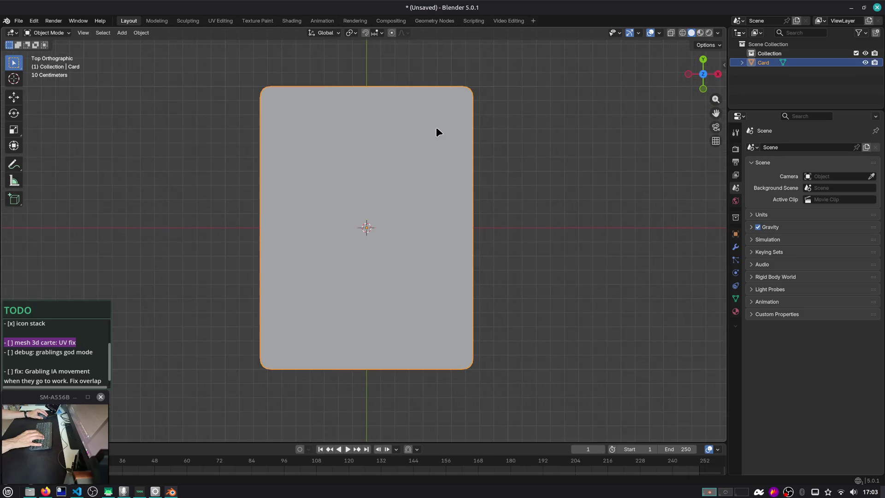
{"action": "key", "text": "z"}
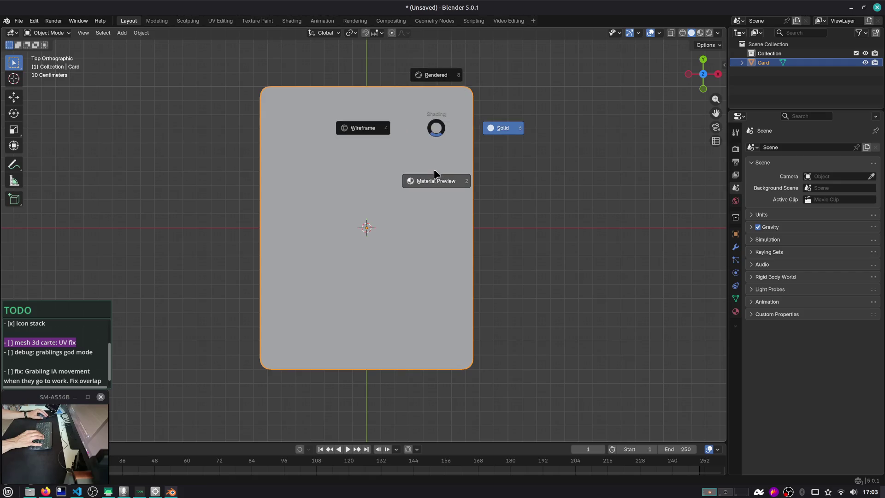
{"action": "left_click", "coordinate": [433, 169]}
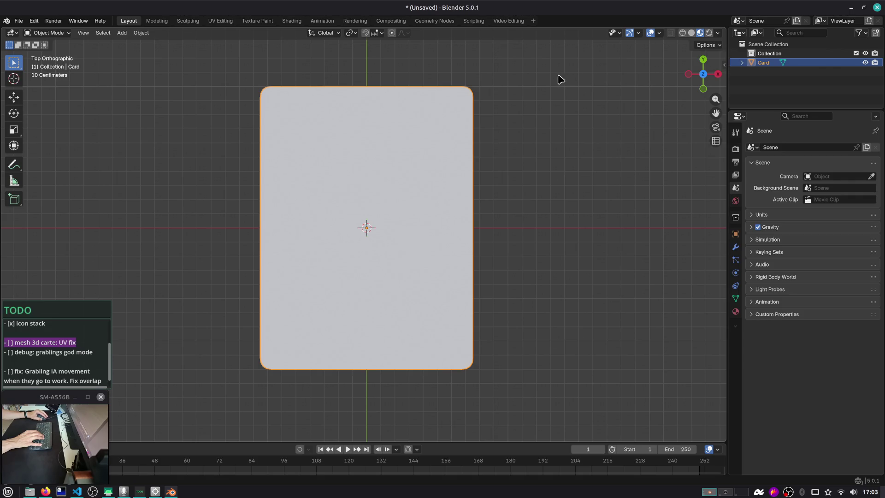
{"action": "left_click", "coordinate": [291, 21]}
Set preview strength 0.782, world opacity 0.184, blur 1.00, then frame the card and nodes
{"action": "left_click", "coordinate": [719, 33]}
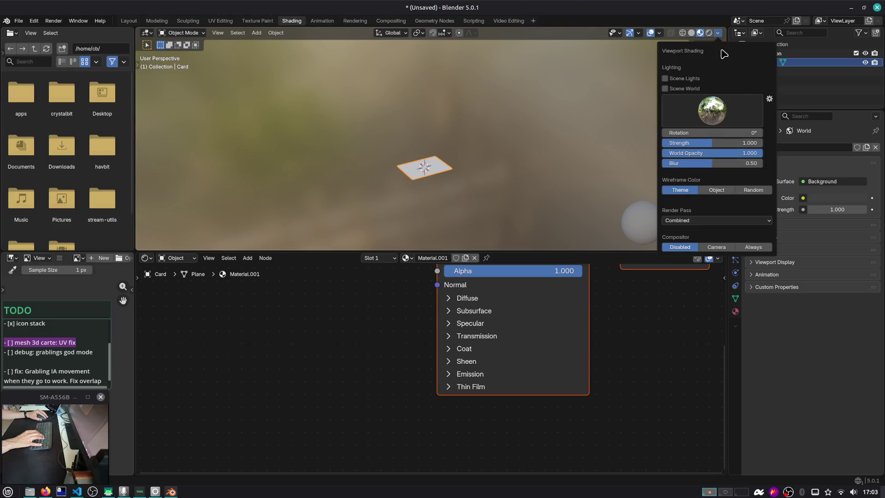
{"action": "mouse_move", "coordinate": [703, 163]}
{"action": "left_mouse_down"}
{"action": "mouse_move", "coordinate": [723, 164]}
{"action": "mouse_move", "coordinate": [722, 150]}
{"action": "mouse_move", "coordinate": [620, 141]}
{"action": "left_mouse_up"}
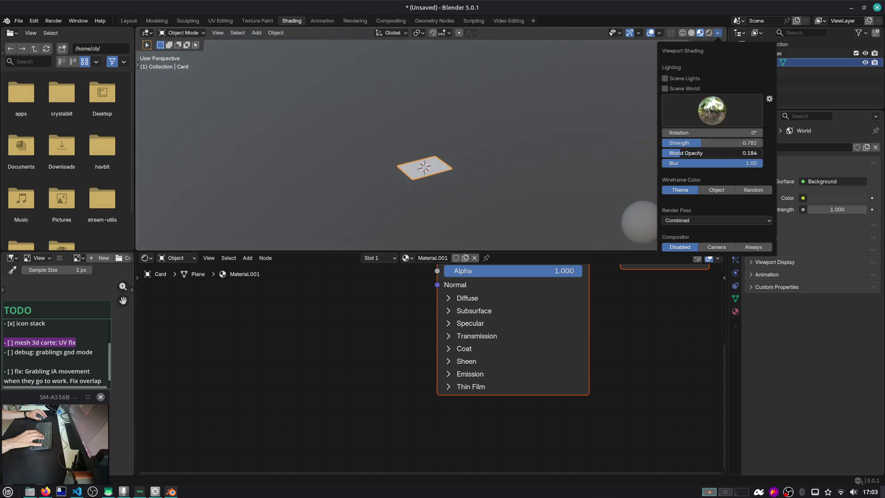
{"action": "left_click", "coordinate": [699, 65]}
{"action": "key", "text": "KP_Decimal"}
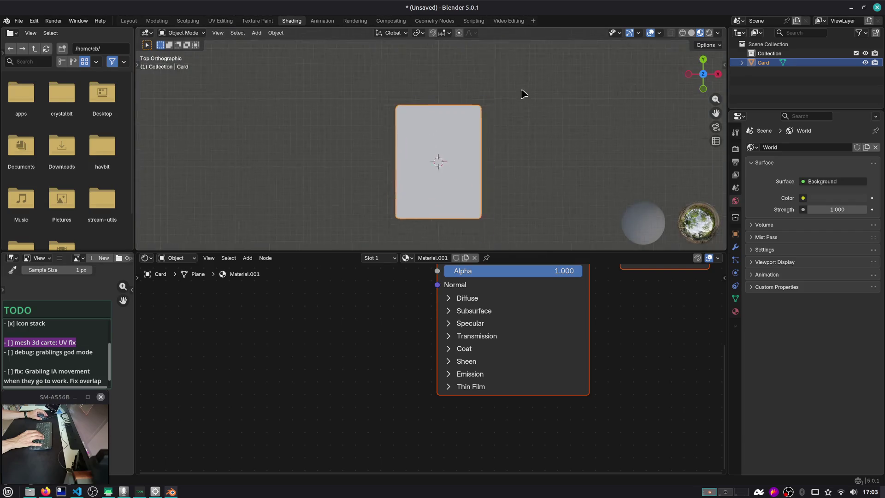
{"action": "key", "text": "Home"}
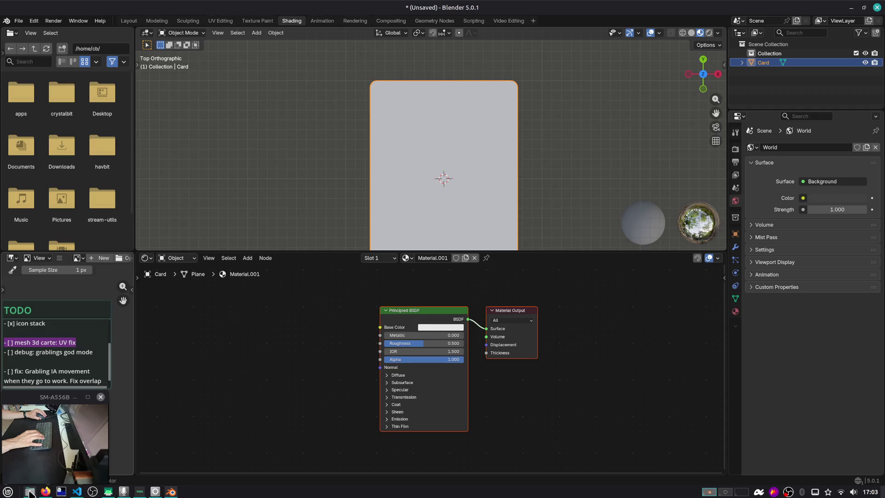
{"action": "left_click", "coordinate": [30, 491]}
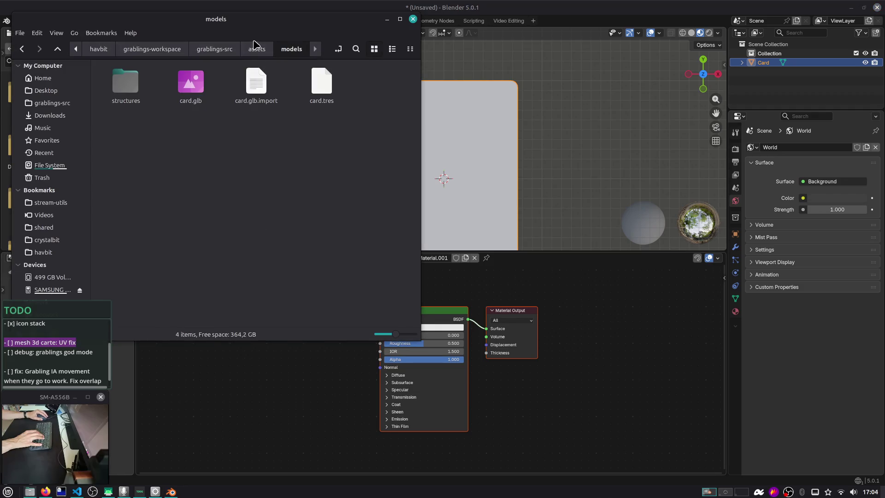
Browse in Nemo to textures/cards-base and drop card2.png into the Card material as an image texture node
{"action": "left_click", "coordinate": [235, 51]}
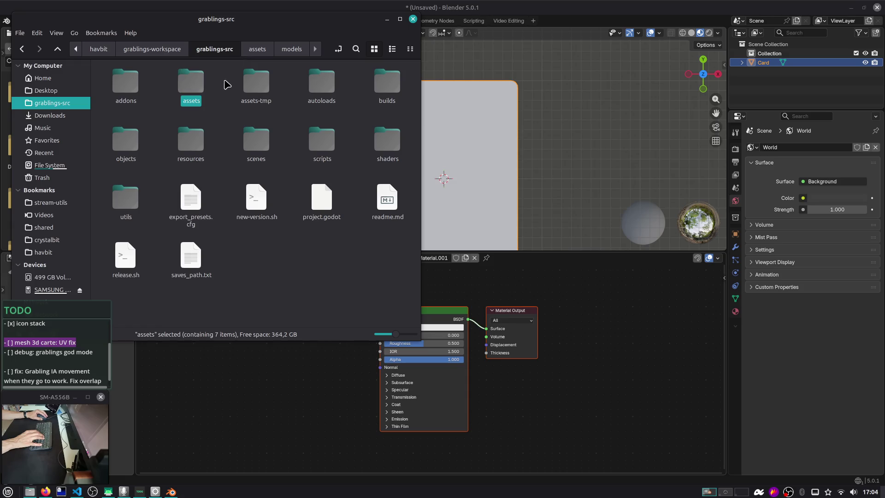
{"action": "double_click", "coordinate": [203, 91]}
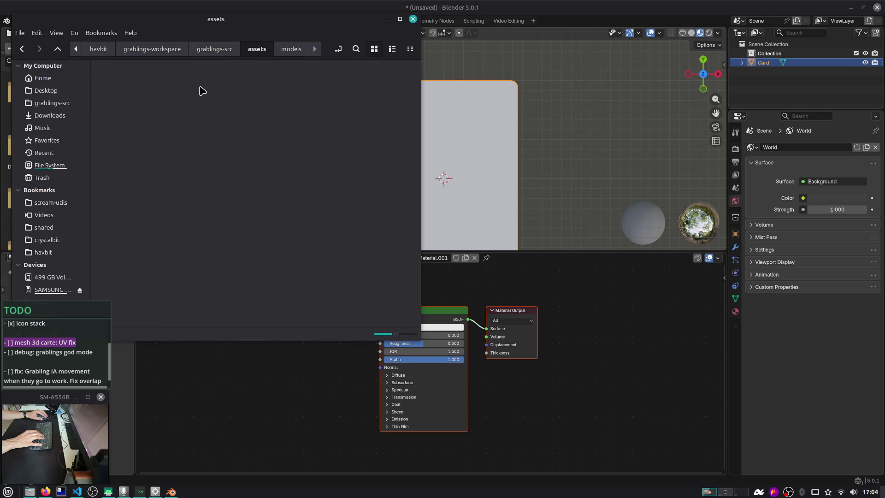
{"action": "double_click", "coordinate": [387, 82]}
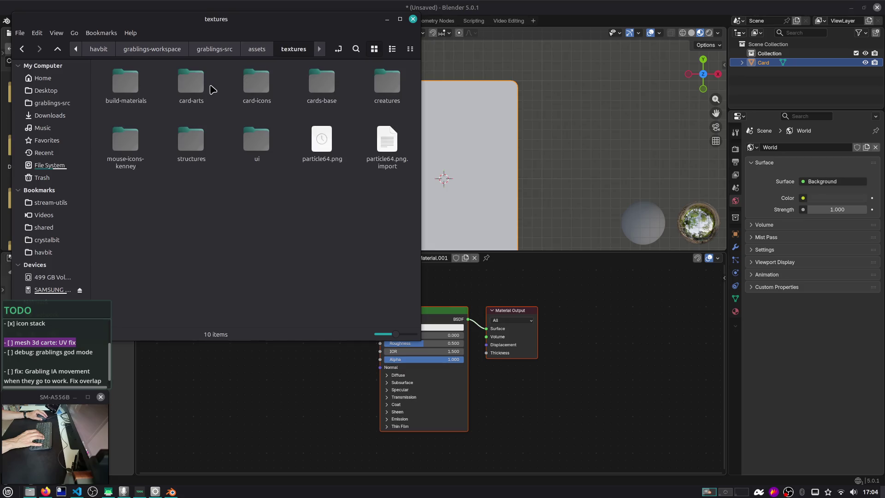
{"action": "double_click", "coordinate": [193, 84]}
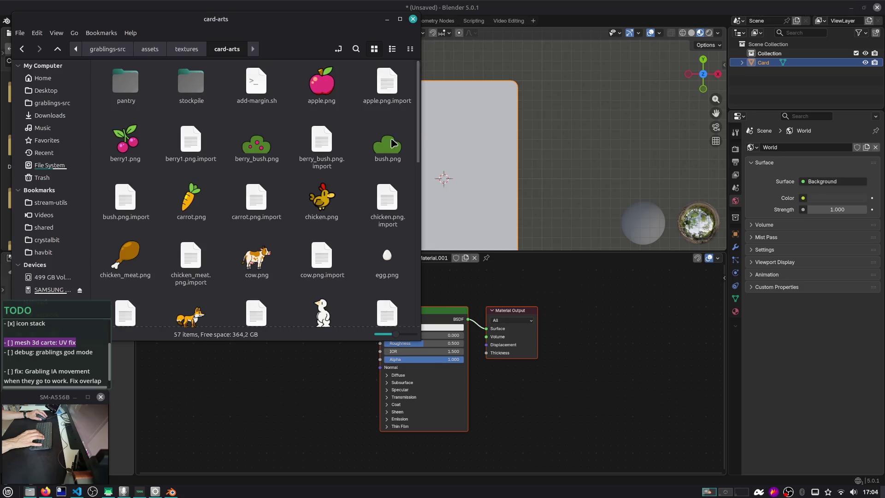
{"action": "key", "text": "BackSpace"}
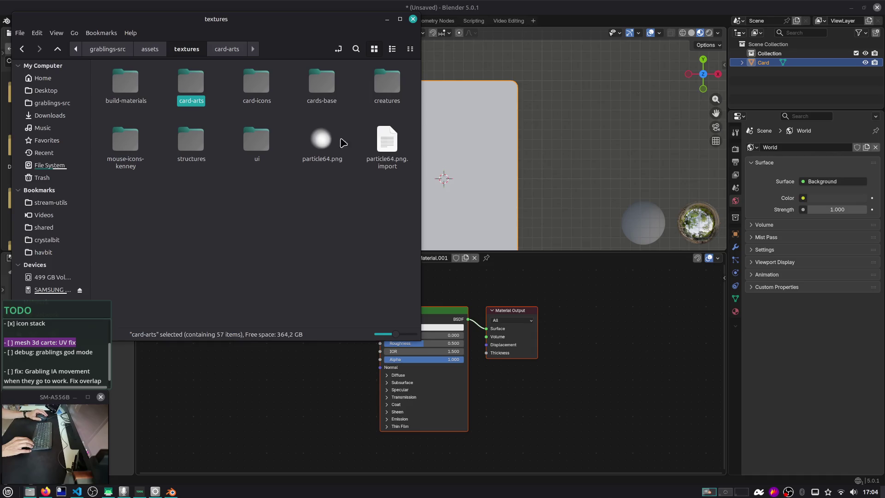
{"action": "double_click", "coordinate": [324, 84]}
{"action": "mouse_move", "coordinate": [258, 87]}
{"action": "left_mouse_down"}
{"action": "mouse_move", "coordinate": [267, 104]}
{"action": "mouse_move", "coordinate": [351, 148]}
{"action": "mouse_move", "coordinate": [571, 334]}
{"action": "mouse_move", "coordinate": [338, 280]}
{"action": "mouse_move", "coordinate": [323, 258]}
{"action": "left_mouse_up"}
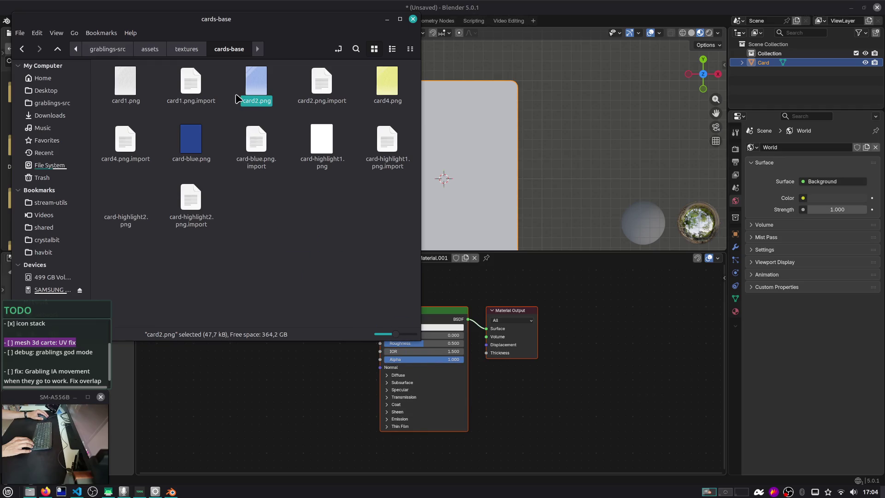
{"action": "mouse_move", "coordinate": [265, 99]}
{"action": "left_mouse_down"}
{"action": "mouse_move", "coordinate": [258, 140]}
{"action": "mouse_move", "coordinate": [308, 400]}
{"action": "left_mouse_up"}
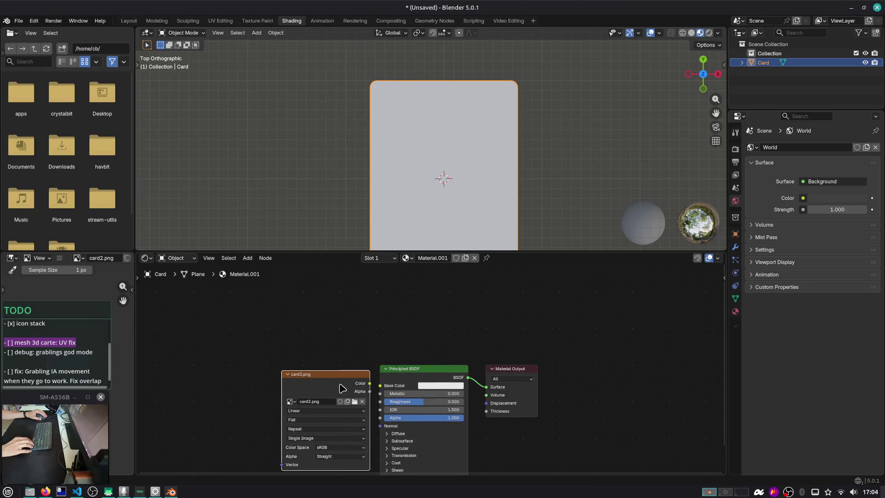
Place the card2.png node and connect its Color output to the Principled BSDF Base Color
{"action": "left_click", "coordinate": [298, 274]}
{"action": "scroll", "coordinate": [349, 389], "scroll_direction": "up", "scroll_amount": 2}
{"action": "left_click_drag", "start_coordinate": [332, 391], "coordinate": [349, 395]}
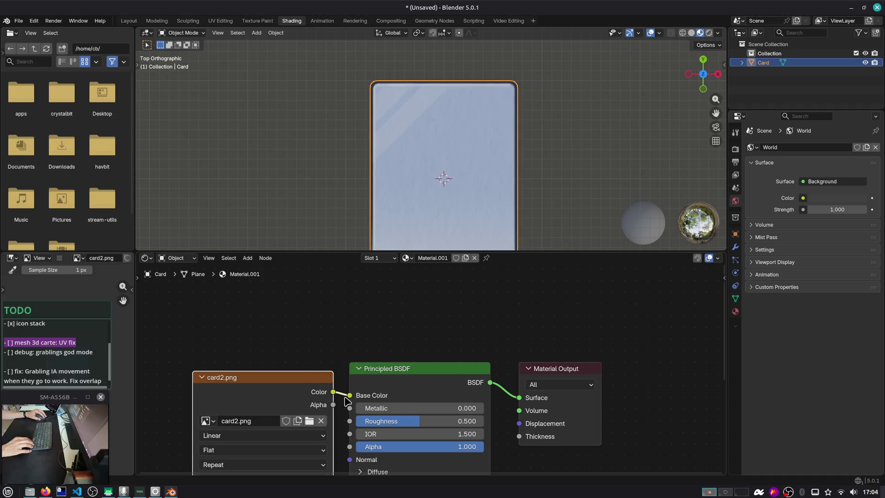
{"action": "scroll", "coordinate": [347, 286], "scroll_direction": "down", "scroll_amount": 3}
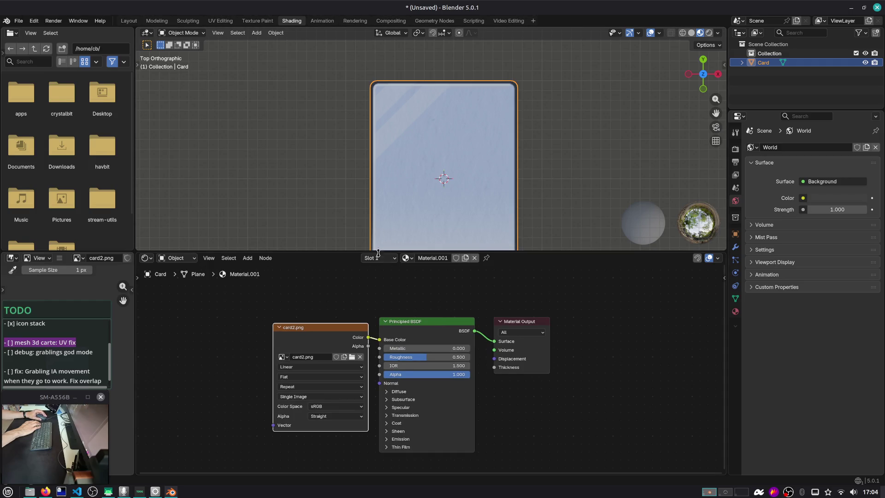
Enlarge the 3D viewport and zoom in on the card to inspect its pale blue textured edges
{"action": "left_click_drag", "start_coordinate": [339, 252], "coordinate": [341, 344]}
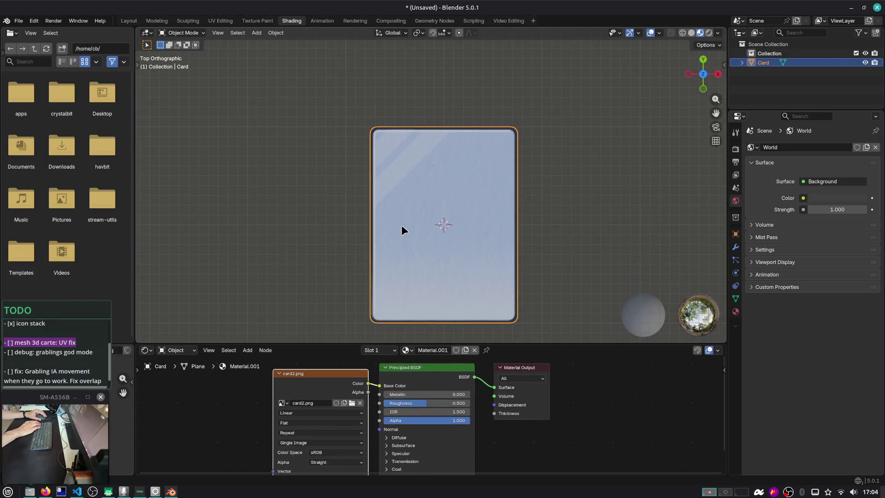
{"action": "mouse_move", "coordinate": [401, 225]}
{"action": "left_mouse_down"}
{"action": "mouse_move", "coordinate": [382, 201]}
{"action": "mouse_move", "coordinate": [385, 176]}
{"action": "left_mouse_up"}
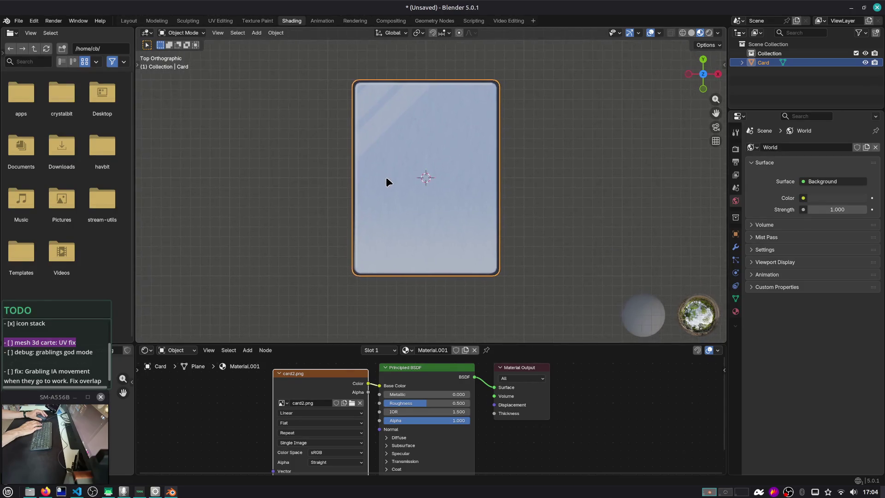
{"action": "scroll", "coordinate": [390, 176], "scroll_direction": "up", "scroll_amount": 1}
{"action": "scroll", "coordinate": [390, 176], "scroll_direction": "up", "scroll_amount": 1}
{"action": "left_click", "coordinate": [297, 154]}
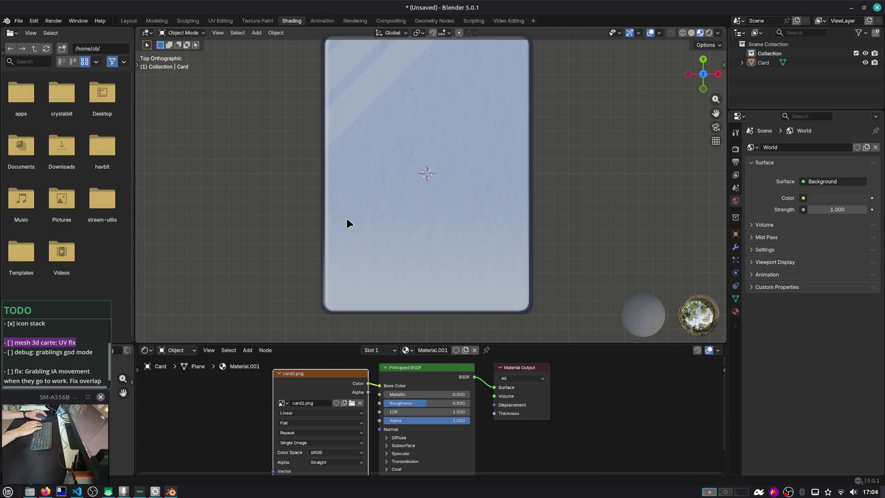
{"action": "mouse_move", "coordinate": [307, 193]}
{"action": "left_mouse_down"}
{"action": "mouse_move", "coordinate": [302, 243]}
{"action": "mouse_move", "coordinate": [294, 200]}
{"action": "mouse_move", "coordinate": [306, 221]}
{"action": "mouse_move", "coordinate": [293, 217]}
{"action": "left_mouse_up"}
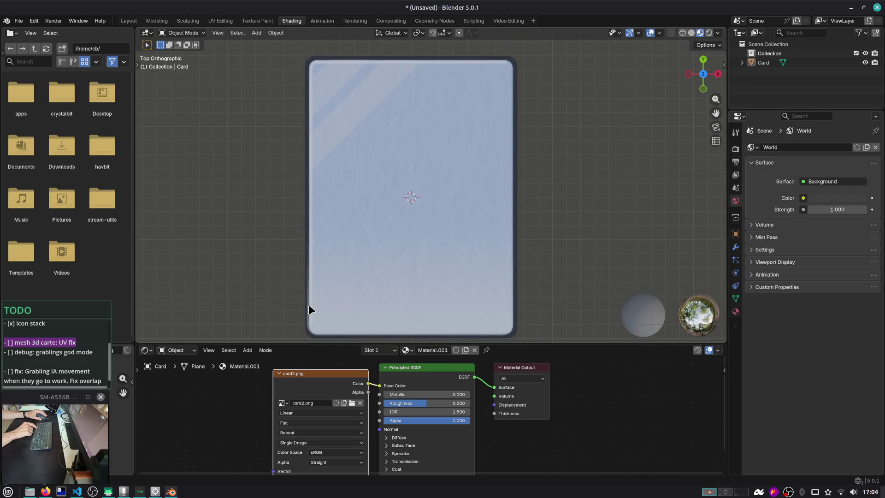
{"action": "key", "text": "super+equal"}
{"action": "key", "text": "super+equal"}
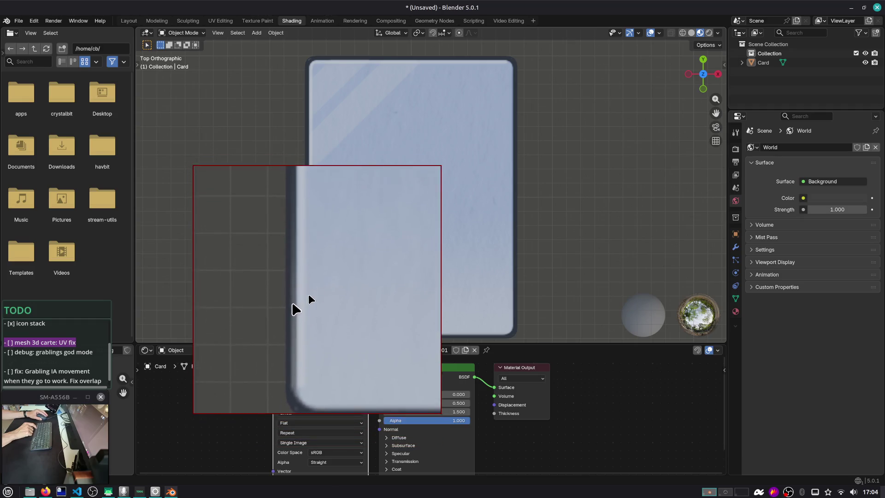
{"action": "scroll", "coordinate": [510, 311], "scroll_direction": "up", "scroll_amount": 1}
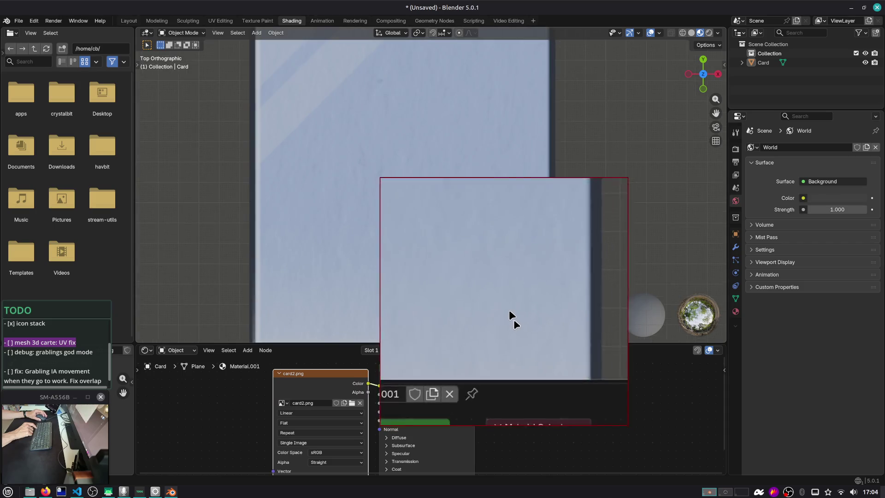
{"action": "scroll", "coordinate": [341, 296], "scroll_direction": "down", "scroll_amount": 1}
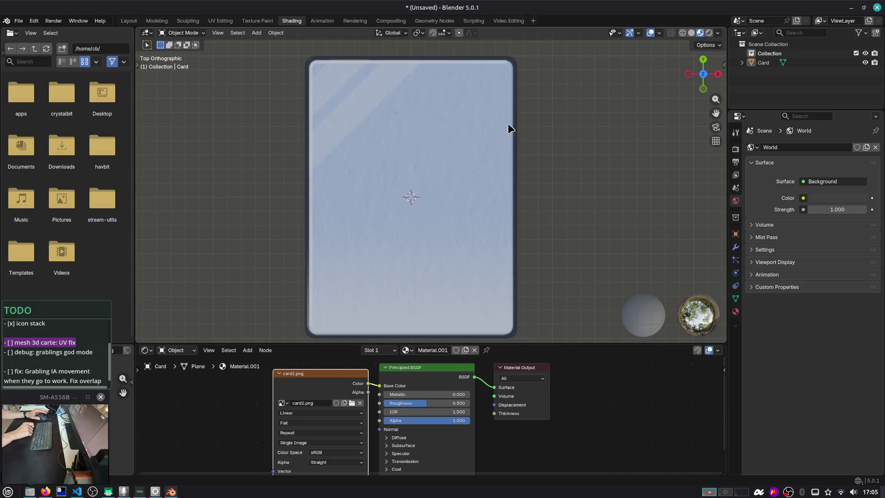
{"action": "key", "text": "alt+Tab"}
{"action": "key", "text": "alt+Tab"}
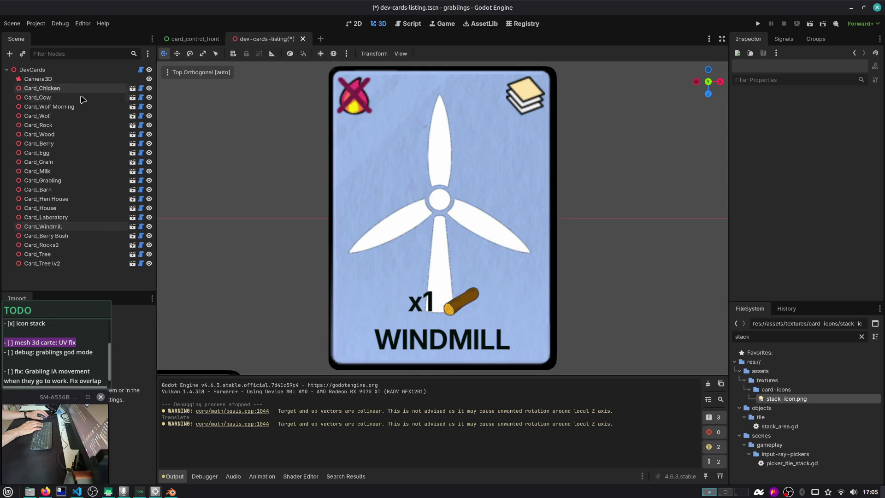
Cycle the card viewport through Wireframe, Normal, Lighting and Unshaded display modes
{"action": "left_click", "coordinate": [207, 73]}
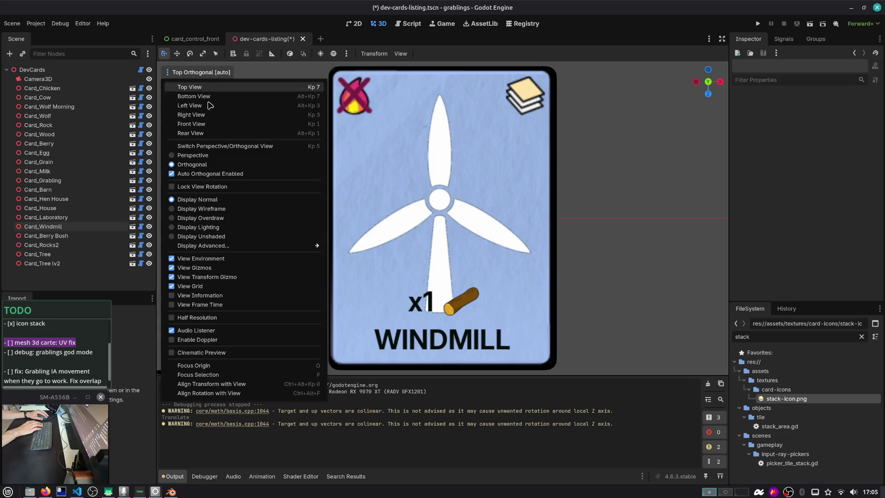
{"action": "left_click", "coordinate": [207, 211]}
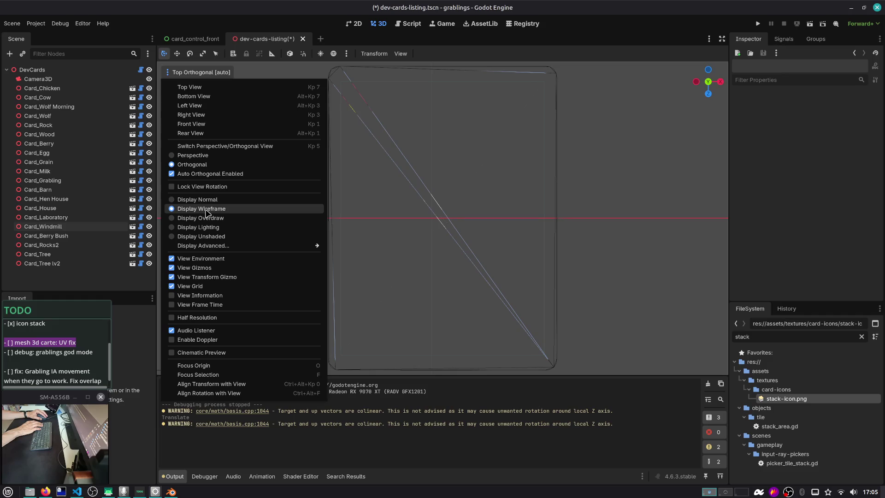
{"action": "left_click", "coordinate": [206, 199]}
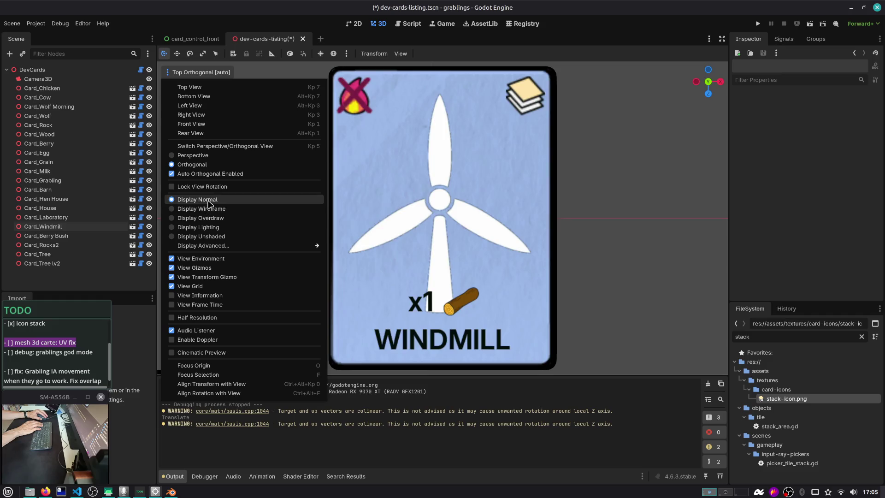
{"action": "left_click", "coordinate": [208, 227]}
{"action": "left_click", "coordinate": [209, 236]}
{"action": "left_click", "coordinate": [122, 90]}
Save the dev-cards-listing scene, return to the card scene tab, and switch to Firefox
{"action": "left_click", "coordinate": [137, 90]}
{"action": "left_click", "coordinate": [132, 88]}
{"action": "left_click", "coordinate": [380, 24]}
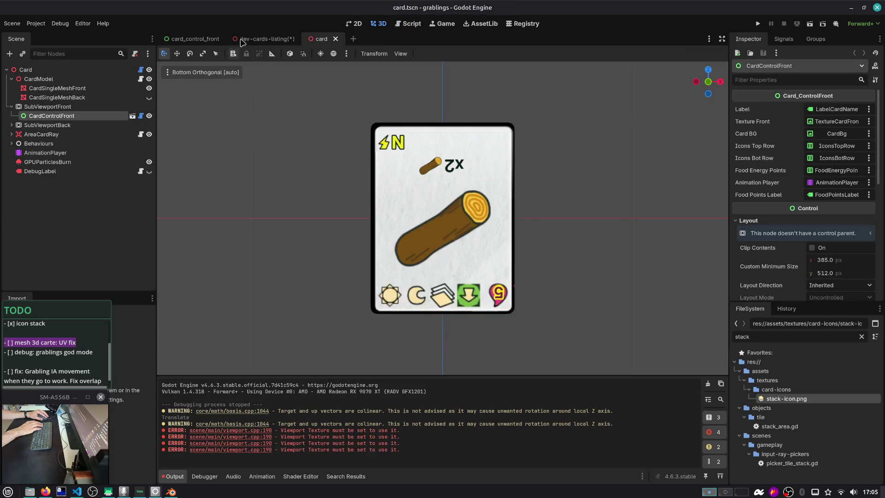
{"action": "left_click", "coordinate": [258, 39]}
{"action": "key", "text": "ctrl+s"}
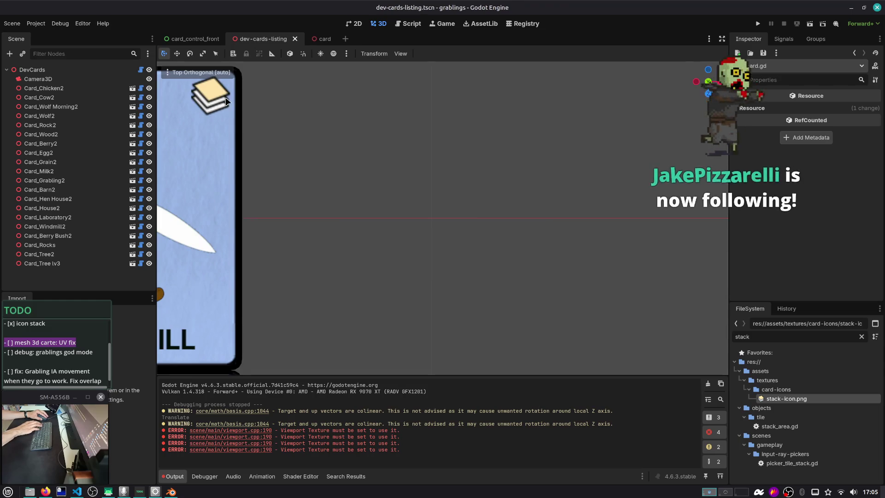
{"action": "left_click", "coordinate": [325, 40]}
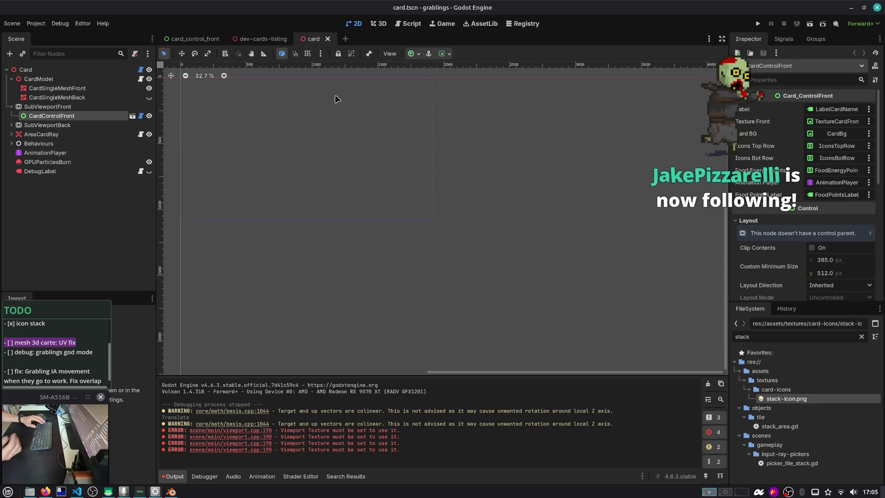
{"action": "key", "text": "alt+Tab"}
{"action": "key", "text": "alt+Tab"}
{"action": "key", "text": "alt+Tab"}
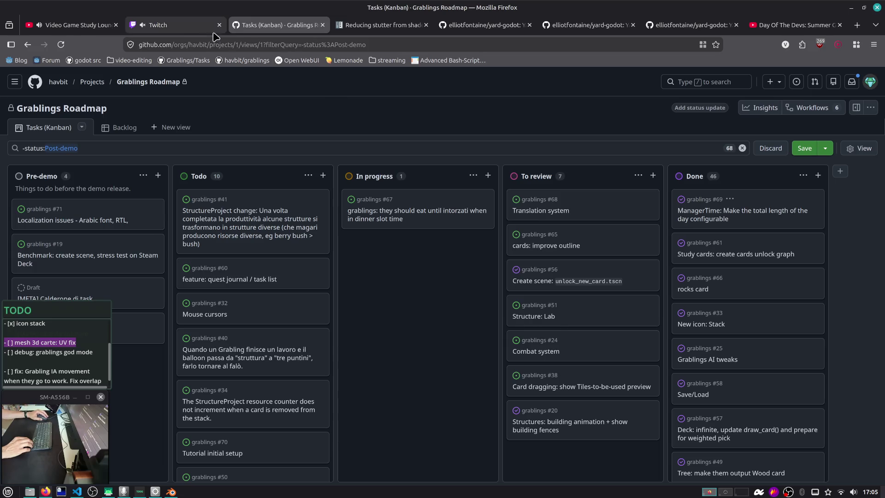
Switch Firefox to the Twitch Stream Manager tab and bring up the application menu
{"action": "mouse_move", "coordinate": [179, 30]}
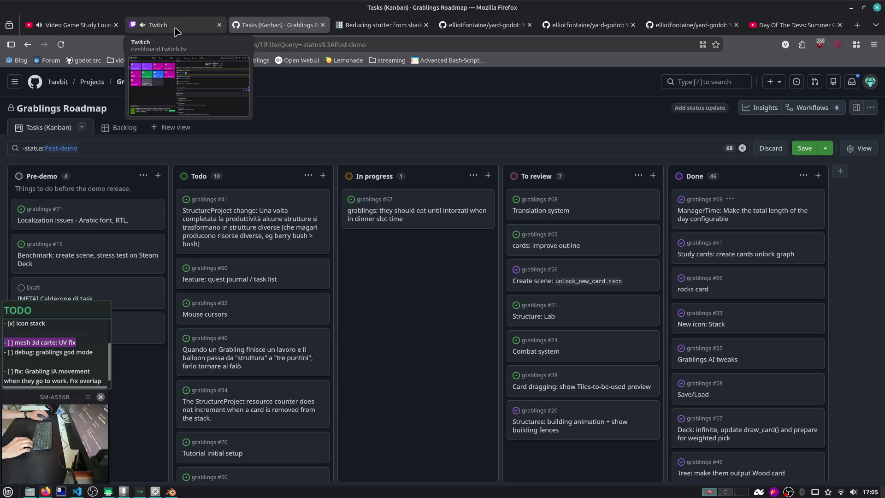
{"action": "left_click", "coordinate": [176, 32]}
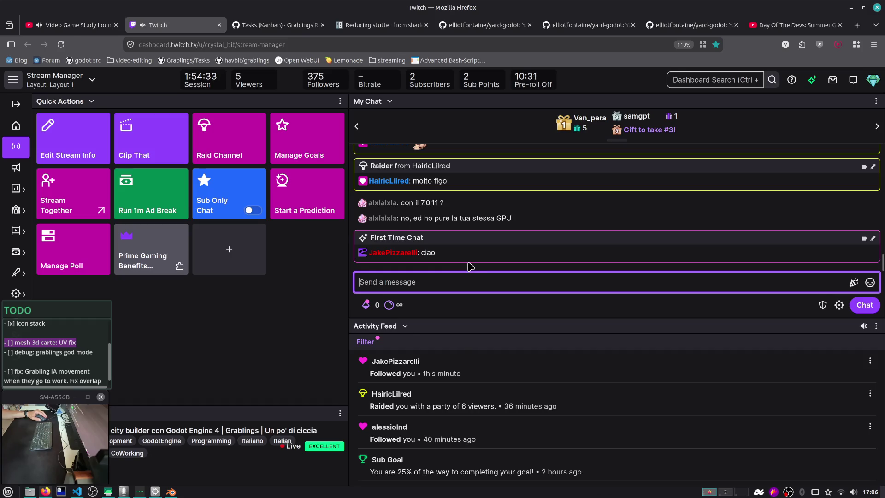
{"action": "key", "text": "super"}
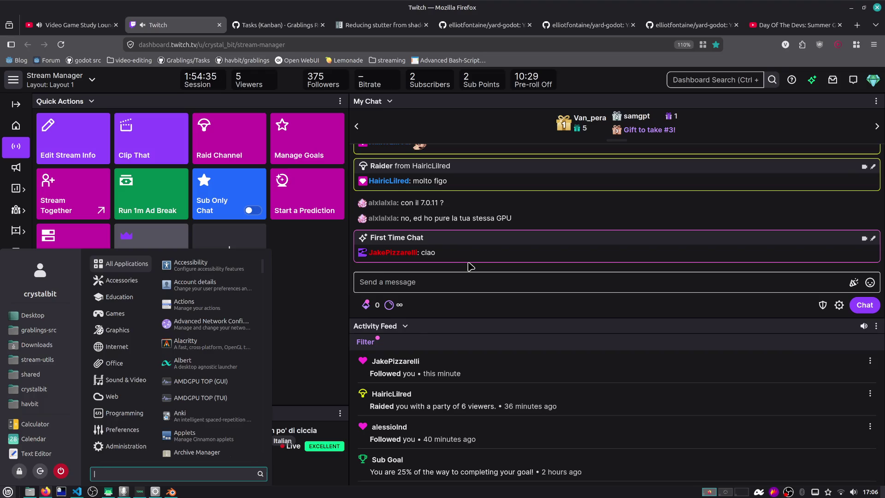
Launch Software Manager from the menu with 'soft' and close it again
{"action": "type", "text": "soft"}
{"action": "key", "text": "Return"}
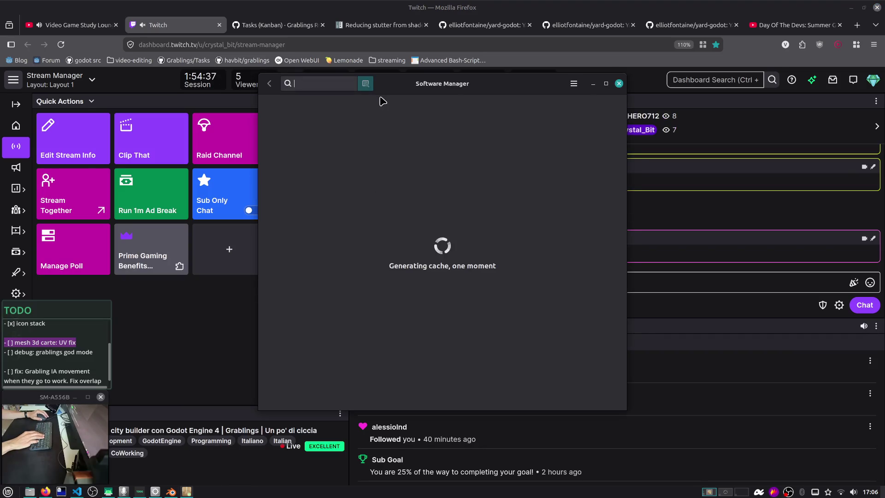
{"action": "left_click", "coordinate": [619, 84]}
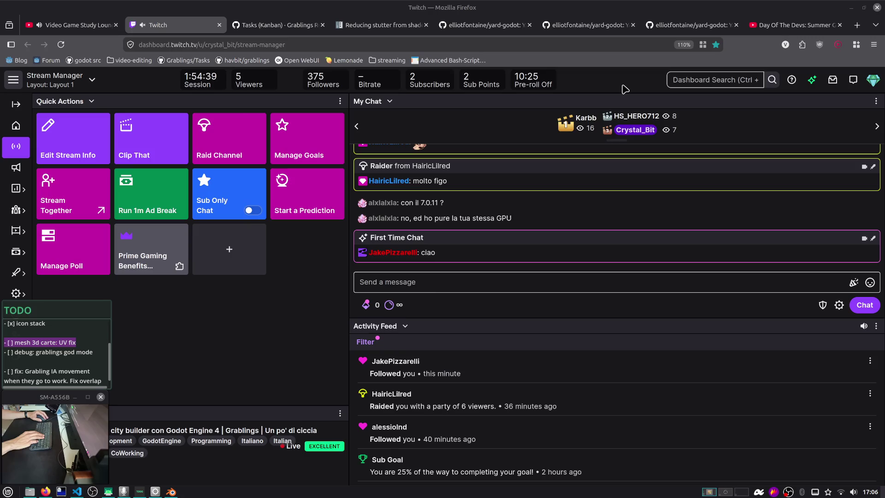
Launch Update Manager, move its window, and open the Linux kernels list
{"action": "key", "text": "super"}
{"action": "type", "text": "upda"}
{"action": "key", "text": "Return"}
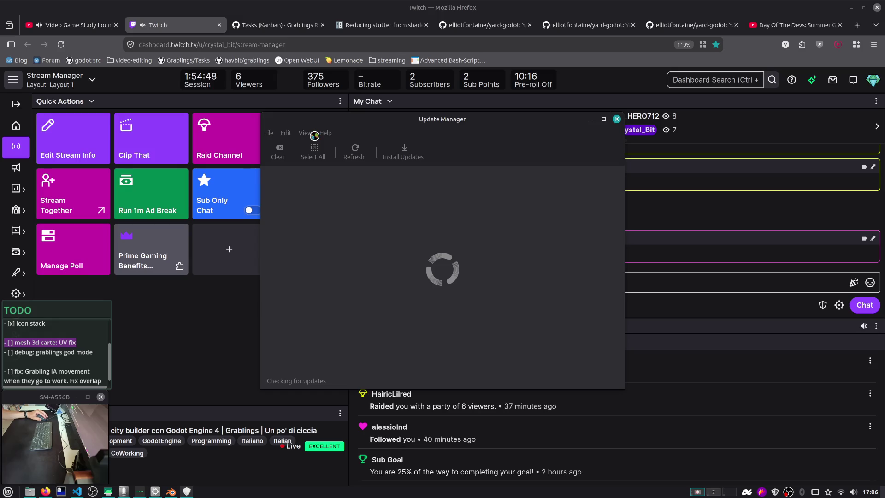
{"action": "mouse_move", "coordinate": [350, 120]}
{"action": "left_mouse_down"}
{"action": "mouse_move", "coordinate": [313, 89]}
{"action": "mouse_move", "coordinate": [353, 127]}
{"action": "mouse_move", "coordinate": [314, 134]}
{"action": "mouse_move", "coordinate": [266, 170]}
{"action": "mouse_move", "coordinate": [155, 150]}
{"action": "mouse_move", "coordinate": [208, 134]}
{"action": "left_mouse_up"}
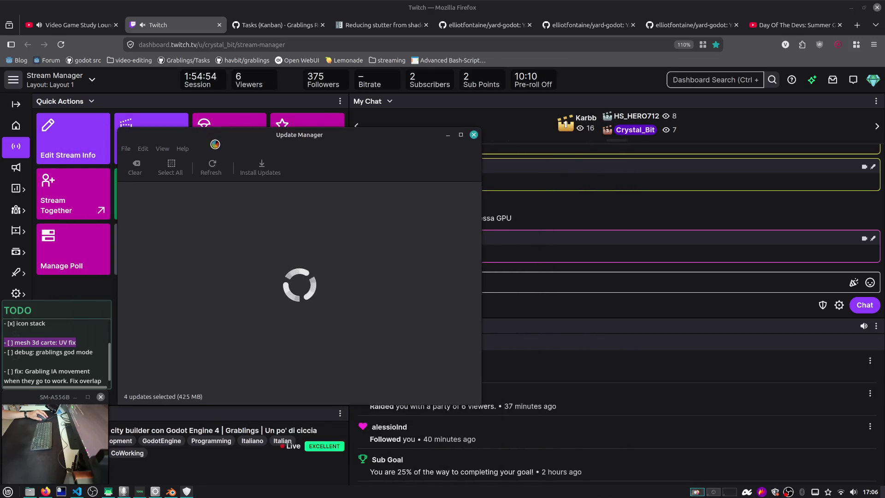
{"action": "left_click", "coordinate": [162, 149]}
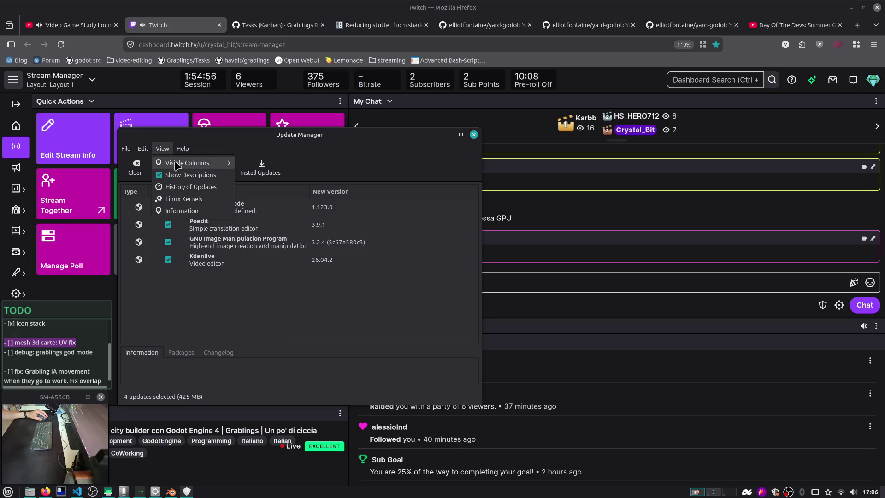
{"action": "left_click", "coordinate": [195, 201]}
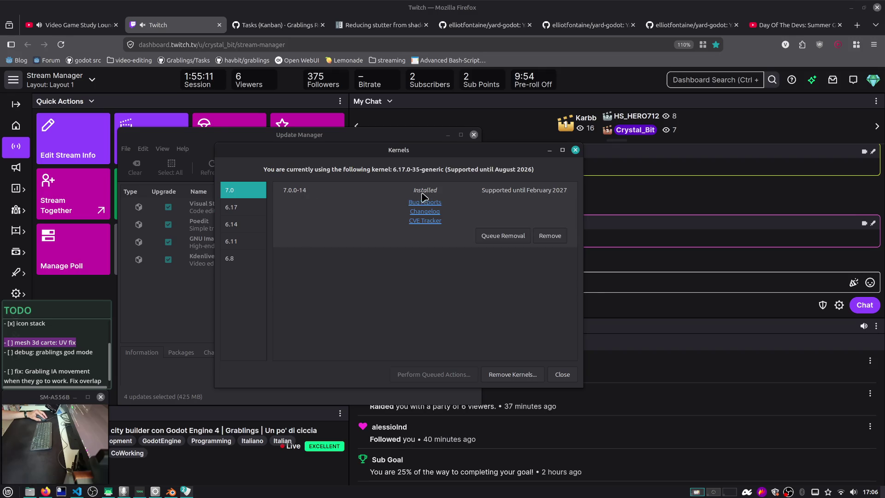
Review the installed 6.17 kernels, close Update Manager, and return to the kanban board tab
{"action": "mouse_move", "coordinate": [302, 186]}
{"action": "left_click", "coordinate": [253, 207]}
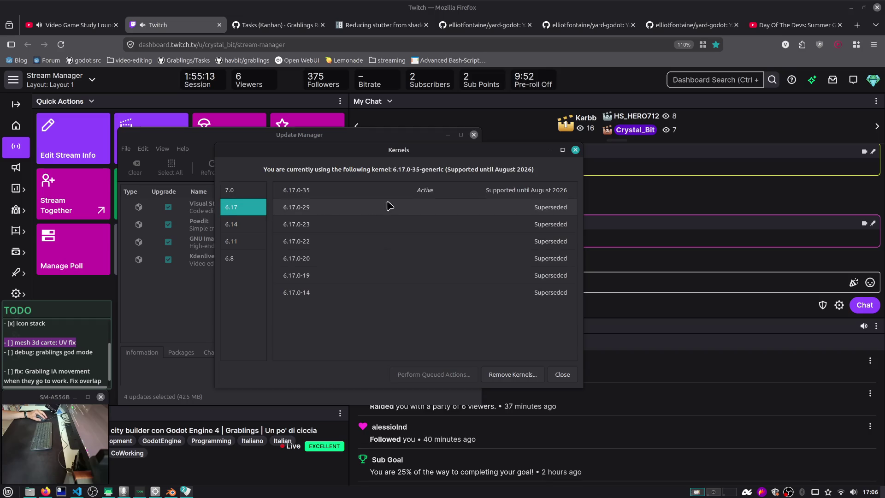
{"action": "left_click", "coordinate": [575, 149]}
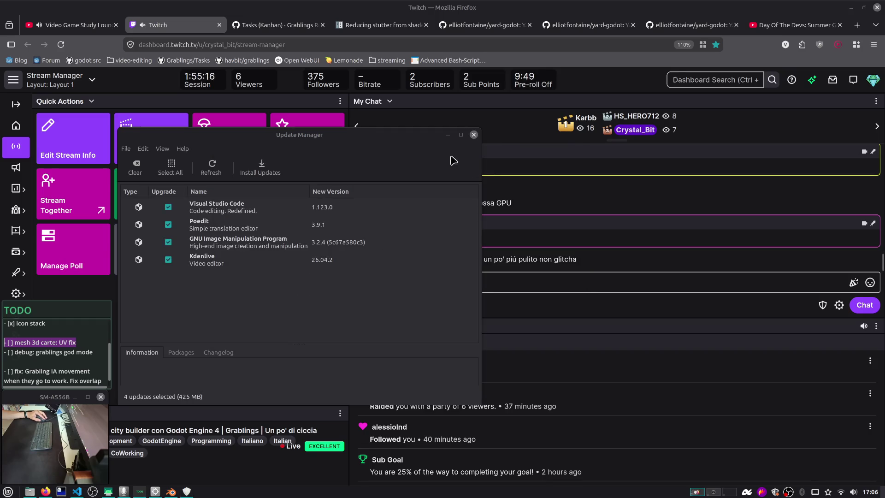
{"action": "left_click", "coordinate": [473, 135]}
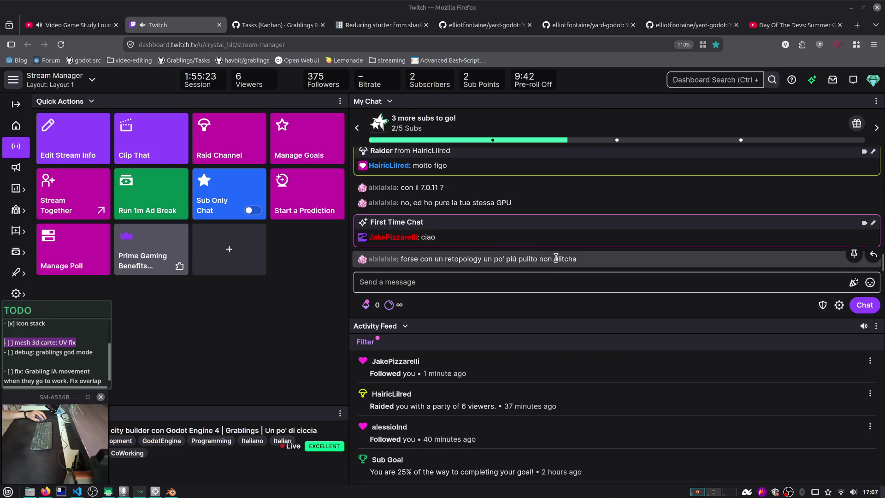
{"action": "left_click", "coordinate": [231, 26]}
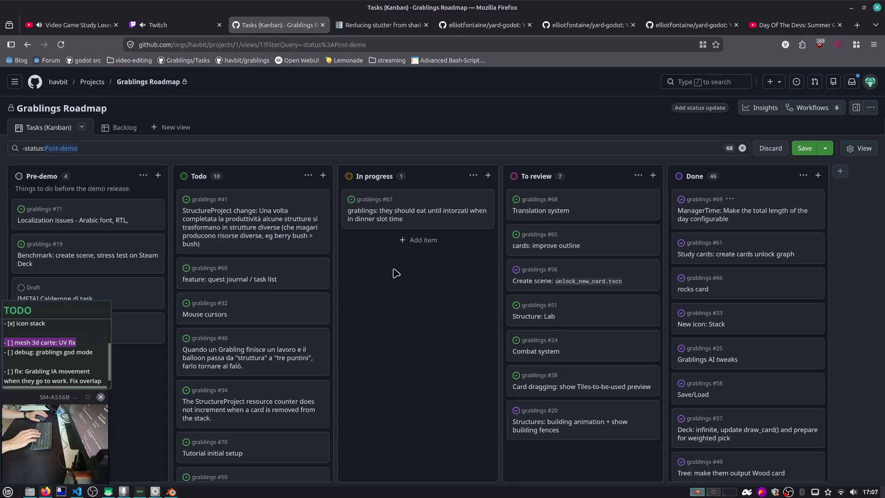
Cycle the window switcher past OBS and the kanban browser to the Godot editor
{"action": "key", "text": "alt+Tab"}
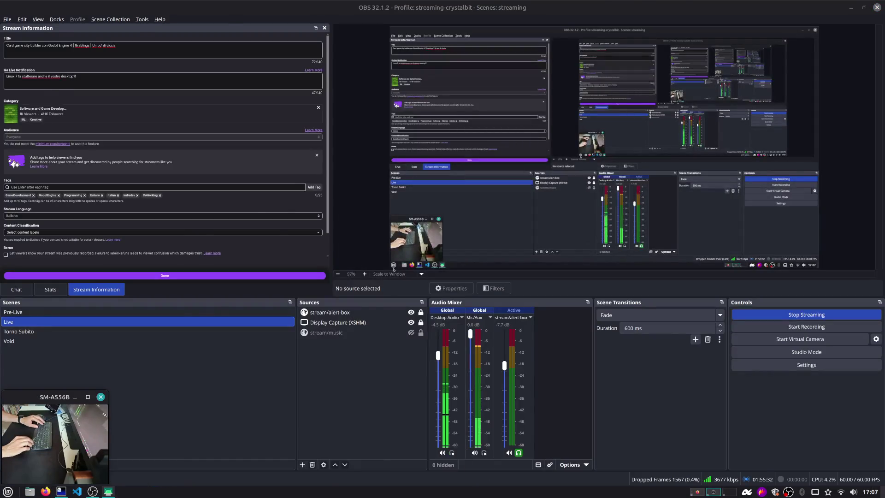
{"action": "key", "text": "alt+Tab"}
{"action": "key", "text": "alt+Tab"}
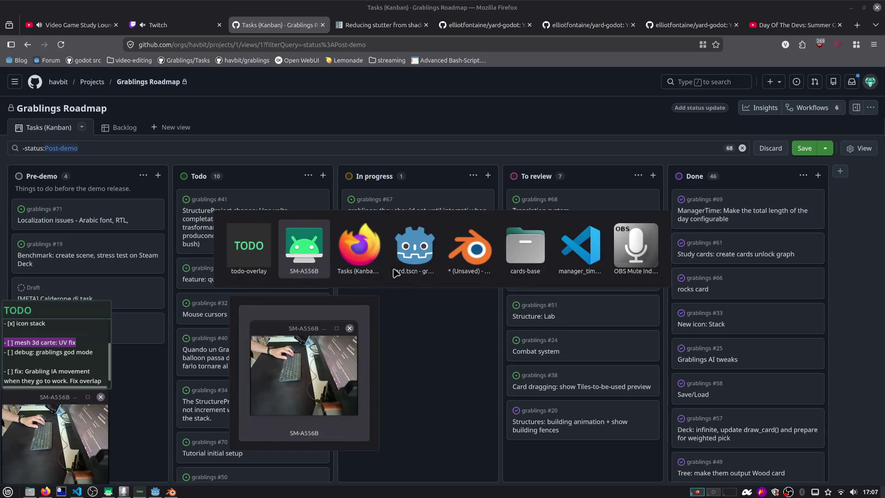
{"action": "key", "text": "alt+Tab"}
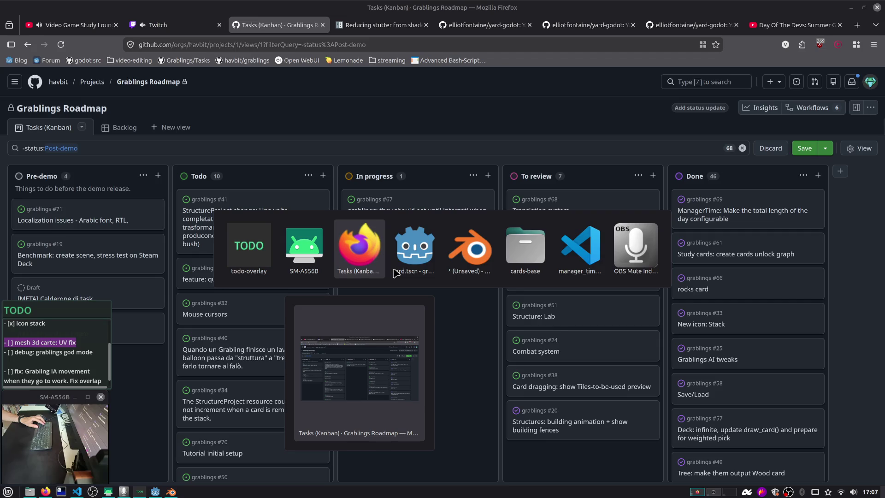
{"action": "key", "text": "alt+Tab"}
{"action": "key", "text": "alt+Tab"}
{"action": "key", "text": "alt+Tab"}
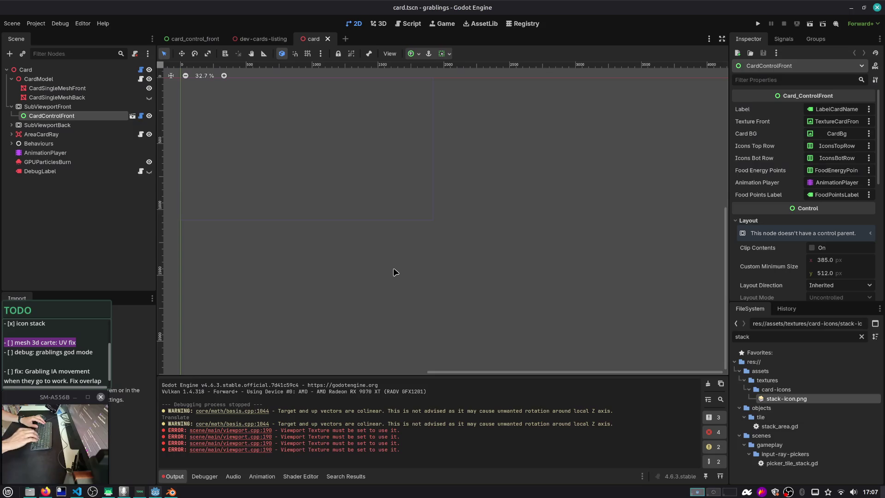
Open dev-cards-listing in 3D and orbit and zoom across the card rows, selecting Card_Windmill
{"action": "scroll", "coordinate": [206, 115], "scroll_direction": "up", "scroll_amount": 3}
{"action": "left_click", "coordinate": [239, 37]}
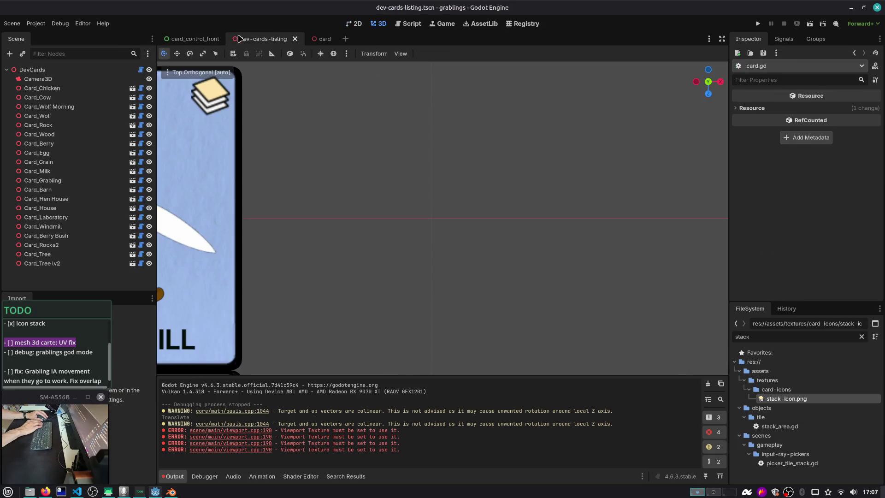
{"action": "mouse_move", "coordinate": [277, 119]}
{"action": "left_mouse_down"}
{"action": "mouse_move", "coordinate": [351, 122]}
{"action": "mouse_move", "coordinate": [205, 110]}
{"action": "left_mouse_up"}
{"action": "scroll", "coordinate": [304, 109], "scroll_direction": "up", "scroll_amount": 3}
{"action": "scroll", "coordinate": [304, 109], "scroll_direction": "down", "scroll_amount": 3}
{"action": "left_click", "coordinate": [425, 148]}
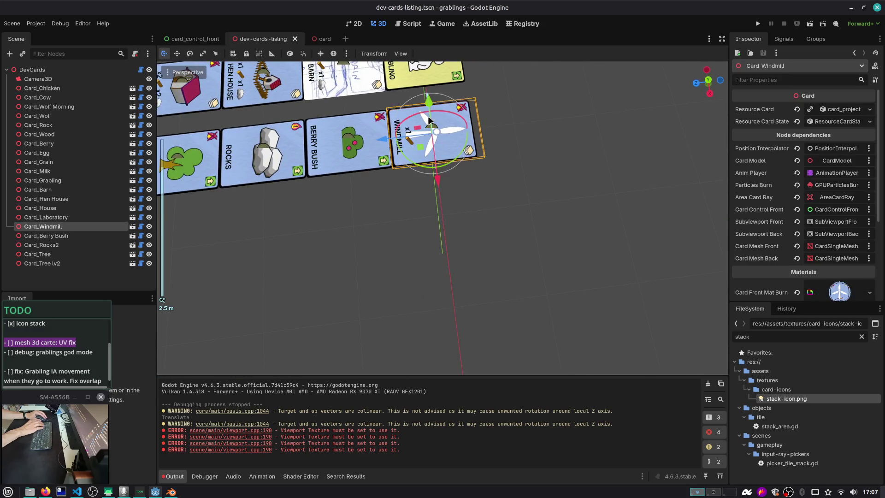
{"action": "scroll", "coordinate": [403, 122], "scroll_direction": "up", "scroll_amount": 1}
{"action": "mouse_move", "coordinate": [404, 122]}
{"action": "left_mouse_down"}
{"action": "mouse_move", "coordinate": [466, 134]}
{"action": "mouse_move", "coordinate": [359, 169]}
{"action": "mouse_move", "coordinate": [229, 195]}
{"action": "left_mouse_up"}
{"action": "scroll", "coordinate": [373, 168], "scroll_direction": "down", "scroll_amount": 4}
{"action": "scroll", "coordinate": [229, 195], "scroll_direction": "down", "scroll_amount": 2}
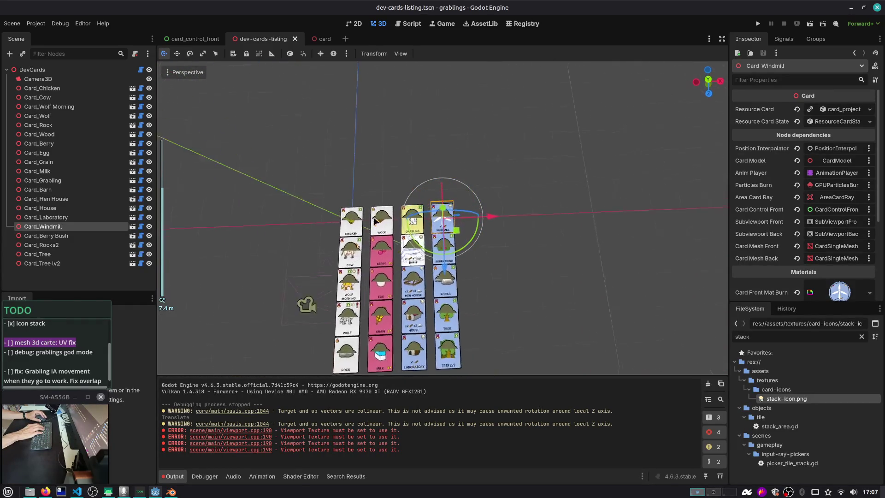
Select Card_Chicken, frame it with F and zoom around it, then switch to Blender
{"action": "left_click", "coordinate": [315, 218]}
{"action": "left_click", "coordinate": [351, 214]}
{"action": "key", "text": "f"}
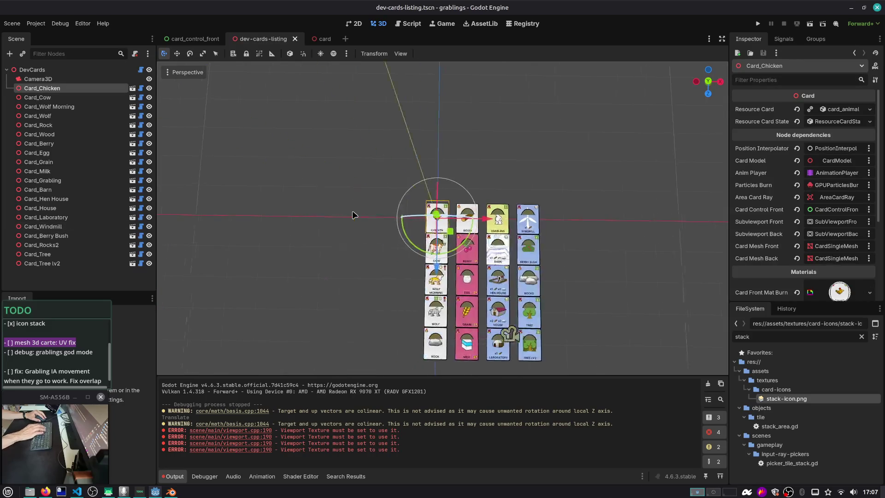
{"action": "scroll", "coordinate": [480, 249], "scroll_direction": "up", "scroll_amount": 4}
{"action": "scroll", "coordinate": [481, 249], "scroll_direction": "up", "scroll_amount": 6}
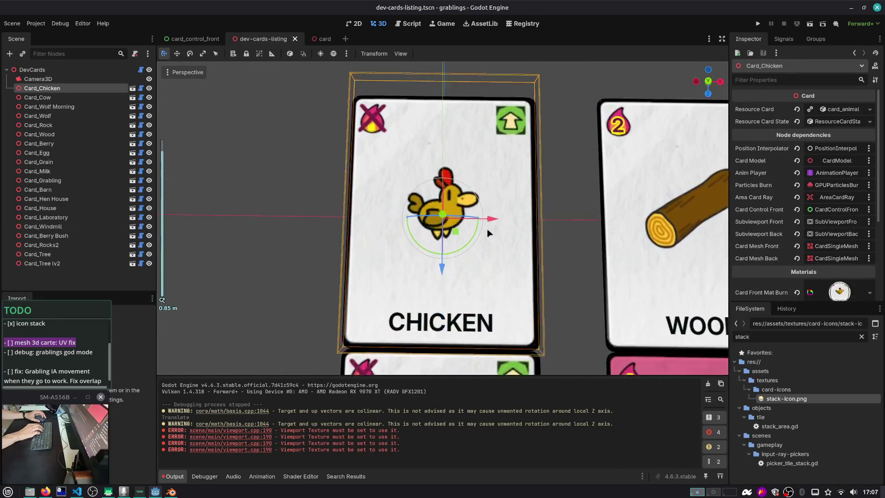
{"action": "scroll", "coordinate": [513, 162], "scroll_direction": "down", "scroll_amount": 1}
{"action": "scroll", "coordinate": [512, 162], "scroll_direction": "down", "scroll_amount": 4}
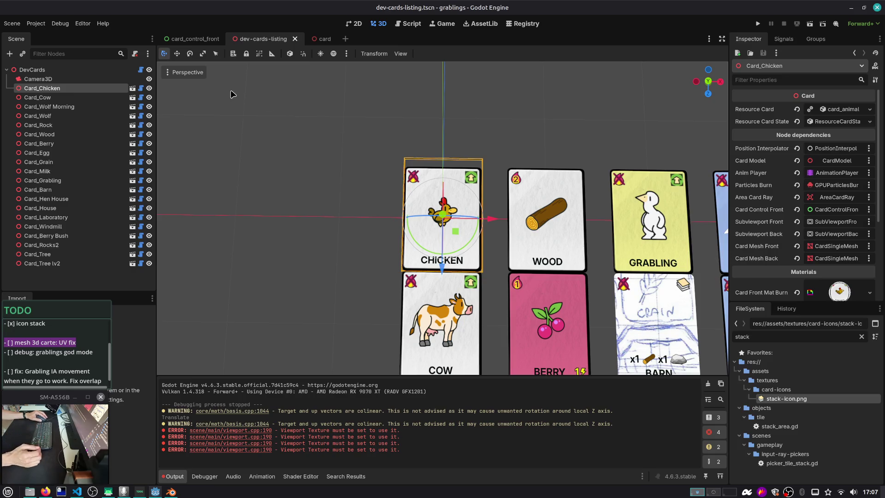
{"action": "key", "text": "alt+Tab"}
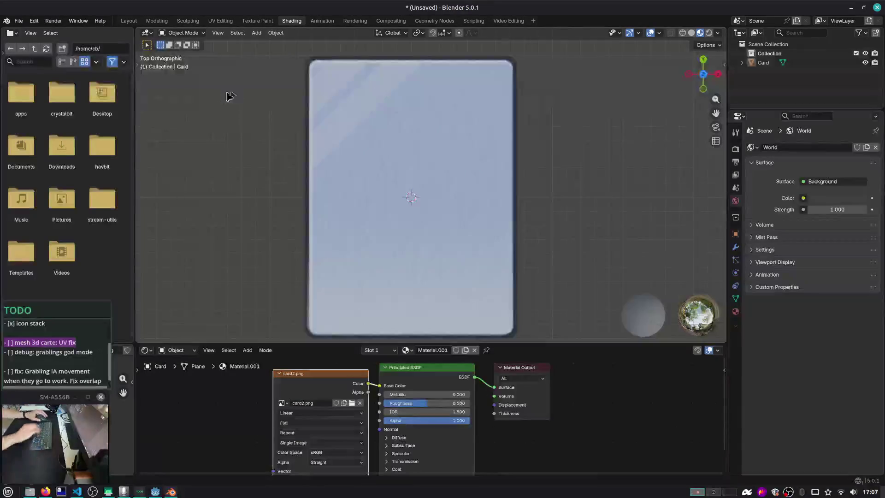
Switch the Blender viewport to Wireframe shading around the Card object
{"action": "left_click", "coordinate": [355, 140]}
{"action": "left_click", "coordinate": [290, 153]}
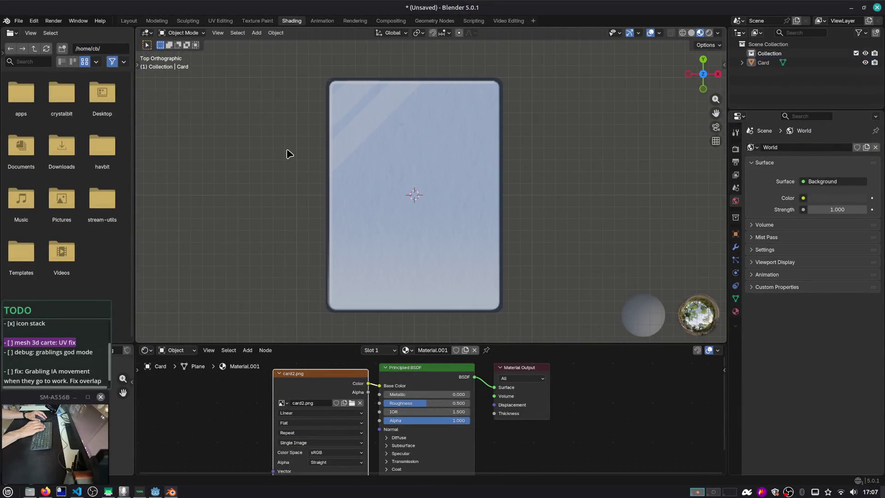
{"action": "key", "text": "z"}
{"action": "left_click", "coordinate": [227, 152]}
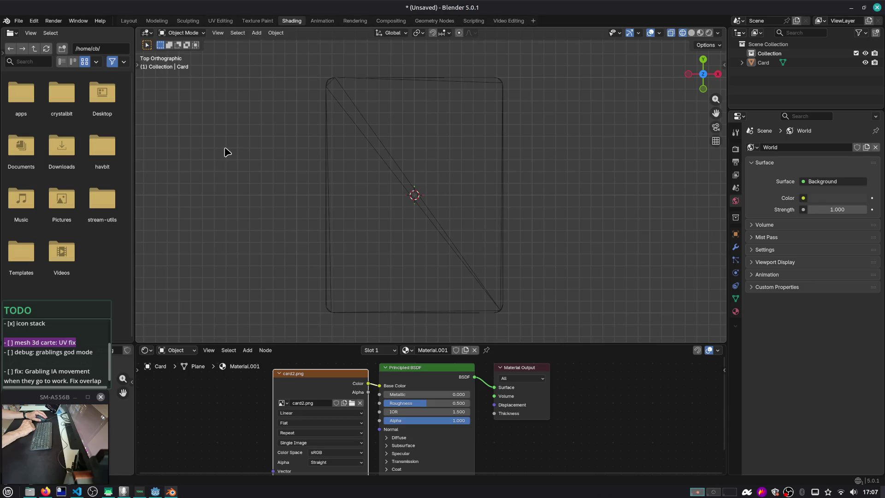
{"action": "right_click", "coordinate": [287, 139]}
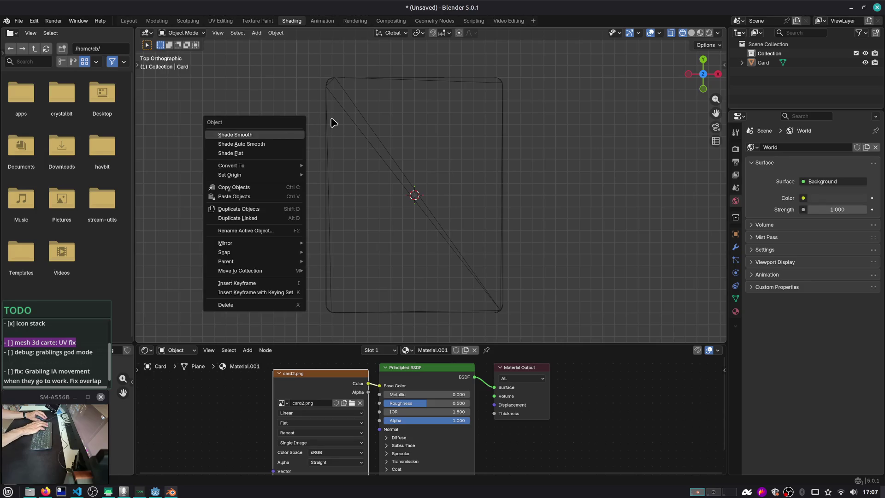
In Edit Mode, enable the Statistics overlay (20 vertices, 18 faces), select all, then minimize Blender
{"action": "key", "text": "Tab"}
{"action": "left_click", "coordinate": [705, 45]}
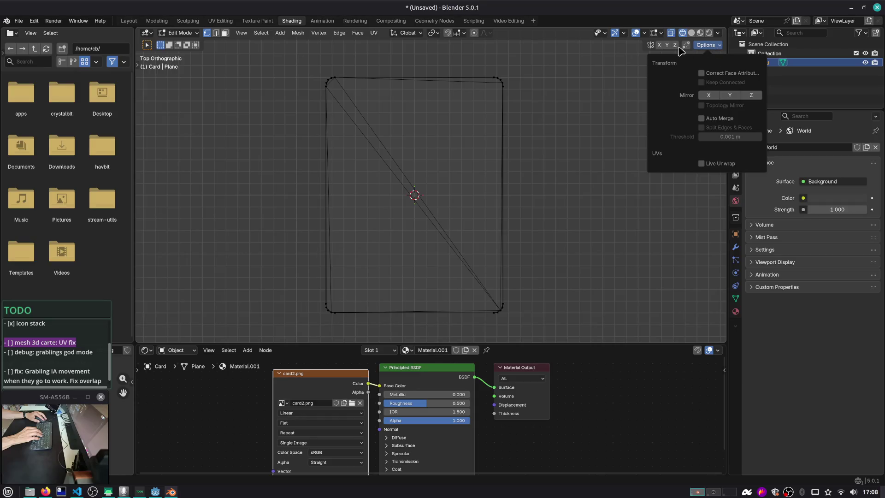
{"action": "left_click", "coordinate": [717, 33]}
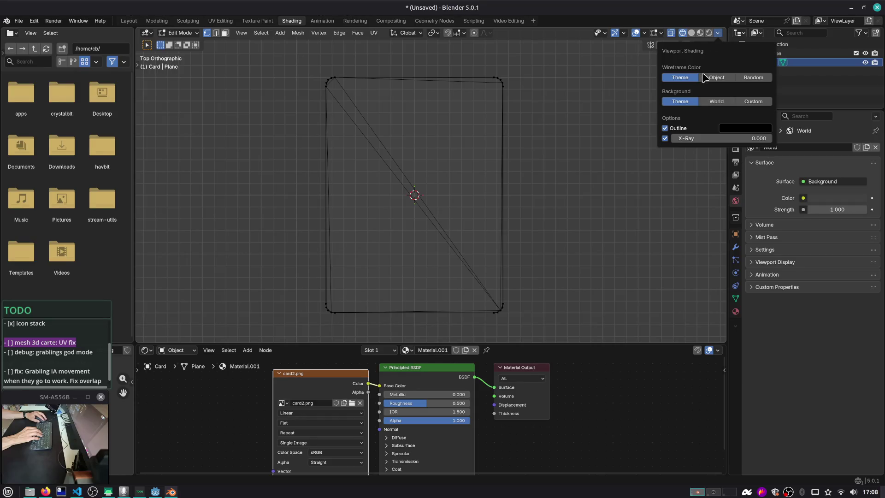
{"action": "mouse_move", "coordinate": [656, 35]}
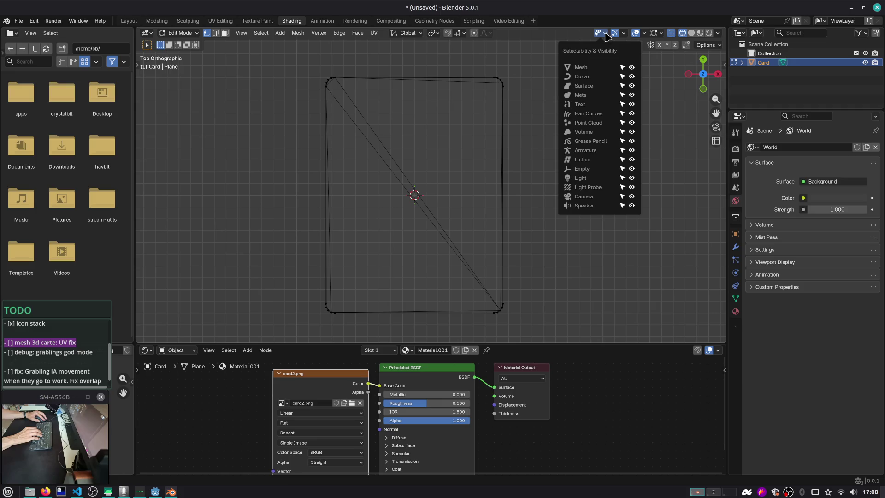
{"action": "left_click", "coordinate": [609, 108]}
{"action": "key", "text": "a"}
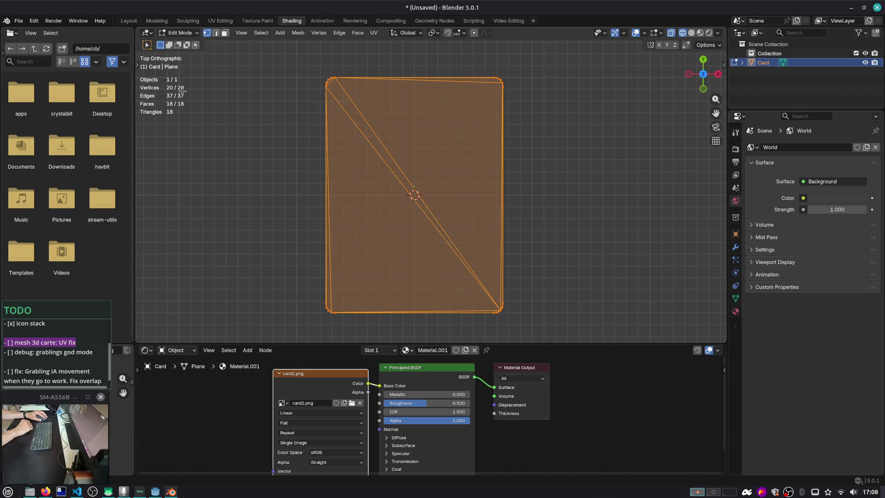
{"action": "key", "text": "F3"}
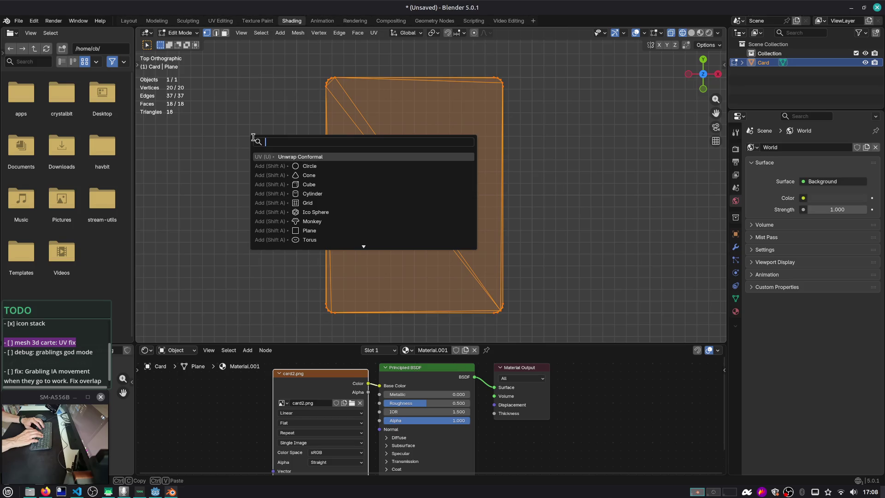
{"action": "key", "text": "Escape"}
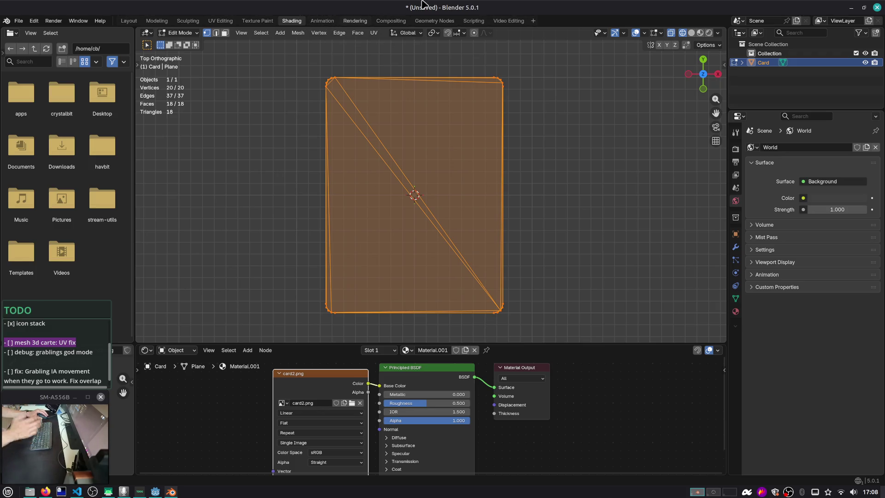
{"action": "left_click", "coordinate": [851, 8]}
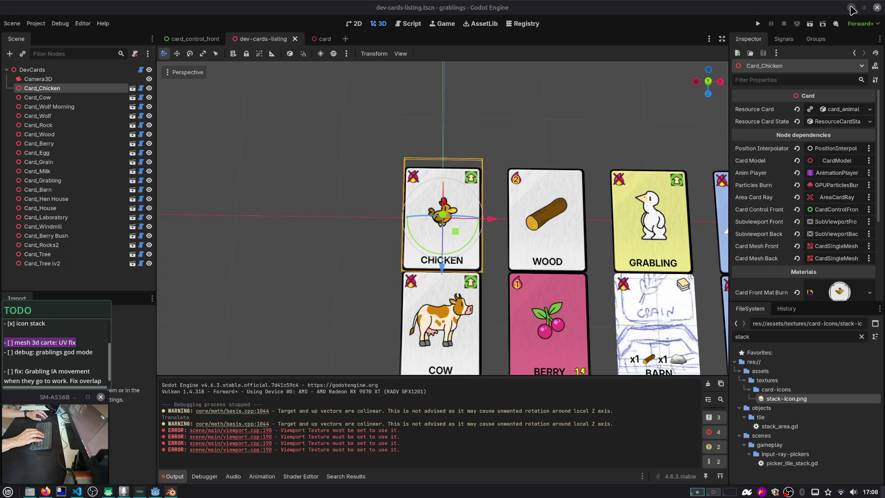
Orbit CardModel in the card scene and inspect the card_control_front scene's CardBg and root nodes
{"action": "left_click", "coordinate": [323, 39]}
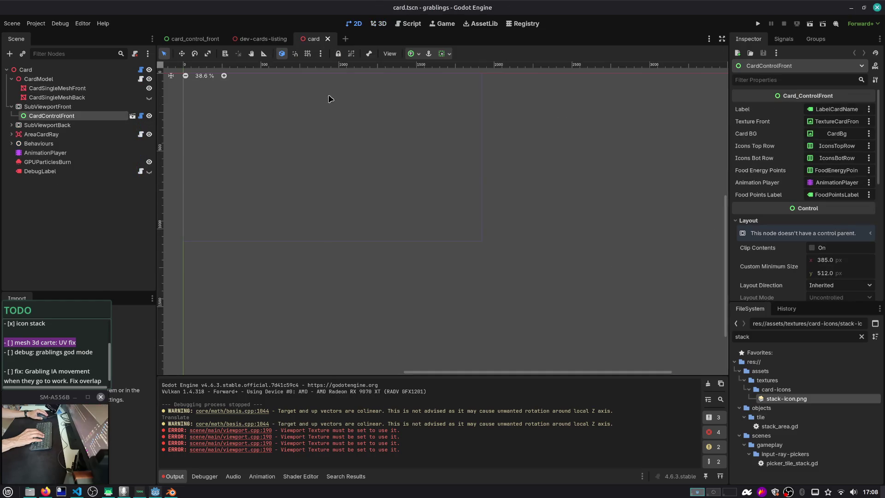
{"action": "left_click", "coordinate": [129, 79]}
{"action": "left_click_drag", "start_coordinate": [400, 181], "coordinate": [206, 182]}
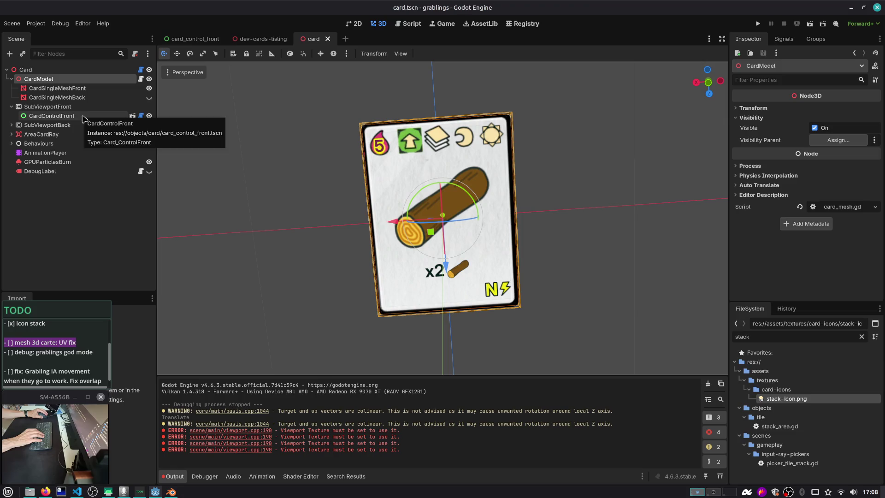
{"action": "left_click", "coordinate": [132, 116]}
{"action": "scroll", "coordinate": [92, 93], "scroll_direction": "up", "scroll_amount": 3}
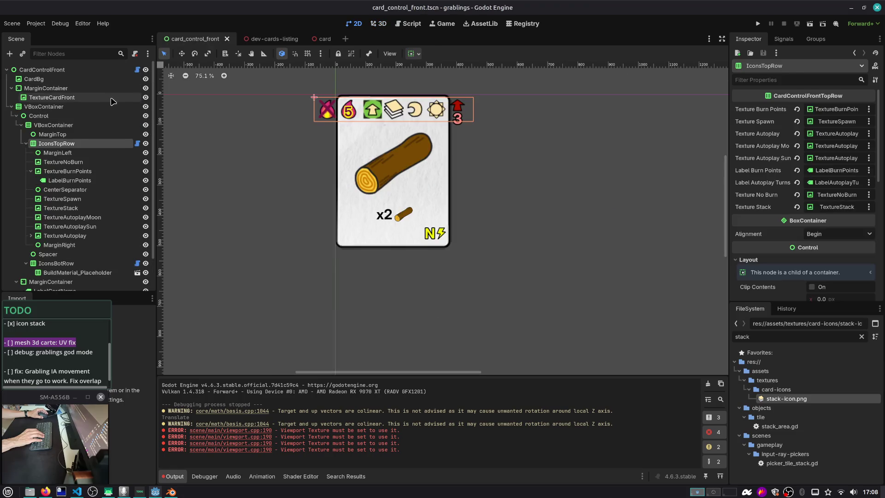
{"action": "left_click", "coordinate": [92, 79]}
{"action": "scroll", "coordinate": [391, 143], "scroll_direction": "up", "scroll_amount": 6}
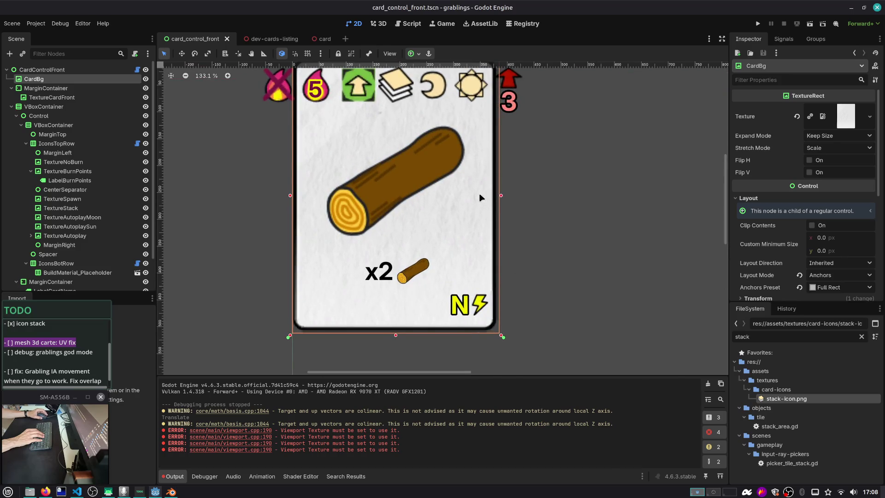
{"action": "scroll", "coordinate": [519, 203], "scroll_direction": "up", "scroll_amount": 1}
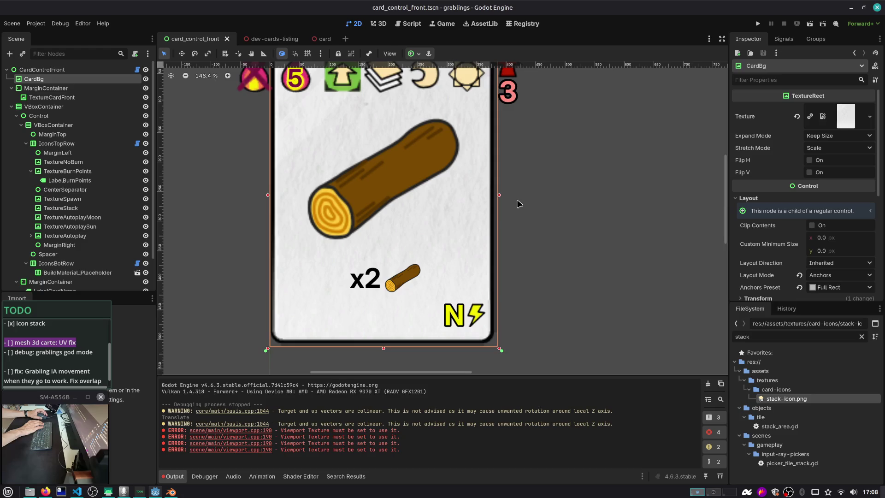
{"action": "scroll", "coordinate": [520, 204], "scroll_direction": "down", "scroll_amount": 4}
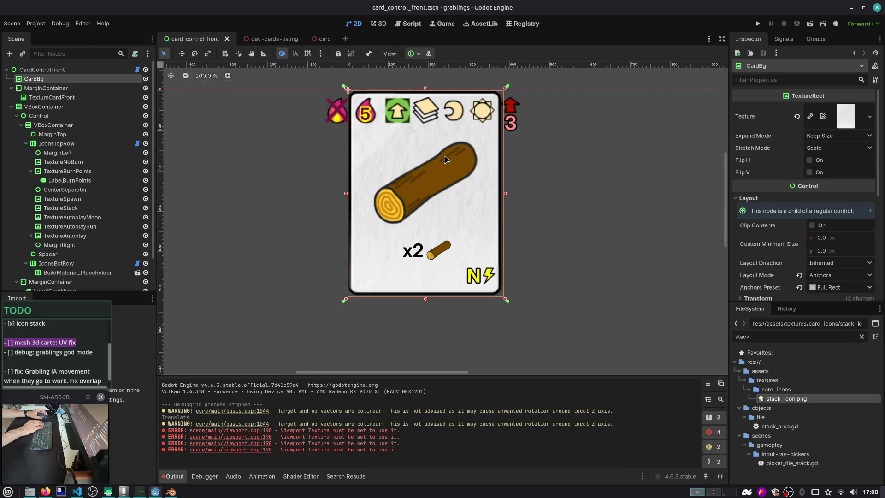
{"action": "left_click", "coordinate": [111, 70]}
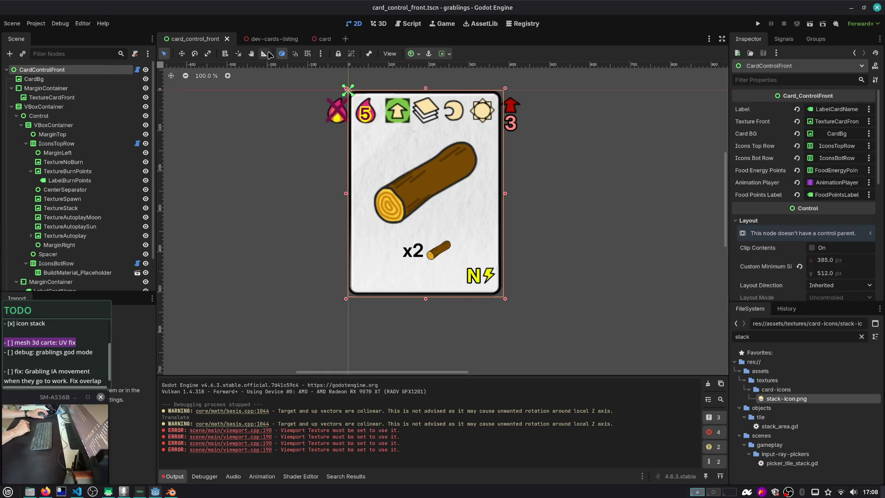
Back in the card scene, select CardSingleMeshFront and scroll to its Surface Material Override
{"action": "left_click", "coordinate": [333, 42]}
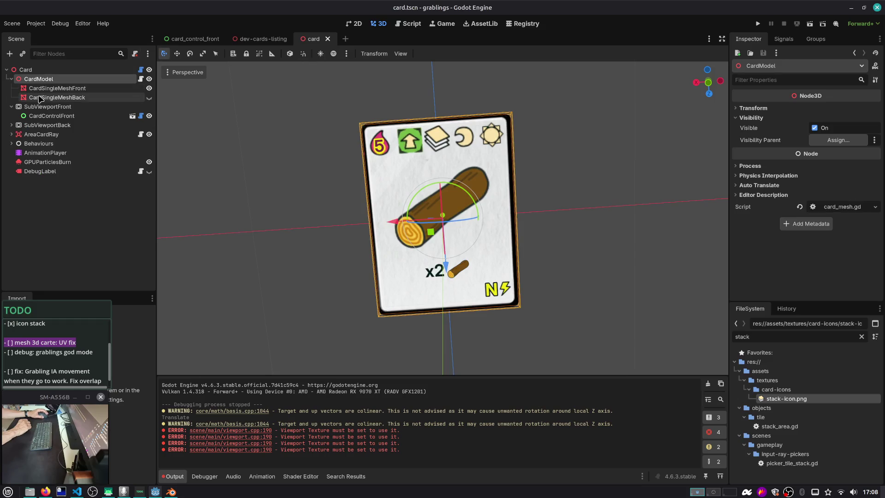
{"action": "left_click", "coordinate": [64, 88]}
{"action": "scroll", "coordinate": [789, 167], "scroll_direction": "down", "scroll_amount": 6}
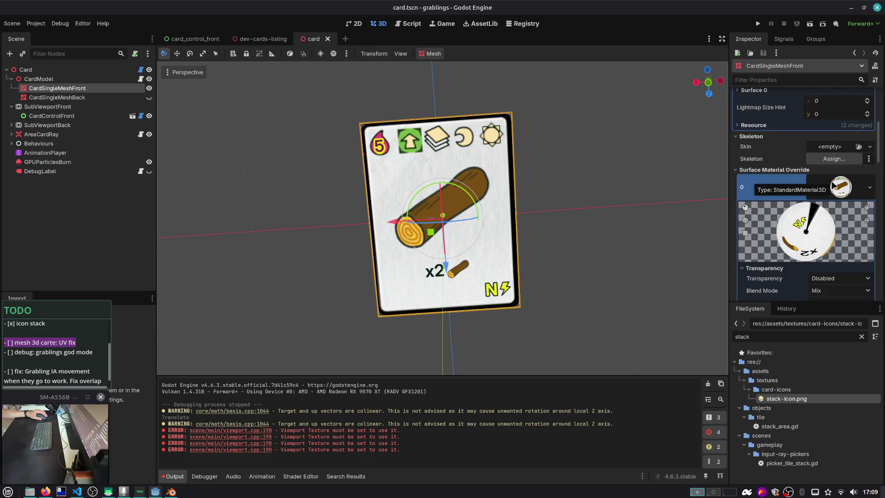
{"action": "key", "text": "alt+Tab"}
{"action": "key", "text": "alt+Tab"}
{"action": "key", "text": "alt+Tab"}
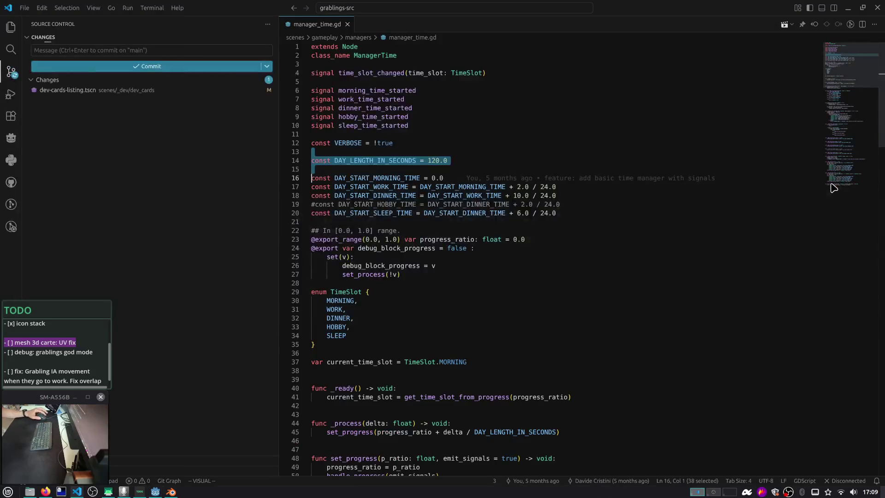
Collapse the mesh properties and expand the override StandardMaterial3D's Albedo section in the Inspector
{"action": "key", "text": "alt+Tab"}
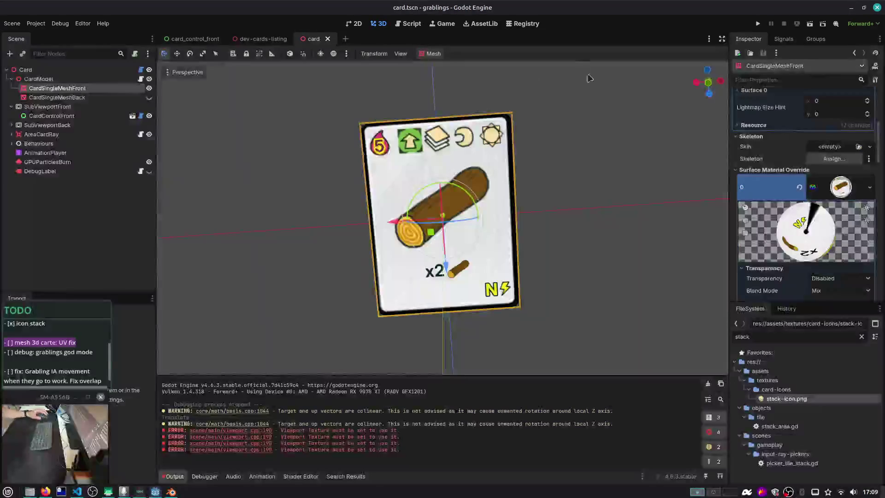
{"action": "left_click_drag", "start_coordinate": [773, 302], "coordinate": [774, 376]}
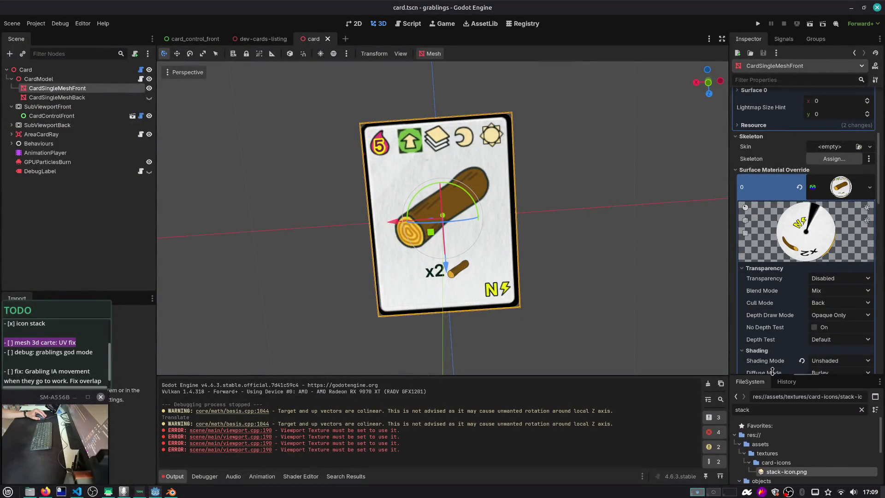
{"action": "scroll", "coordinate": [835, 192], "scroll_direction": "down", "scroll_amount": 10}
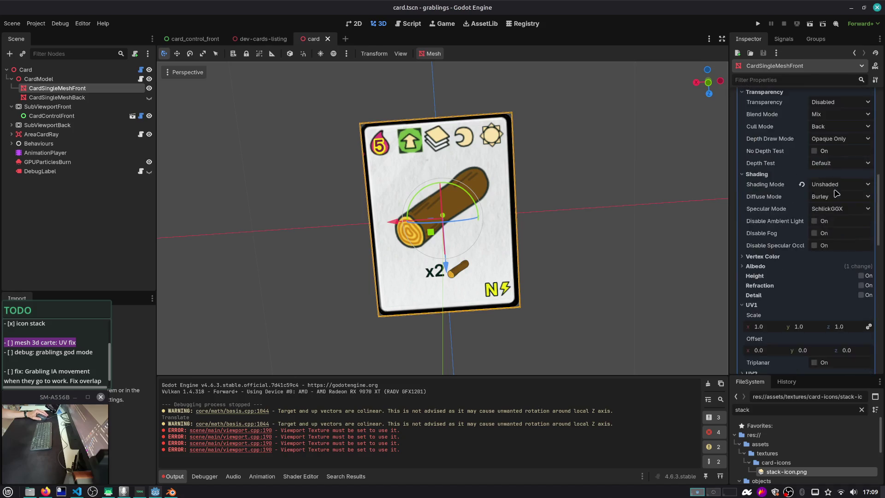
{"action": "scroll", "coordinate": [836, 193], "scroll_direction": "up", "scroll_amount": 6}
{"action": "scroll", "coordinate": [836, 192], "scroll_direction": "up", "scroll_amount": 4}
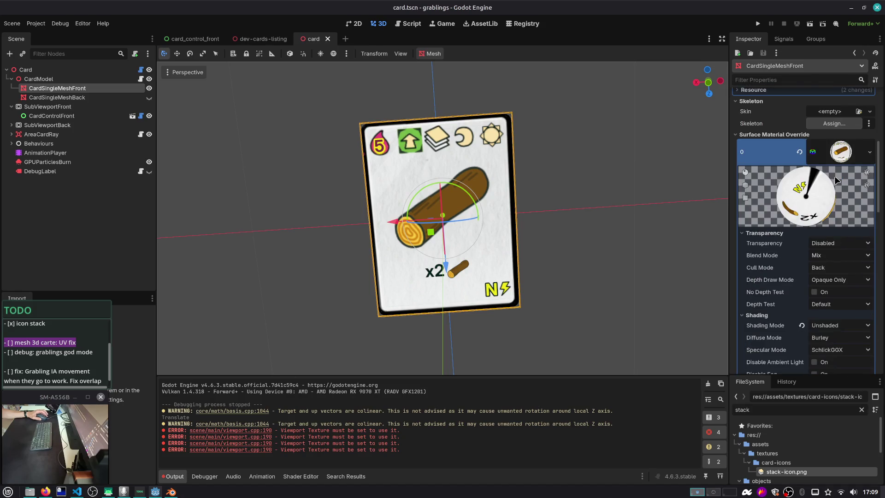
{"action": "left_click", "coordinate": [835, 156]}
{"action": "scroll", "coordinate": [825, 172], "scroll_direction": "up", "scroll_amount": 8}
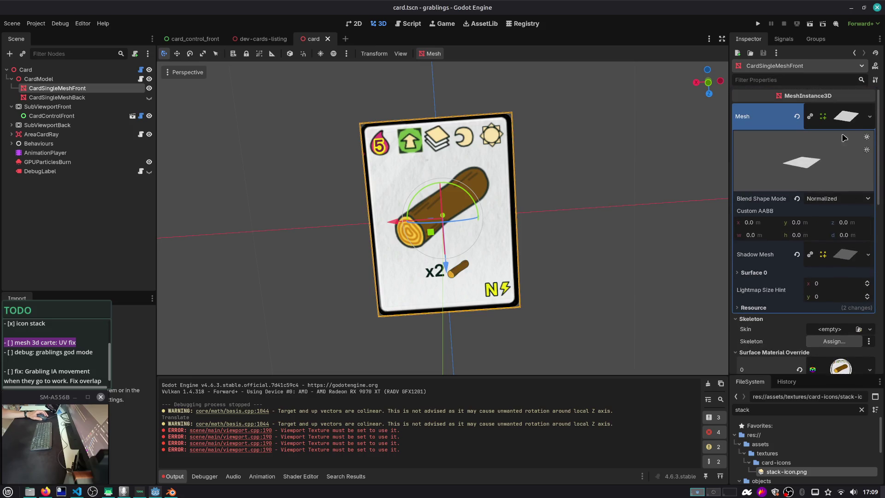
{"action": "left_click", "coordinate": [846, 119]}
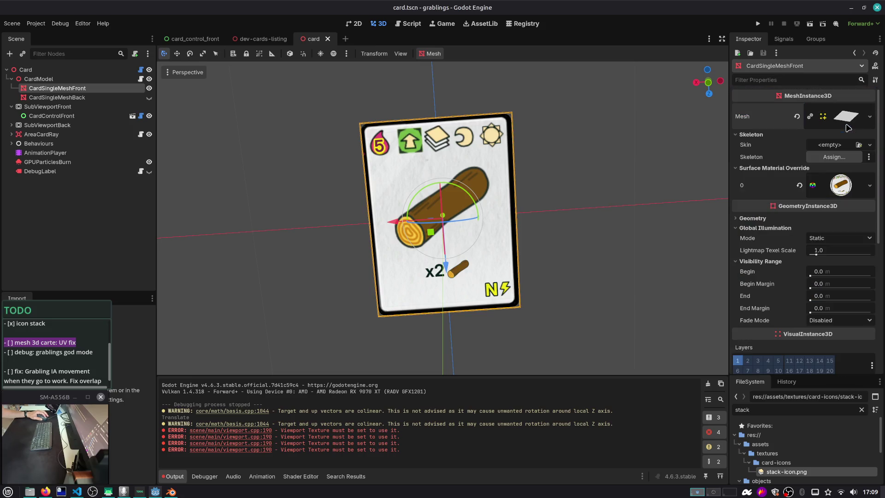
{"action": "left_click", "coordinate": [828, 181]}
{"action": "scroll", "coordinate": [828, 203], "scroll_direction": "down", "scroll_amount": 4}
{"action": "scroll", "coordinate": [826, 232], "scroll_direction": "down", "scroll_amount": 3}
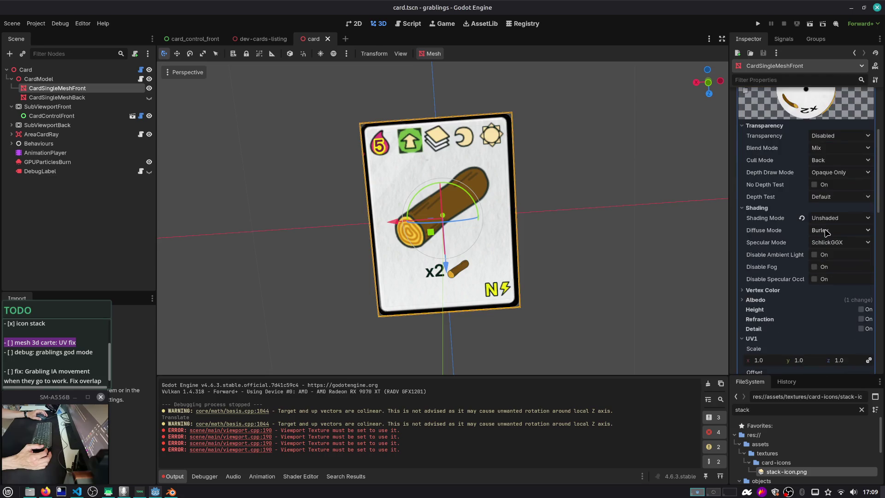
{"action": "left_click", "coordinate": [793, 265]}
{"action": "scroll", "coordinate": [792, 270], "scroll_direction": "down", "scroll_amount": 2}
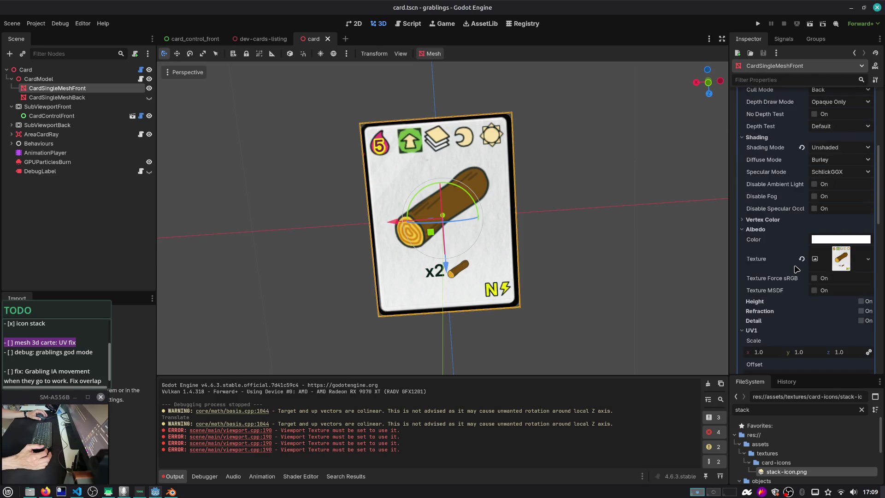
Filter FileSystem for 'base' and drag cards-base/card2.png into the Albedo Texture slot
{"action": "double_click", "coordinate": [776, 412]}
{"action": "left_click_drag", "start_coordinate": [770, 374], "coordinate": [771, 311]}
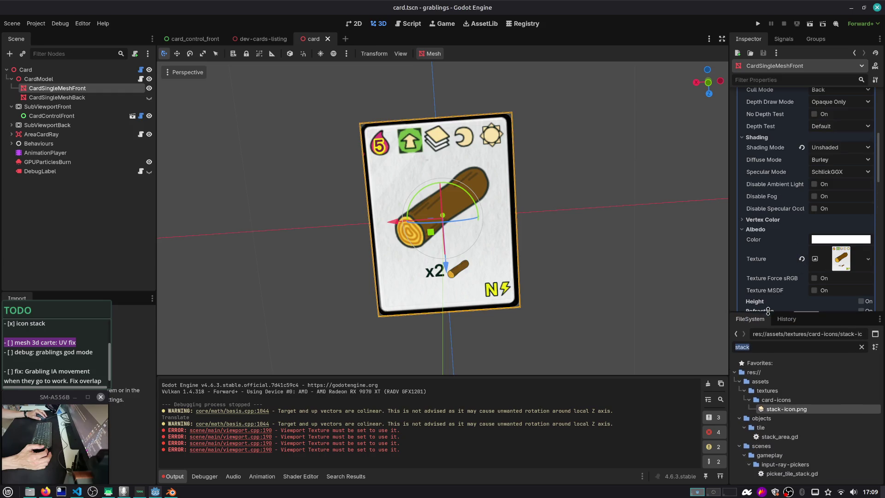
{"action": "type", "text": "base"}
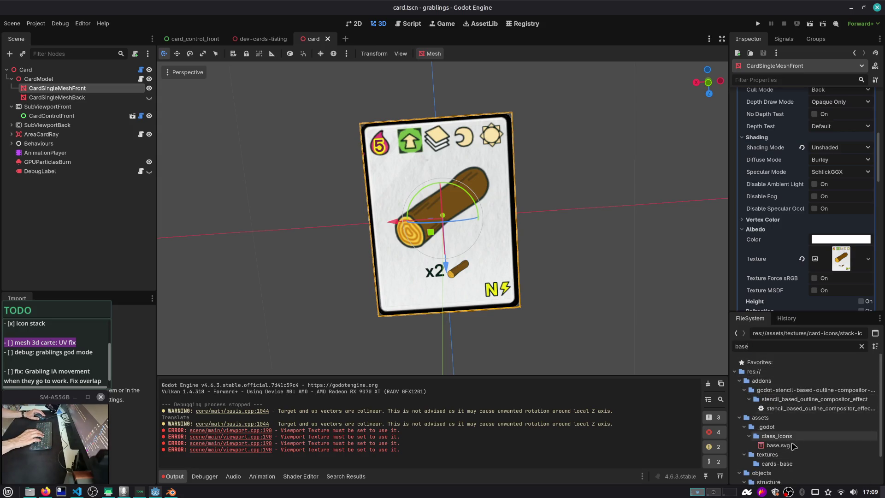
{"action": "left_click", "coordinate": [777, 463]}
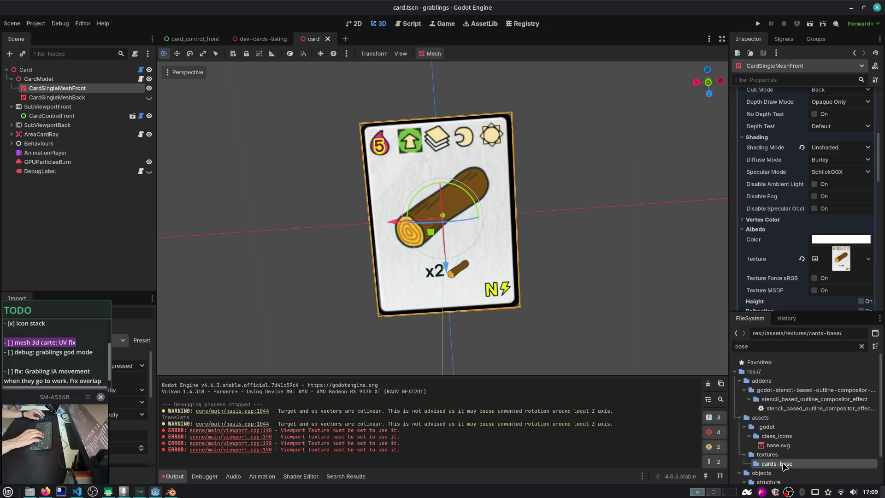
{"action": "left_click", "coordinate": [861, 346]}
{"action": "mouse_move", "coordinate": [779, 417]}
{"action": "left_mouse_down"}
{"action": "mouse_move", "coordinate": [783, 360]}
{"action": "mouse_move", "coordinate": [837, 228]}
{"action": "left_mouse_up"}
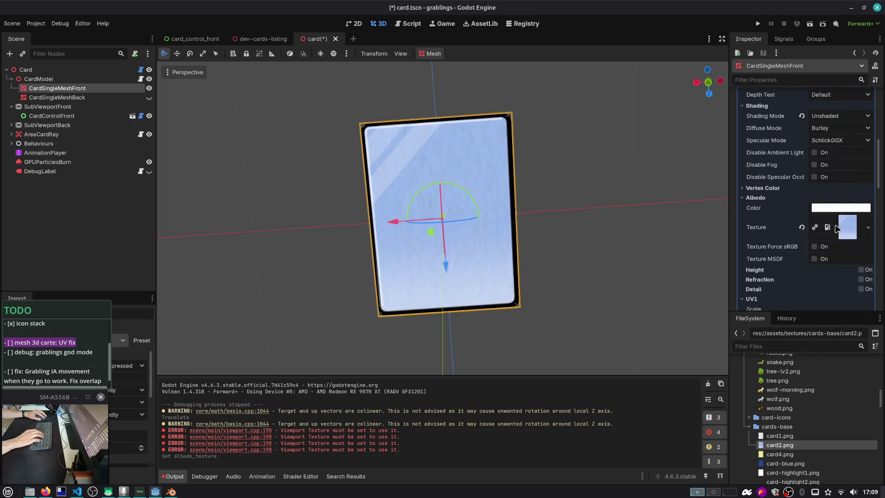
Check the pale blue card from bottom, top and orbited views, then select SubViewportFront
{"action": "left_click", "coordinate": [707, 82]}
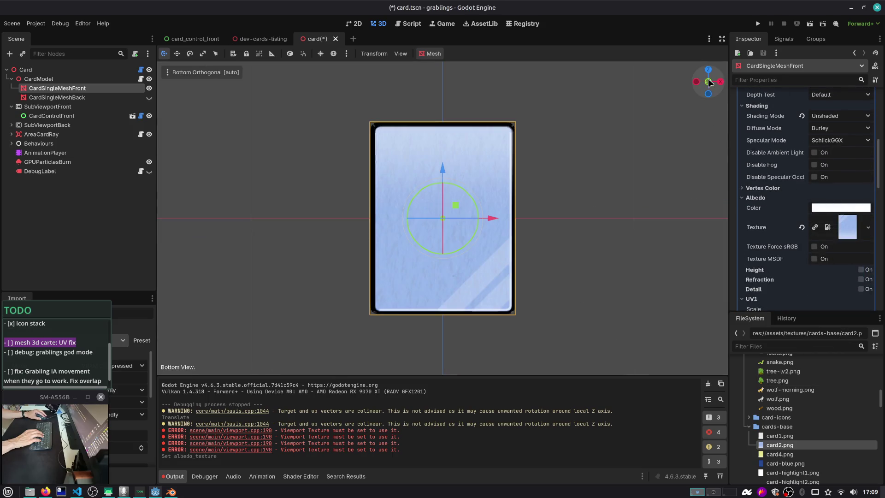
{"action": "left_click", "coordinate": [708, 82]}
{"action": "left_click", "coordinate": [707, 82]}
{"action": "mouse_move", "coordinate": [708, 85]}
{"action": "left_mouse_down"}
{"action": "mouse_move", "coordinate": [714, 92]}
{"action": "mouse_move", "coordinate": [703, 79]}
{"action": "left_mouse_up"}
{"action": "mouse_move", "coordinate": [292, 179]}
{"action": "left_mouse_down"}
{"action": "mouse_move", "coordinate": [304, 168]}
{"action": "mouse_move", "coordinate": [298, 159]}
{"action": "mouse_move", "coordinate": [317, 158]}
{"action": "left_mouse_up"}
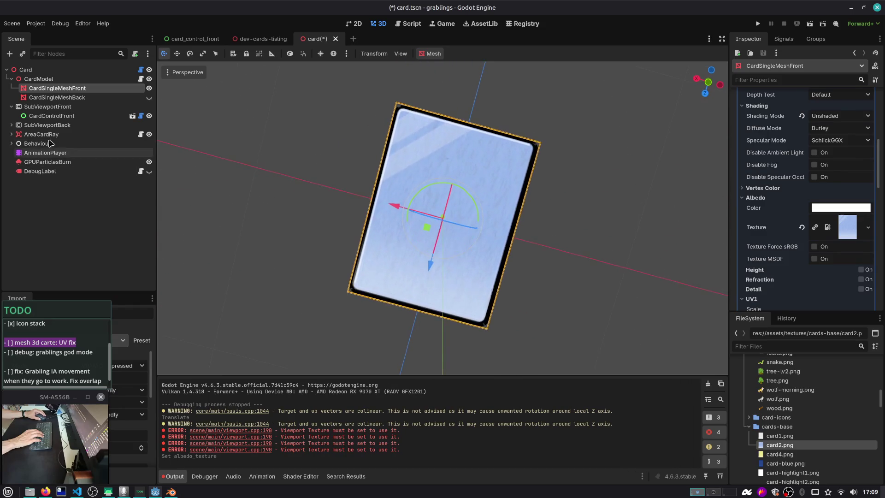
{"action": "left_click", "coordinate": [81, 109]}
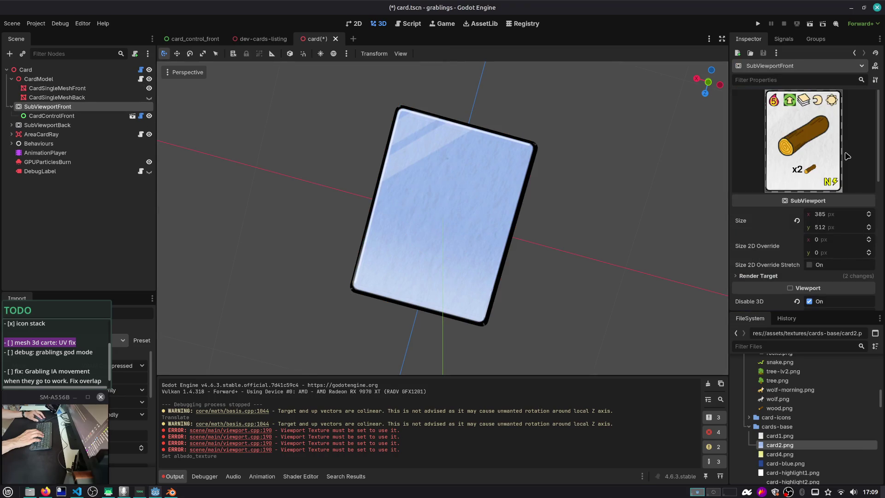
Set the front SubViewport width to 384 px and test-run the scene
{"action": "left_click", "coordinate": [828, 219]}
{"action": "key", "text": "BackSpace"}
{"action": "type", "text": "4"}
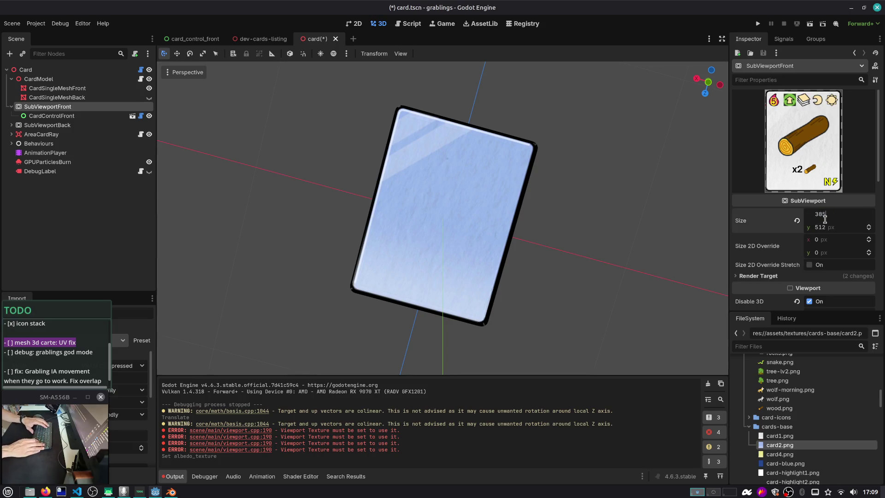
{"action": "key", "text": "Return"}
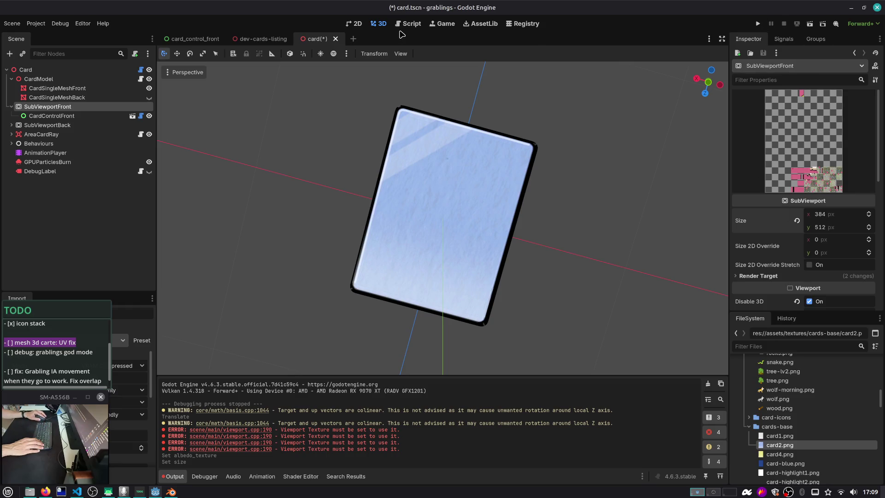
{"action": "key", "text": "F6"}
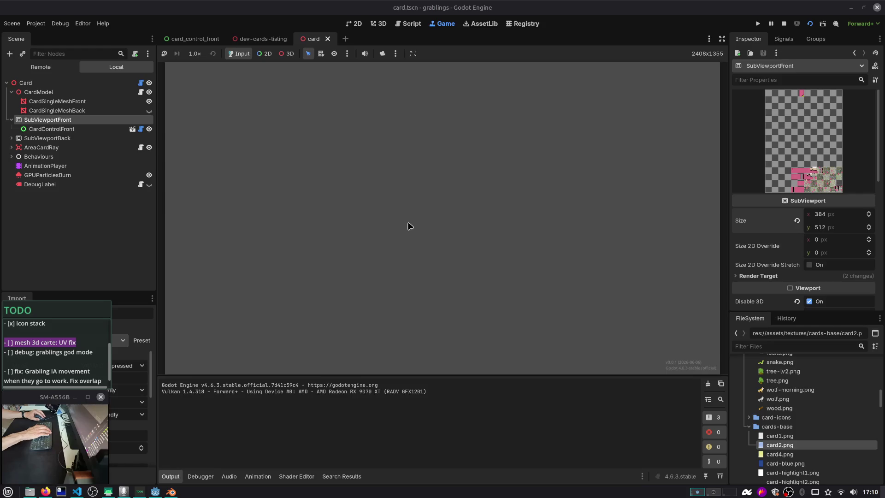
{"action": "left_click", "coordinate": [783, 25]}
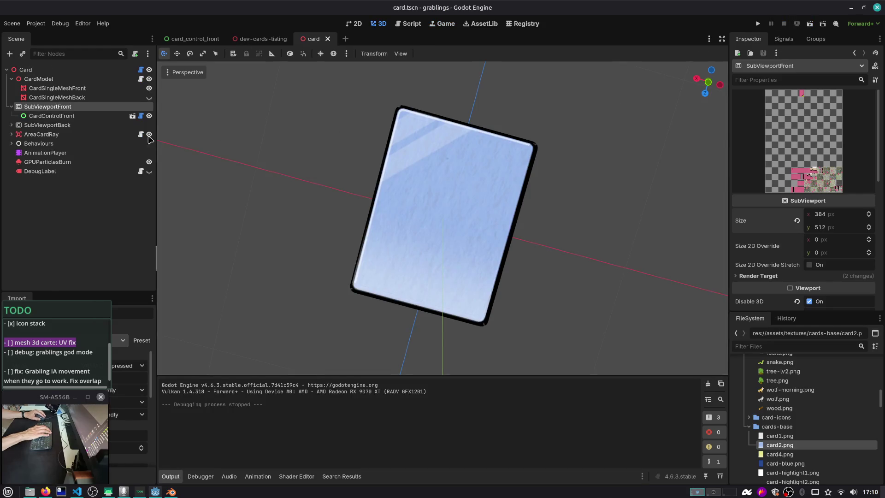
Reselect SubViewportFront and refresh its preview by switching between scene tabs
{"action": "left_click", "coordinate": [90, 115]}
{"action": "left_click", "coordinate": [90, 109]}
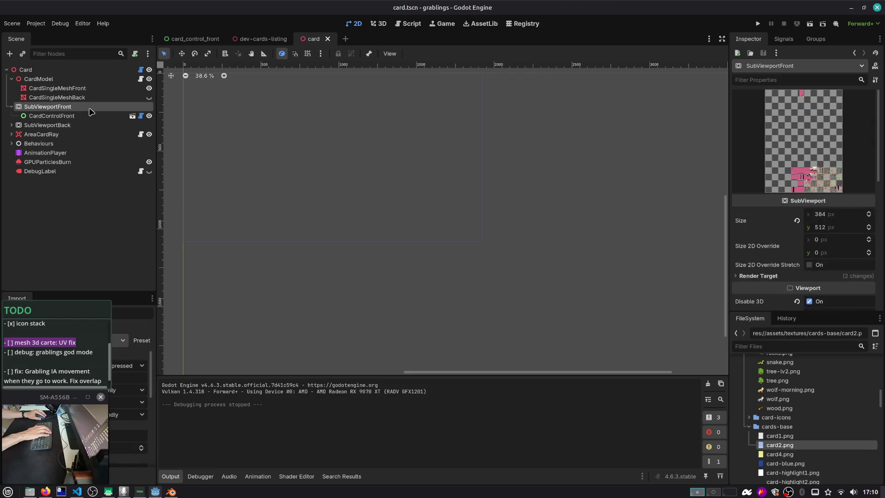
{"action": "left_click", "coordinate": [820, 215]}
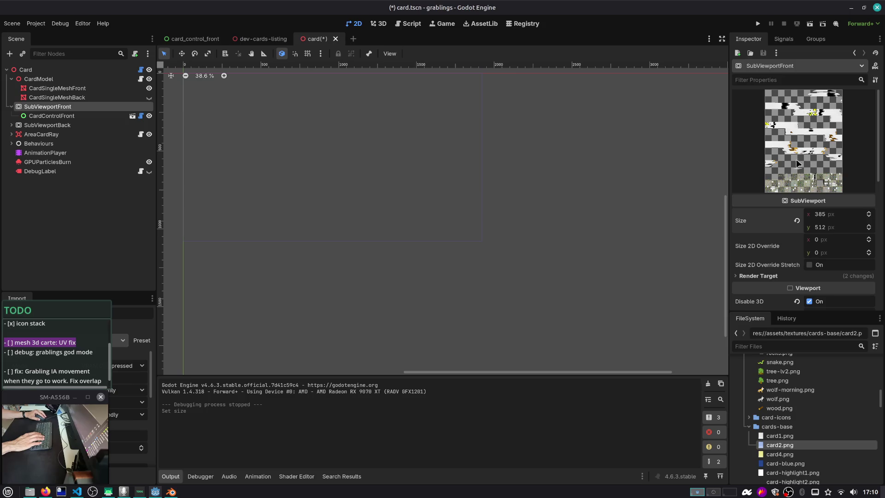
{"action": "left_click", "coordinate": [262, 38]}
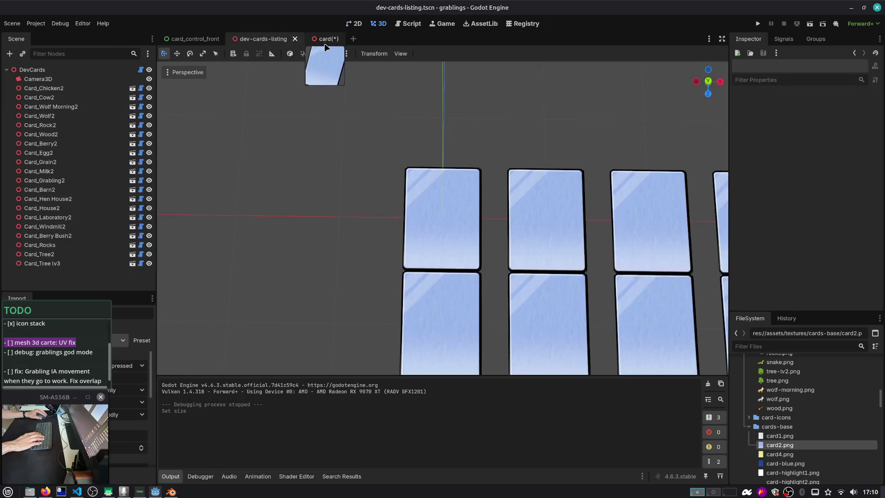
{"action": "left_click", "coordinate": [322, 40]}
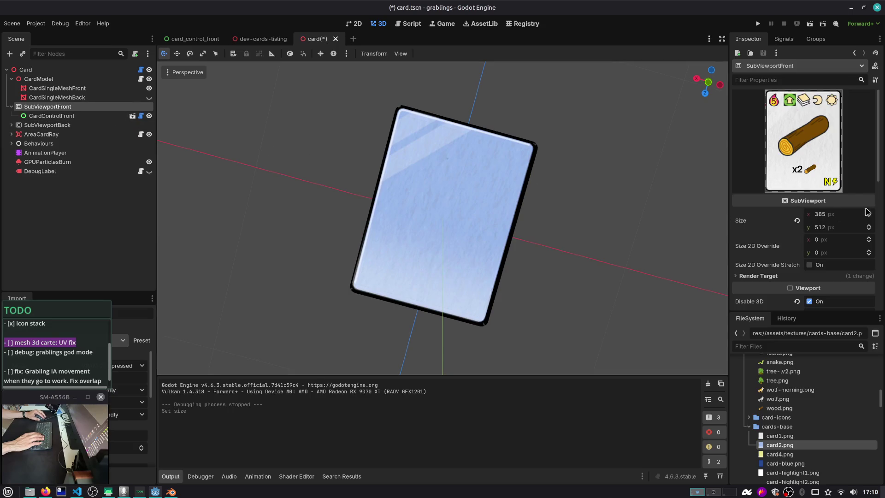
Step the SubViewport width down toward 378 px, refreshing the preview after each change
{"action": "left_click", "coordinate": [869, 216]}
{"action": "left_click", "coordinate": [260, 39]}
{"action": "left_click", "coordinate": [319, 41]}
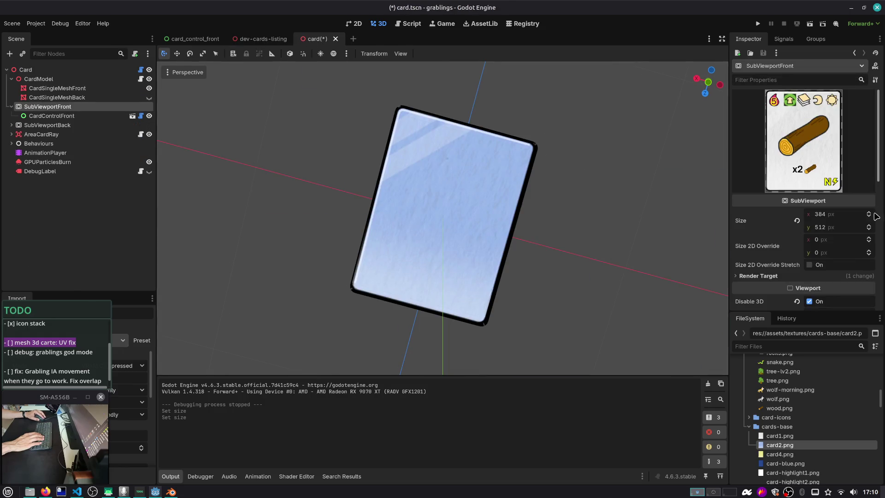
{"action": "left_click", "coordinate": [869, 217]}
{"action": "left_click", "coordinate": [255, 38]}
{"action": "left_click", "coordinate": [323, 42]}
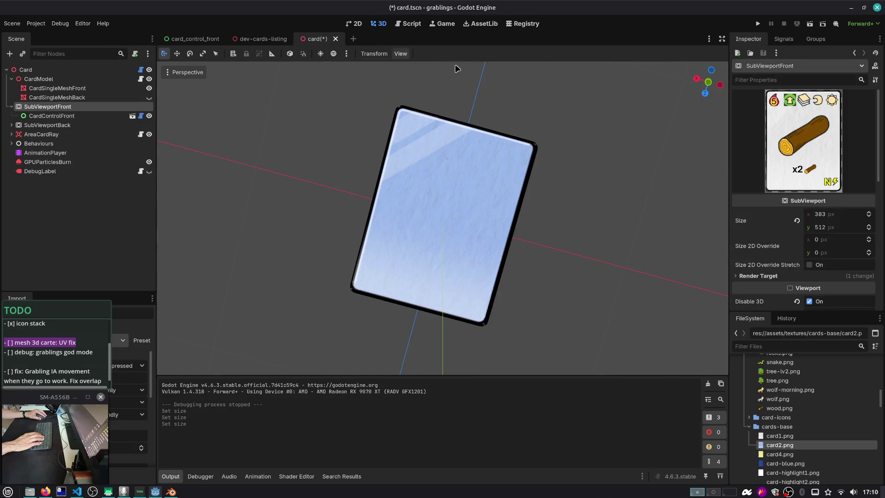
{"action": "scroll", "coordinate": [867, 219], "scroll_direction": "down", "scroll_amount": 5}
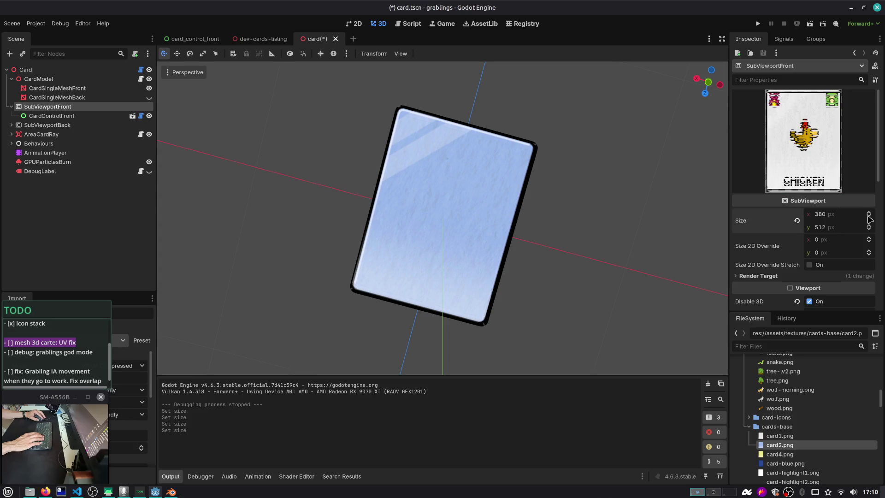
{"action": "left_click", "coordinate": [262, 42]}
{"action": "left_click", "coordinate": [325, 41]}
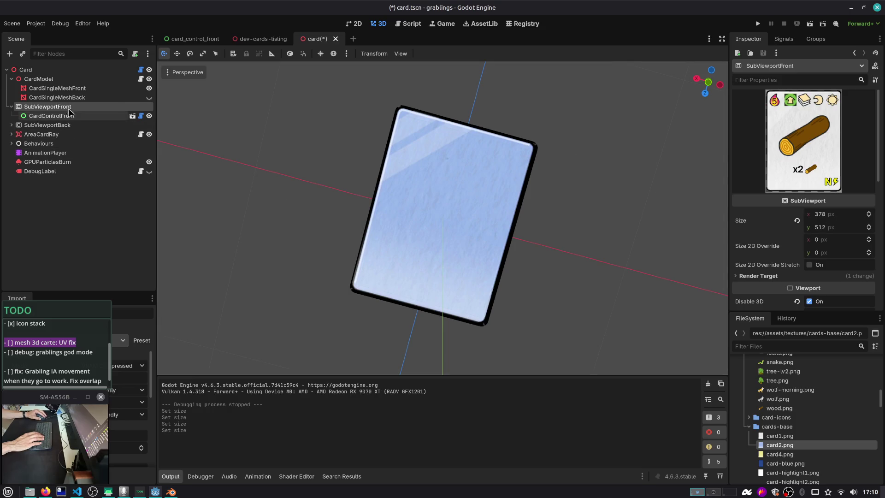
Give the front card mesh's albedo a new ViewportTexture sourced from SubViewportFront
{"action": "left_click", "coordinate": [105, 90]}
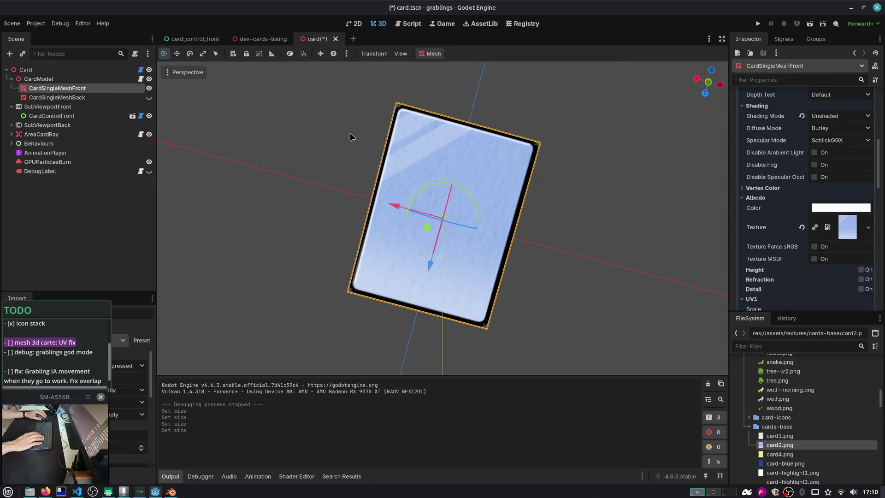
{"action": "right_click", "coordinate": [852, 230]}
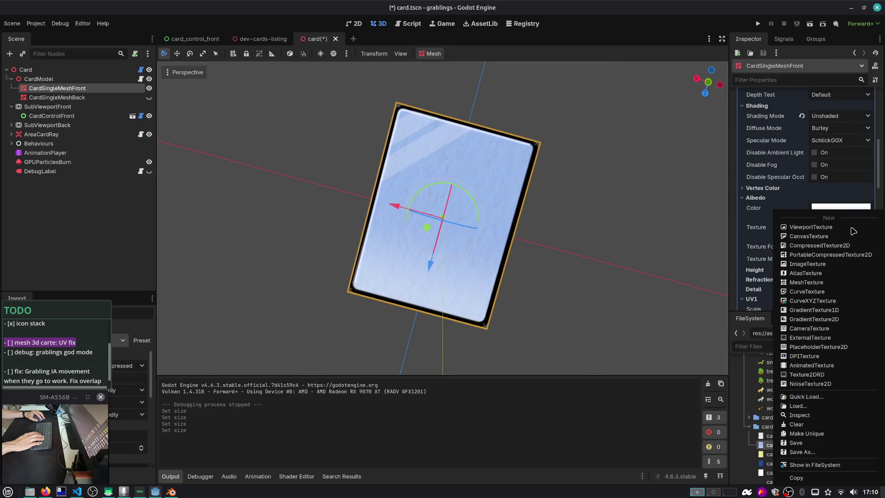
{"action": "left_click", "coordinate": [825, 228]}
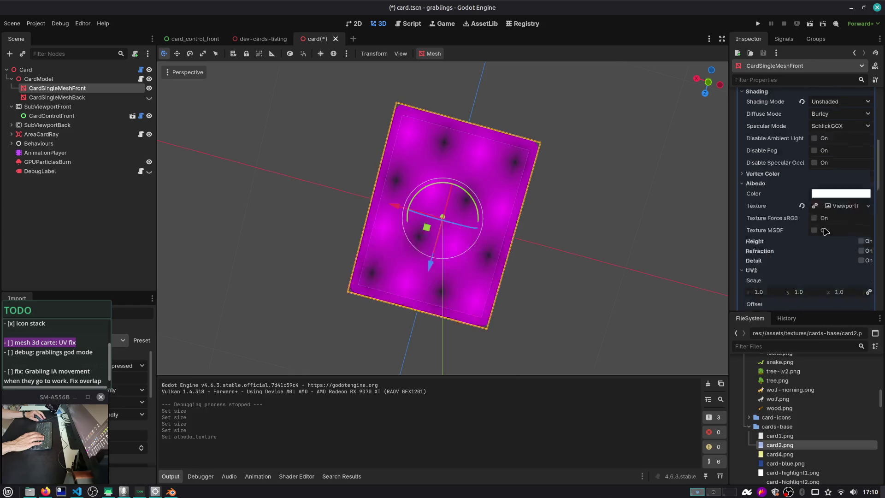
{"action": "left_click", "coordinate": [834, 220]}
{"action": "left_click", "coordinate": [836, 234]}
{"action": "double_click", "coordinate": [426, 157]}
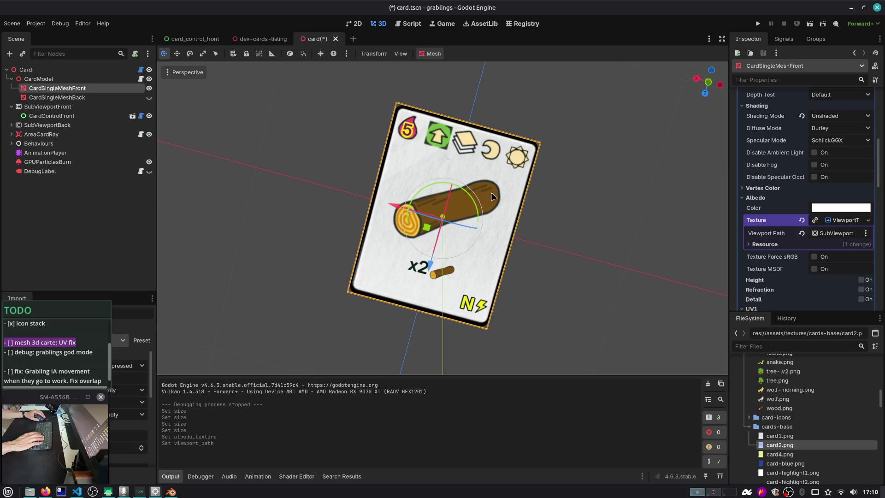
Trial-reset SubViewportFront's size, undo it to keep 378 × 512 px, then go to VS Code
{"action": "left_click", "coordinate": [601, 143]}
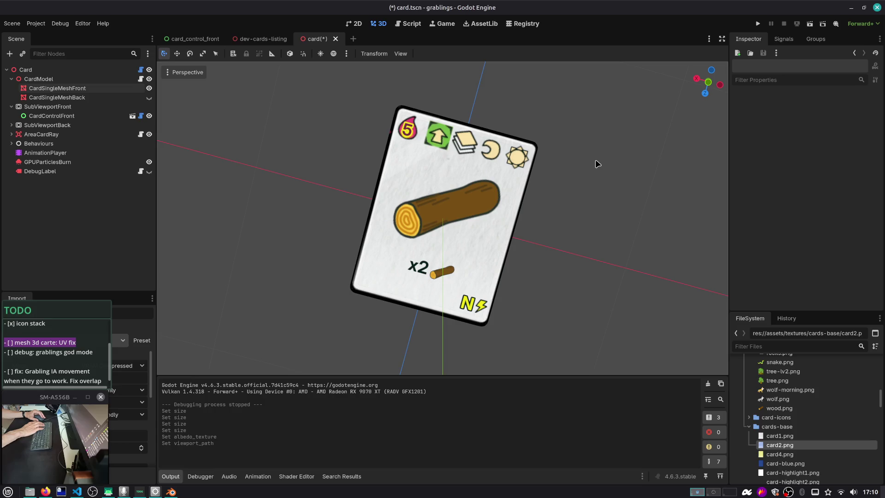
{"action": "left_click", "coordinate": [84, 110]}
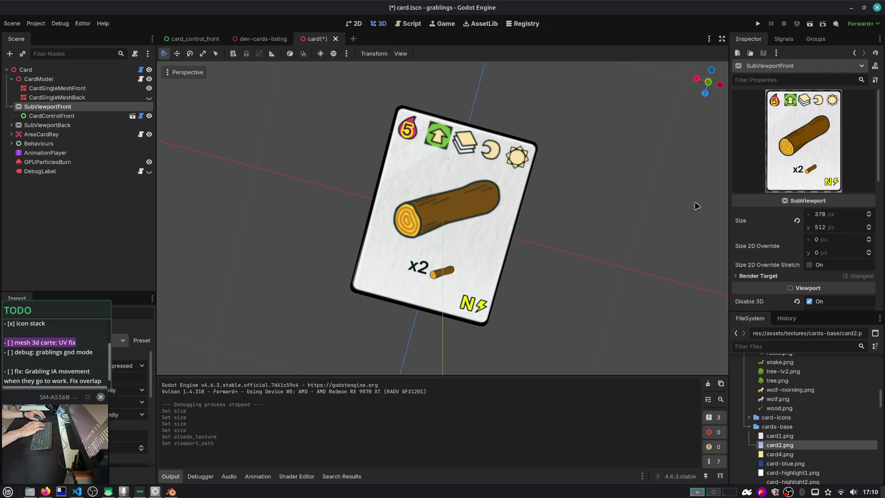
{"action": "left_click", "coordinate": [798, 221]}
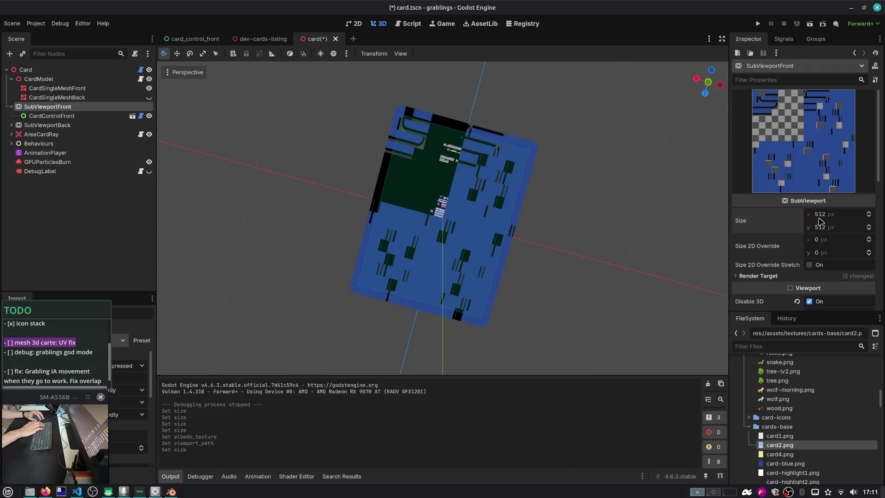
{"action": "key", "text": "ctrl+z"}
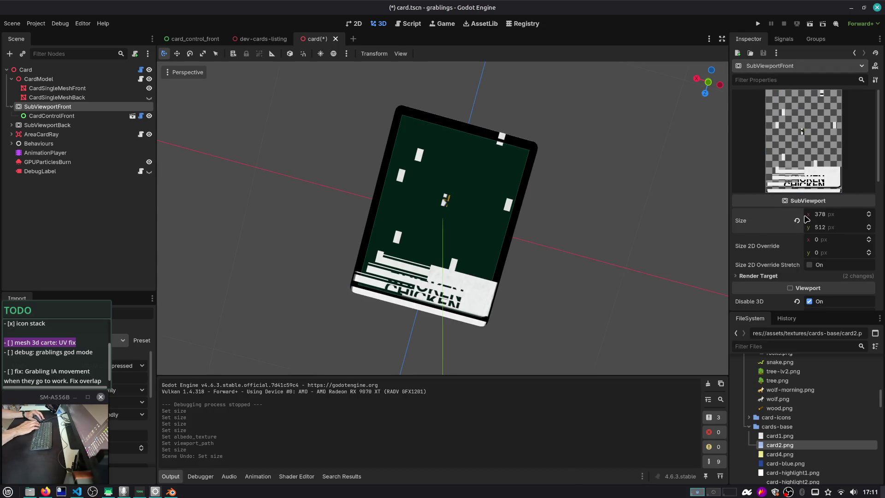
{"action": "key", "text": "alt+Tab"}
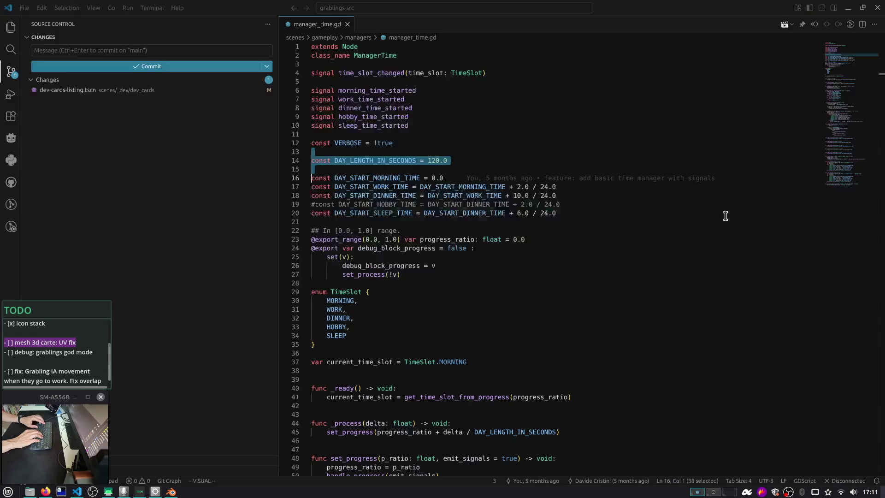
Review the diffs for dev-cards-listing.tscn and card.tscn, then discard card.tscn's changes
{"action": "left_click", "coordinate": [112, 100]}
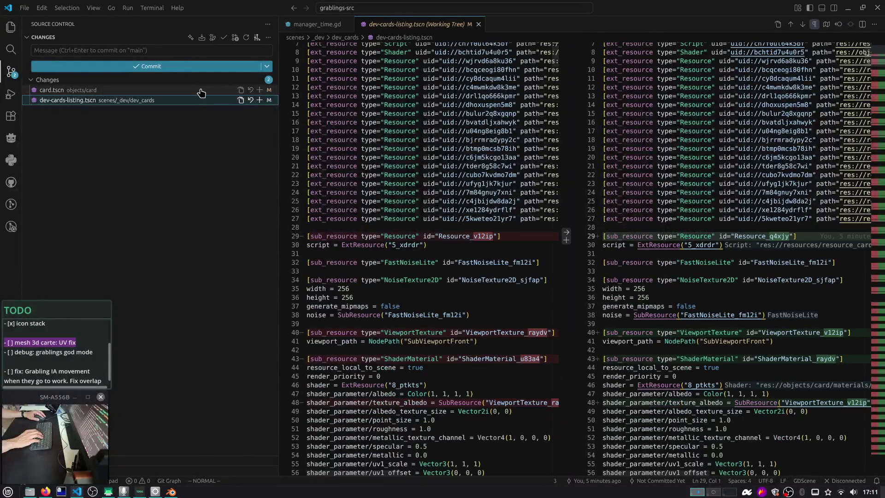
{"action": "left_click", "coordinate": [201, 90]}
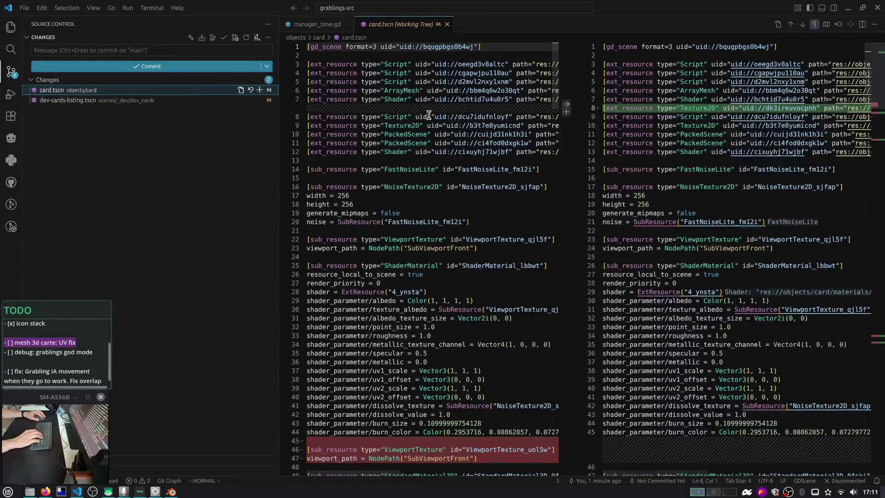
{"action": "scroll", "coordinate": [429, 115], "scroll_direction": "down", "scroll_amount": 10}
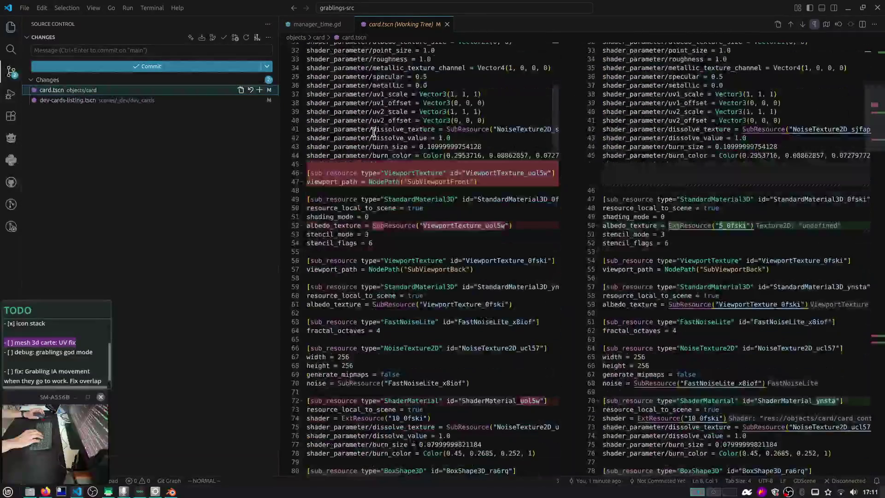
{"action": "scroll", "coordinate": [846, 120], "scroll_direction": "down", "scroll_amount": 20}
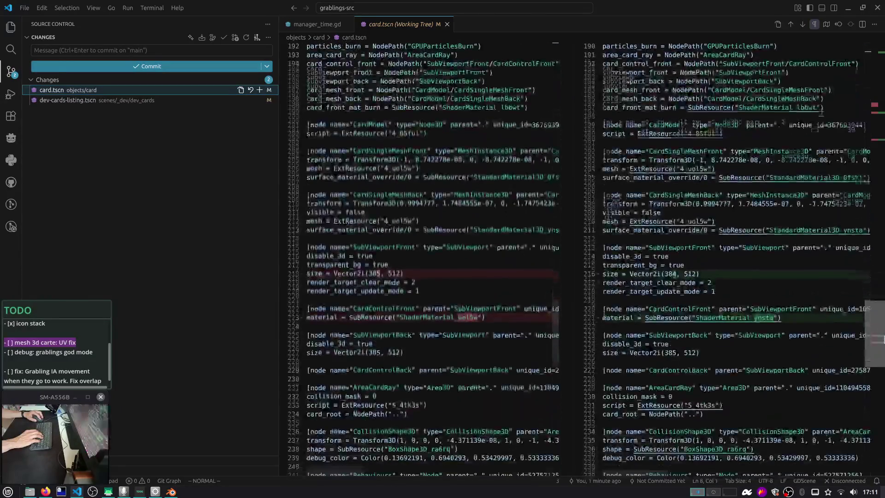
{"action": "left_click", "coordinate": [250, 90]}
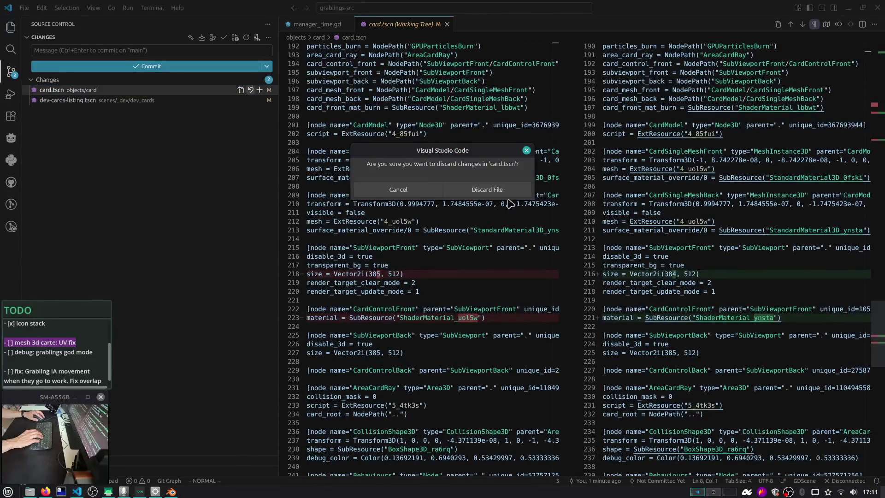
{"action": "left_click", "coordinate": [498, 195]}
{"action": "key", "text": "alt+Tab"}
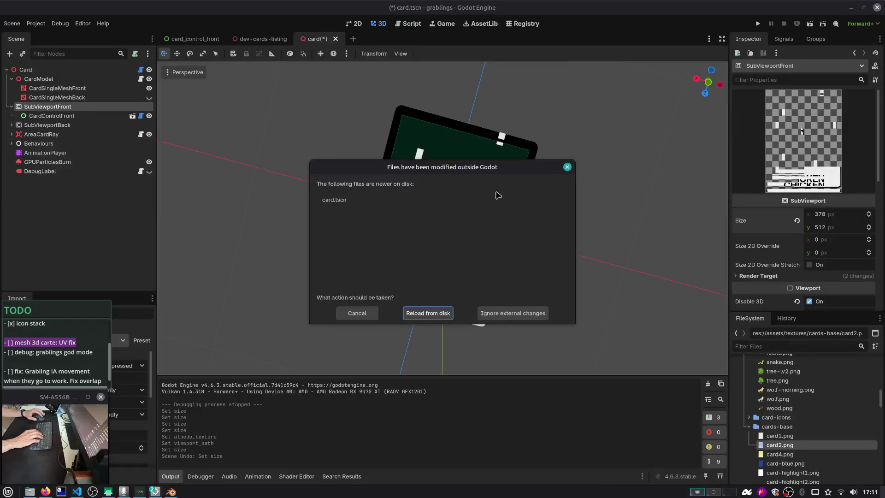
Reload card.tscn from disk and apply card2.png to CardSingleMeshFront's surface material
{"action": "left_click", "coordinate": [418, 321]}
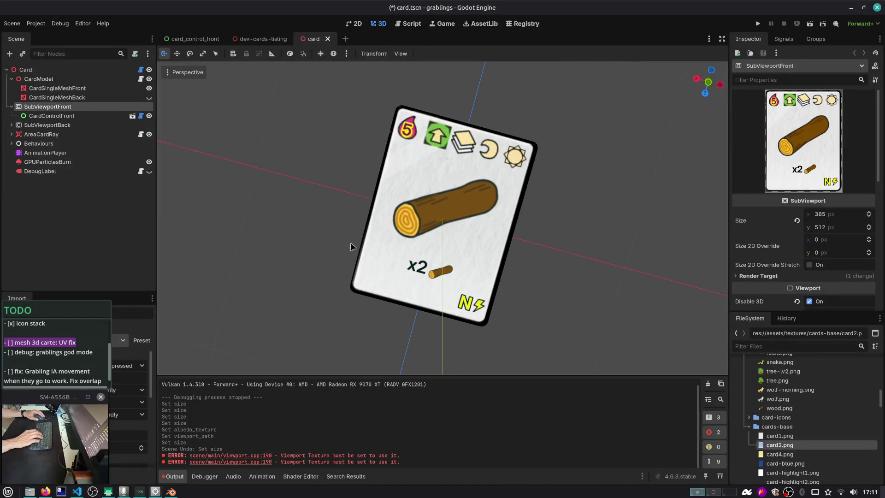
{"action": "left_click", "coordinate": [101, 89]}
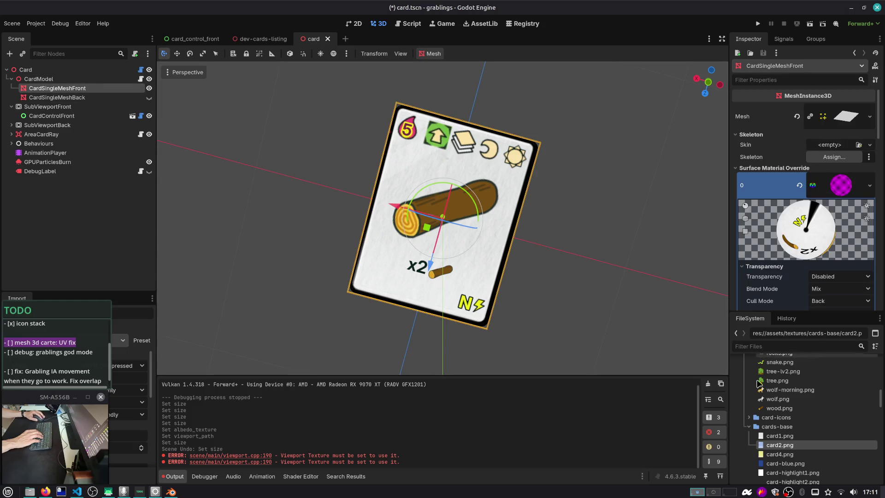
{"action": "mouse_move", "coordinate": [786, 448]}
{"action": "left_mouse_down"}
{"action": "mouse_move", "coordinate": [804, 216]}
{"action": "mouse_move", "coordinate": [834, 177]}
{"action": "left_mouse_up"}
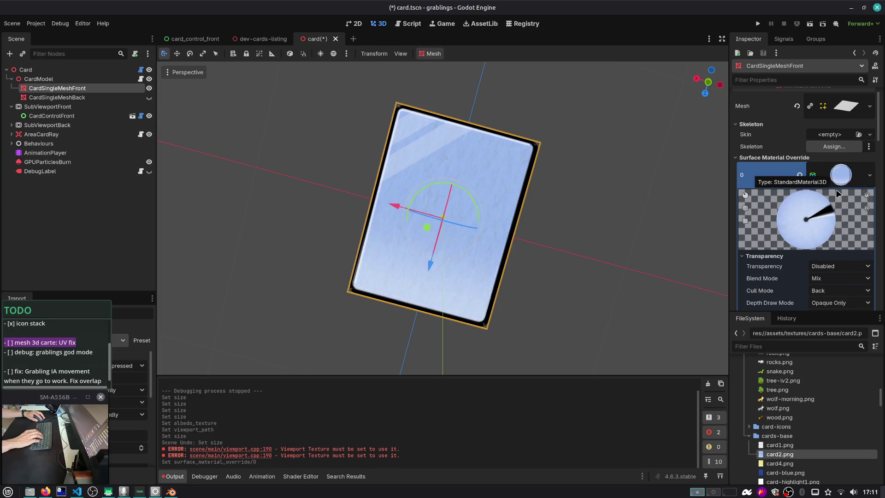
Open card2.png in GIMP, converting it to GIMP's built-in colour profile
{"action": "left_click", "coordinate": [813, 456]}
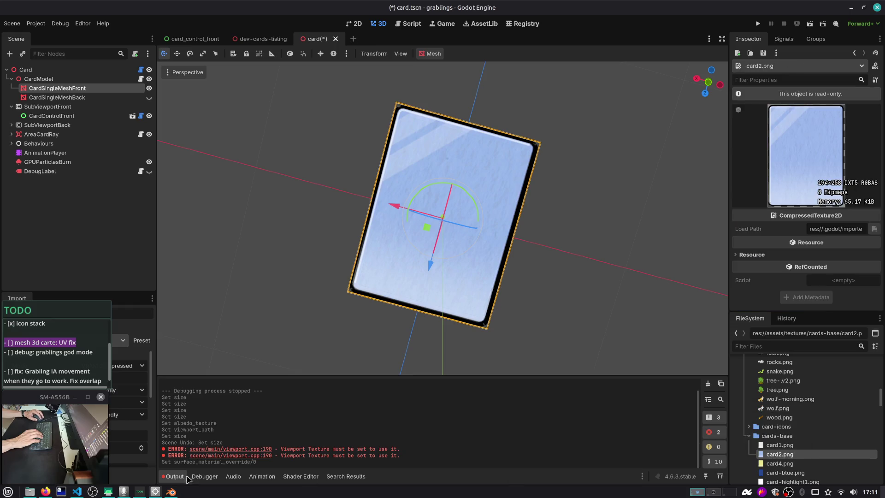
{"action": "left_click", "coordinate": [31, 494]}
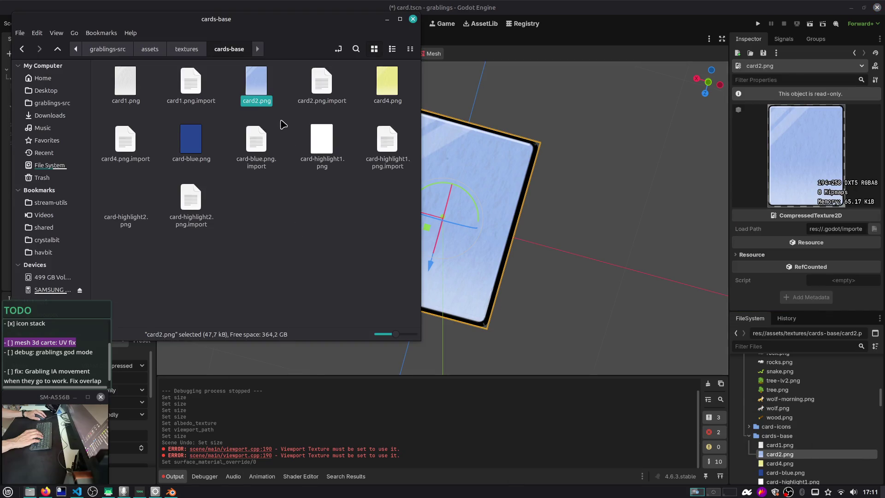
{"action": "right_click", "coordinate": [261, 86]}
{"action": "mouse_move", "coordinate": [328, 108]}
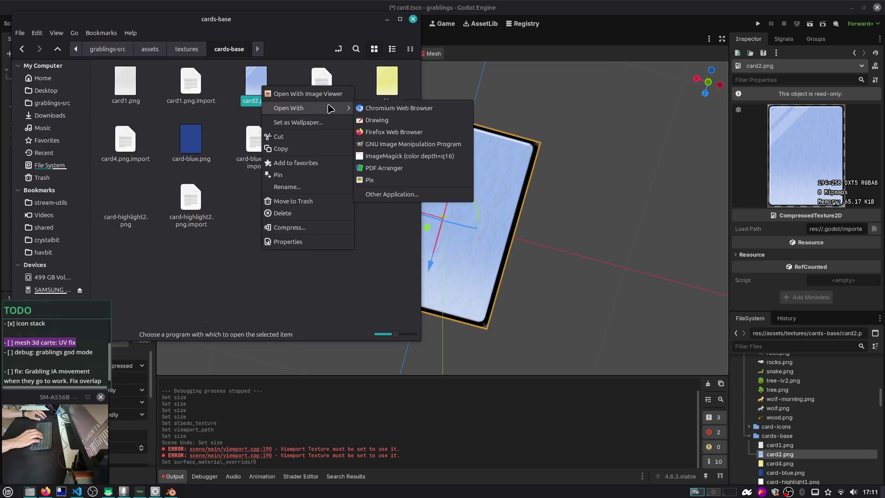
{"action": "left_click", "coordinate": [399, 148]}
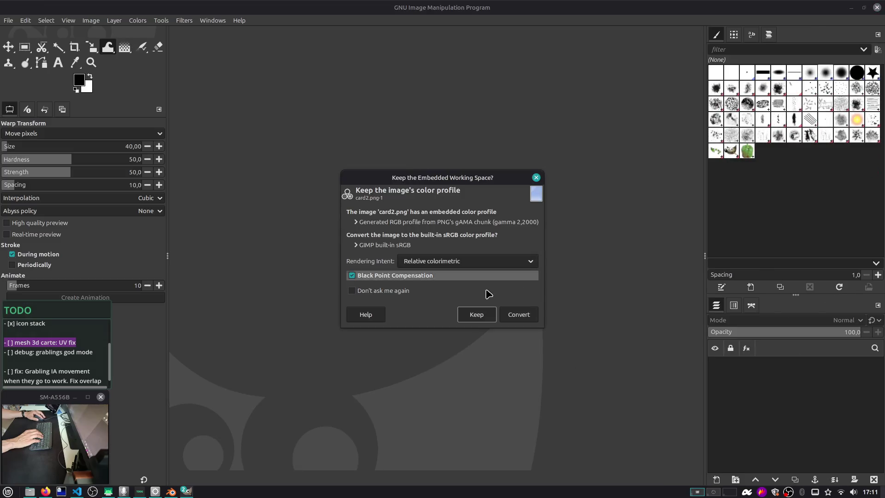
{"action": "left_click", "coordinate": [519, 317]}
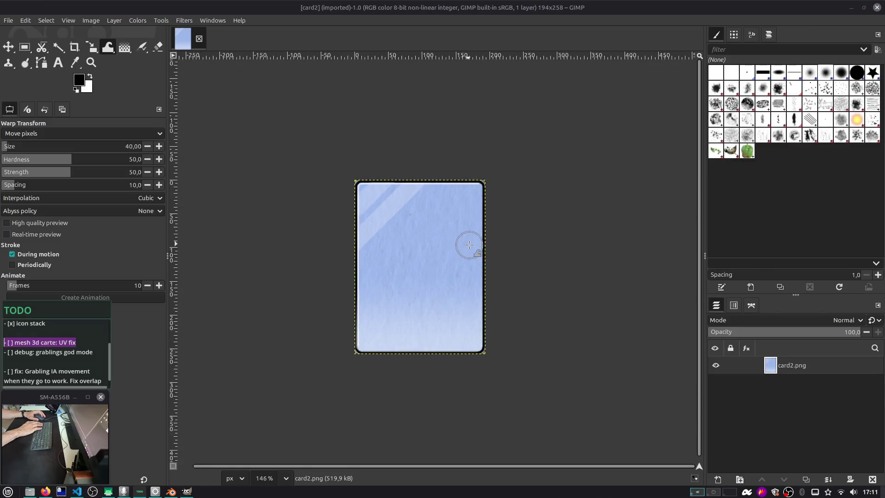
Zoom into card2.png's right edge to inspect the darker blue strip and black border
{"action": "scroll", "coordinate": [469, 244], "scroll_direction": "up", "scroll_amount": 10}
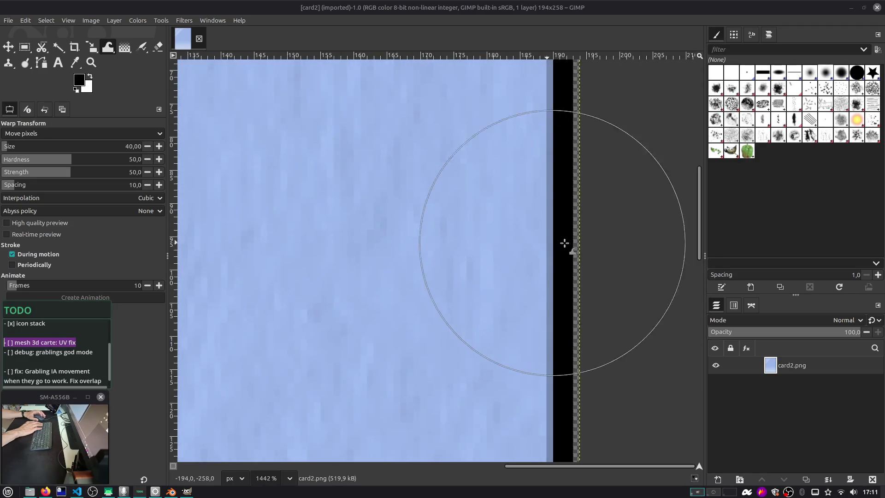
{"action": "scroll", "coordinate": [564, 242], "scroll_direction": "up", "scroll_amount": 10}
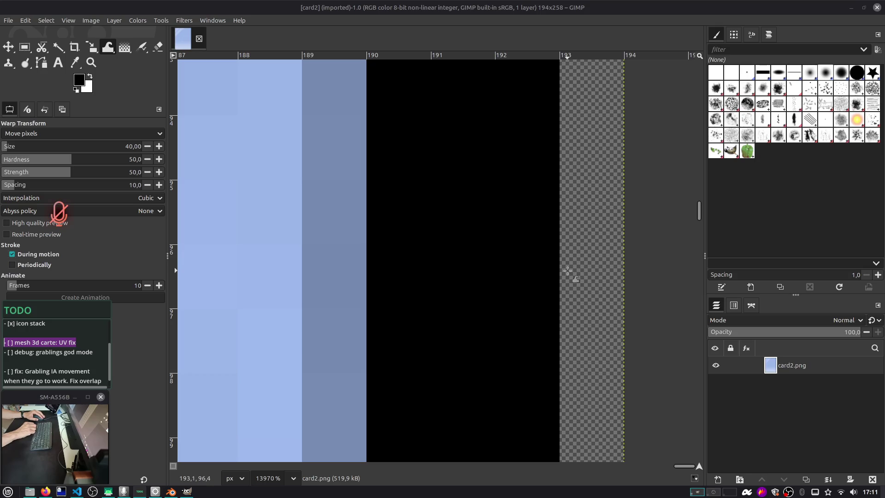
{"action": "scroll", "coordinate": [565, 258], "scroll_direction": "down", "scroll_amount": 5, "text": "ctrl"}
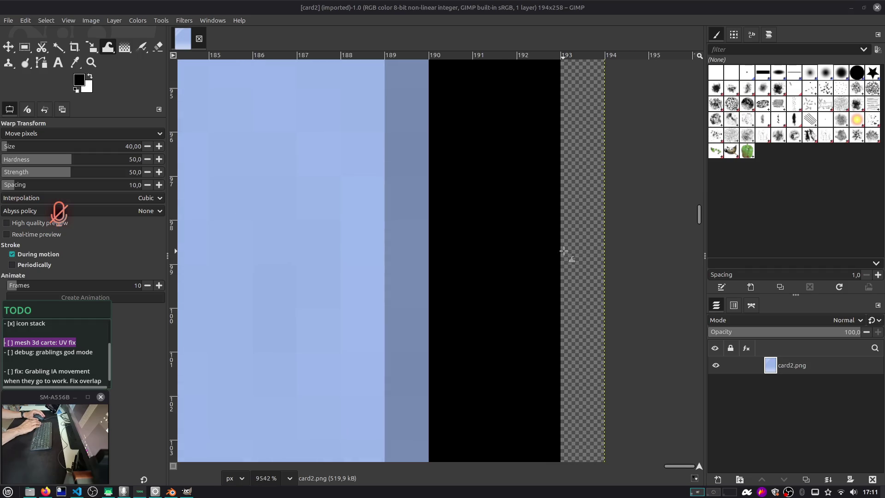
{"action": "scroll", "coordinate": [563, 251], "scroll_direction": "down", "scroll_amount": 1, "text": "ctrl"}
{"action": "type", "text": "M"}
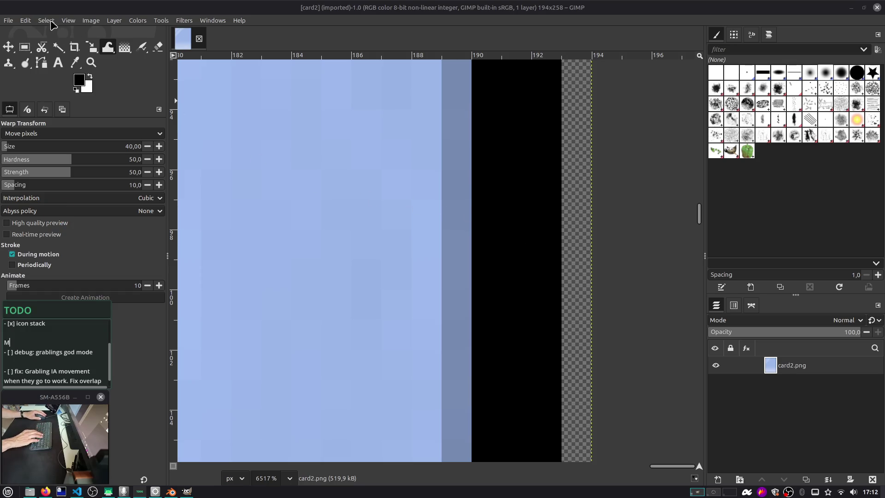
{"action": "left_click", "coordinate": [11, 22]}
{"action": "mouse_move", "coordinate": [83, 26]}
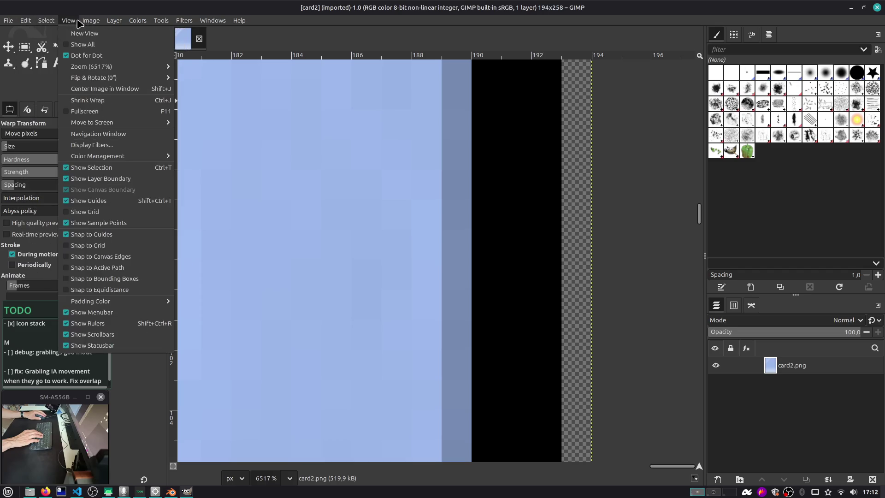
{"action": "mouse_move", "coordinate": [15, 23]}
{"action": "mouse_move", "coordinate": [46, 21]}
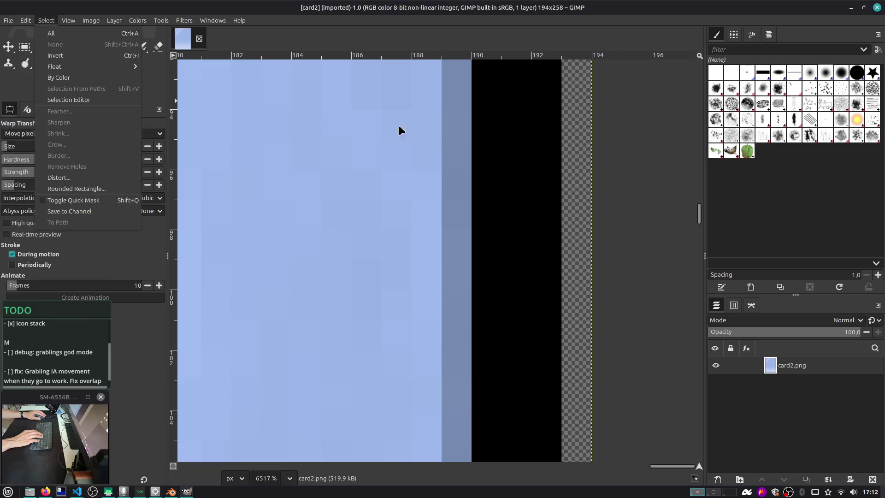
{"action": "left_click", "coordinate": [637, 174]}
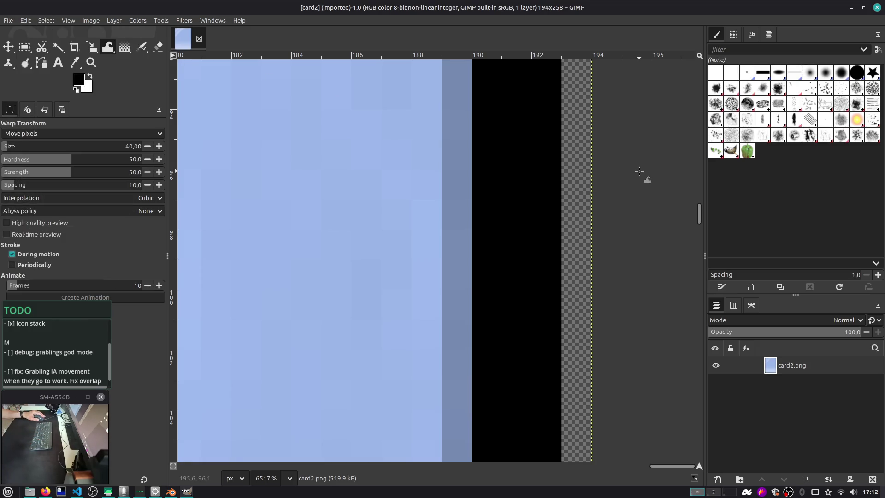
{"action": "scroll", "coordinate": [639, 171], "scroll_direction": "down", "scroll_amount": 5}
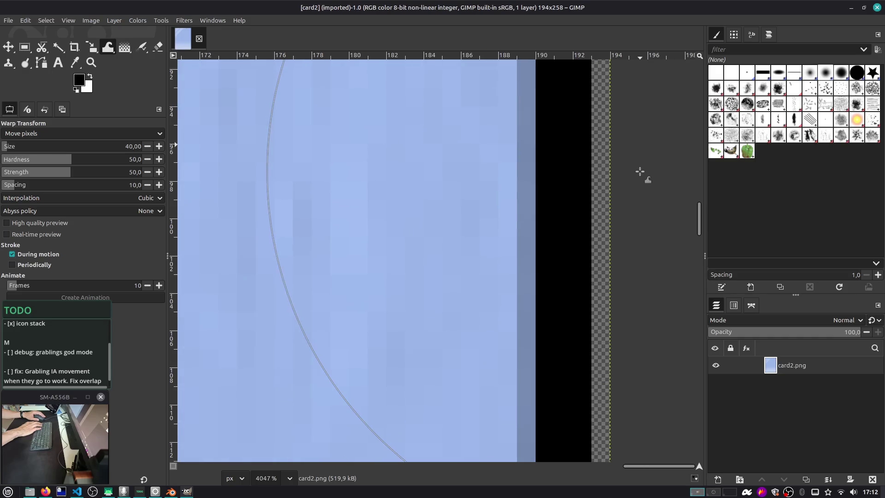
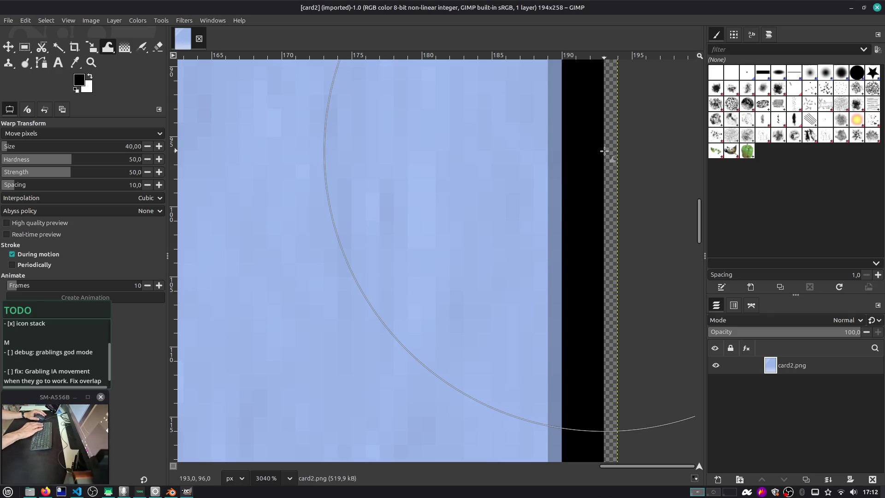
Pan the GIMP canvas, switch to the Move tool, and cancel the Merge Layers dialog twice
{"action": "scroll", "coordinate": [607, 149], "scroll_direction": "down", "scroll_amount": 1}
{"action": "scroll", "coordinate": [607, 148], "scroll_direction": "down", "scroll_amount": 3}
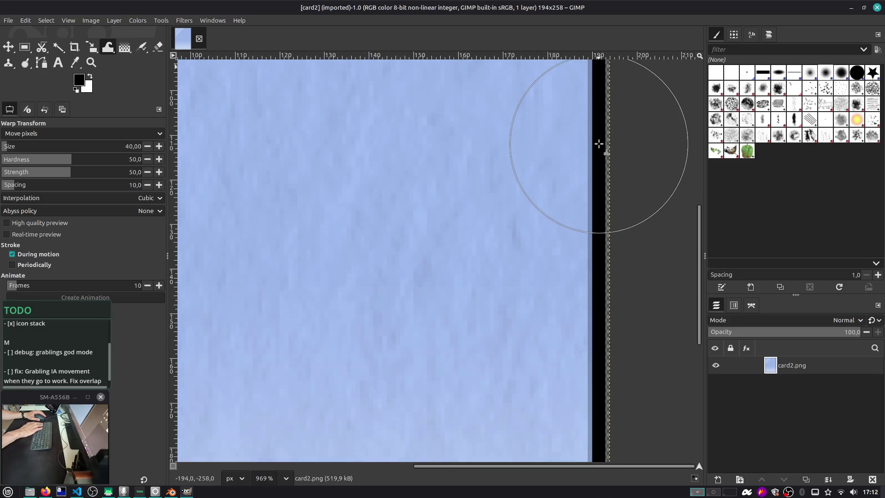
{"action": "scroll", "coordinate": [600, 144], "scroll_direction": "down", "scroll_amount": 2}
{"action": "scroll", "coordinate": [562, 166], "scroll_direction": "up", "scroll_amount": 4}
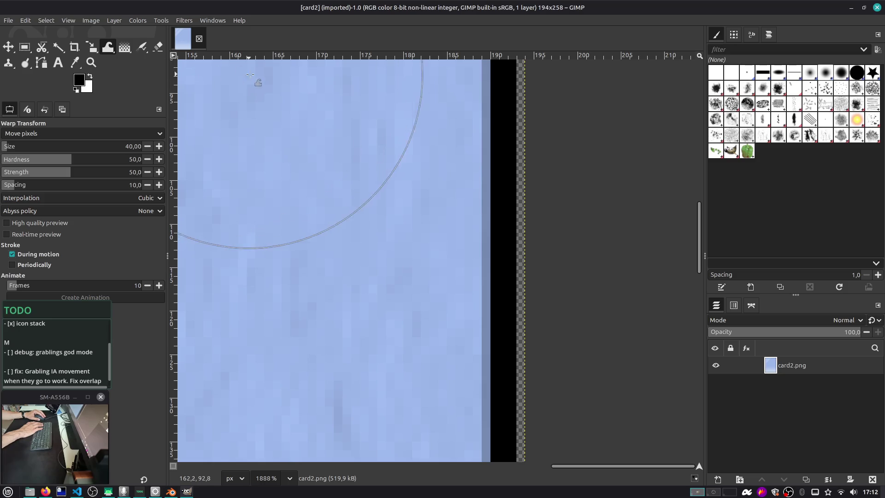
{"action": "scroll", "coordinate": [538, 124], "scroll_direction": "down", "scroll_amount": 2, "text": "ctrl"}
{"action": "left_click_drag", "start_coordinate": [538, 125], "coordinate": [575, 159]}
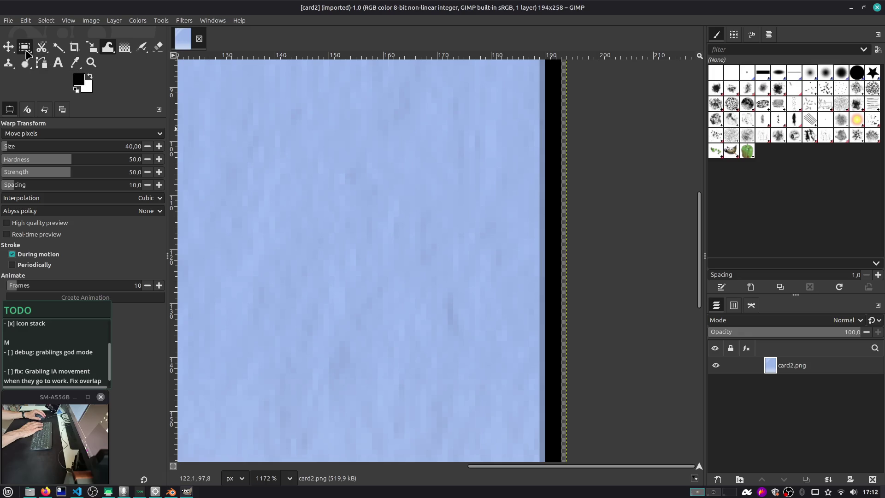
{"action": "key", "text": "m"}
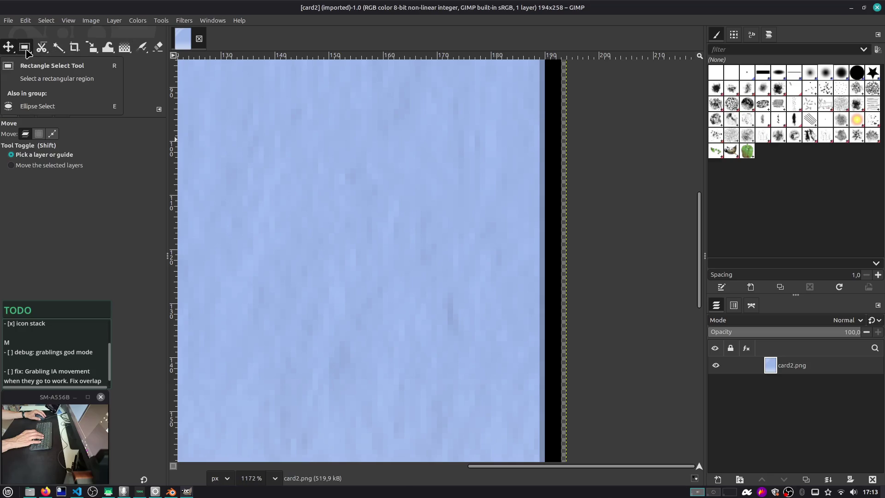
{"action": "key", "text": "ctrl+m"}
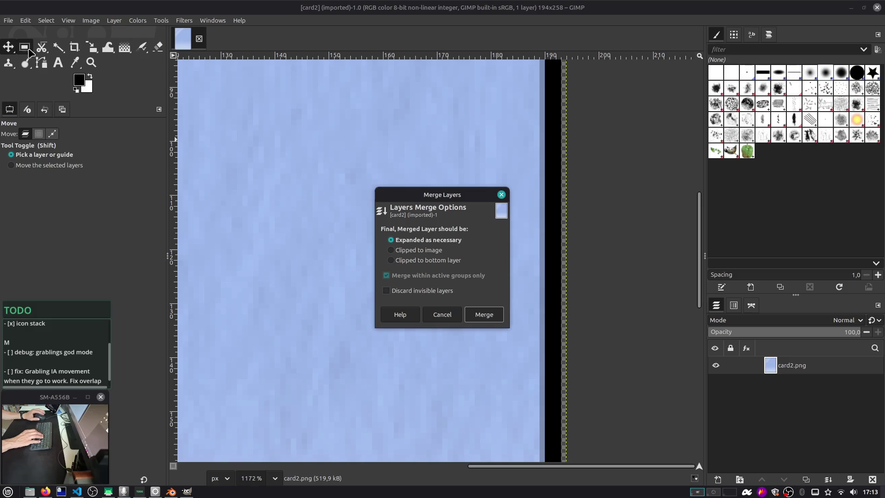
{"action": "left_click", "coordinate": [450, 312]}
{"action": "key", "text": "ctrl+m"}
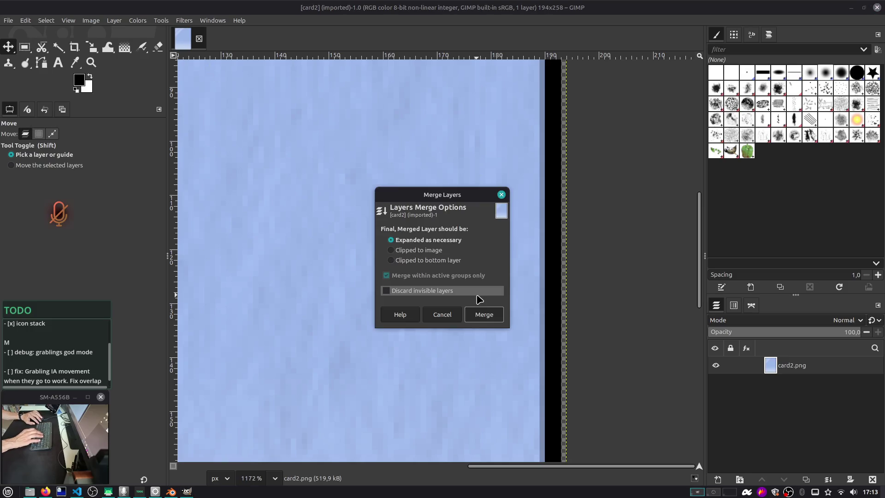
{"action": "left_click", "coordinate": [456, 318]}
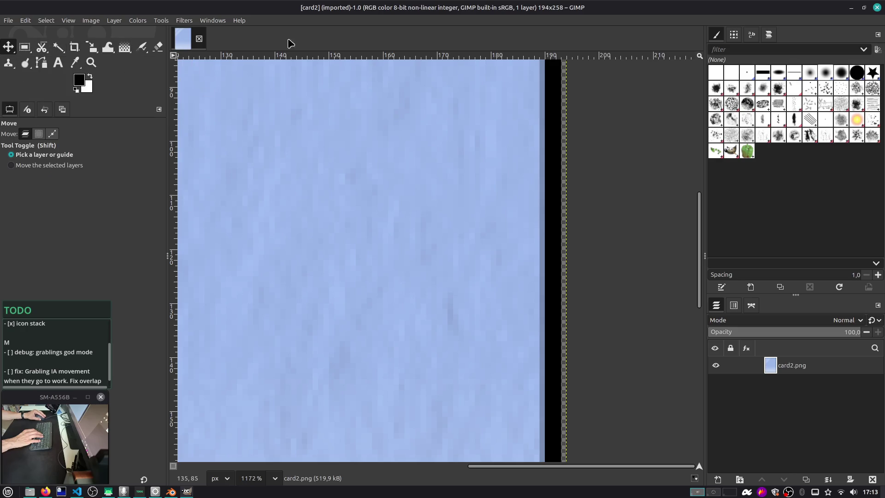
Back in Godot, create a new 2D scene and add card2.png as a Card2 sprite
{"action": "left_click", "coordinate": [856, 8]}
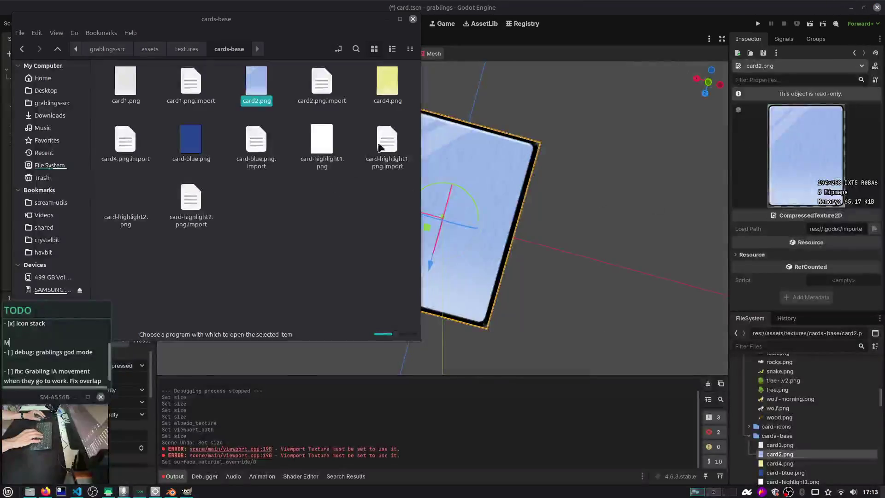
{"action": "left_click", "coordinate": [582, 22]}
{"action": "left_click", "coordinate": [353, 39]}
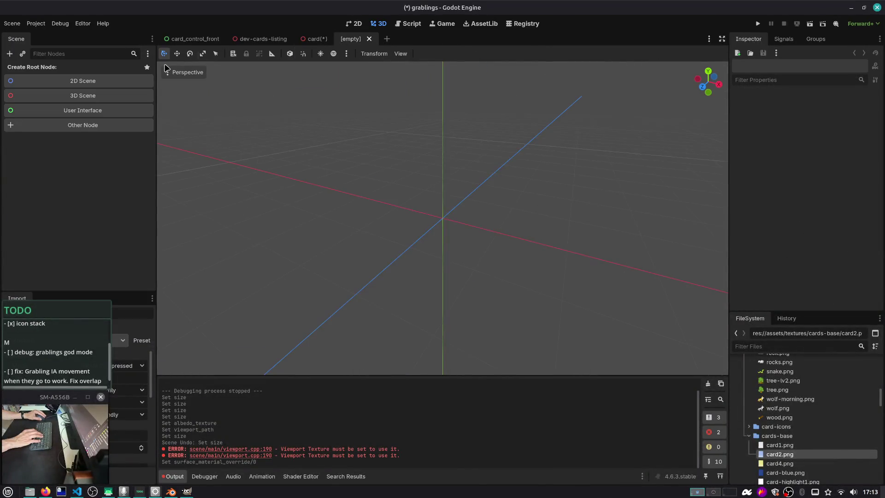
{"action": "left_click", "coordinate": [115, 82]}
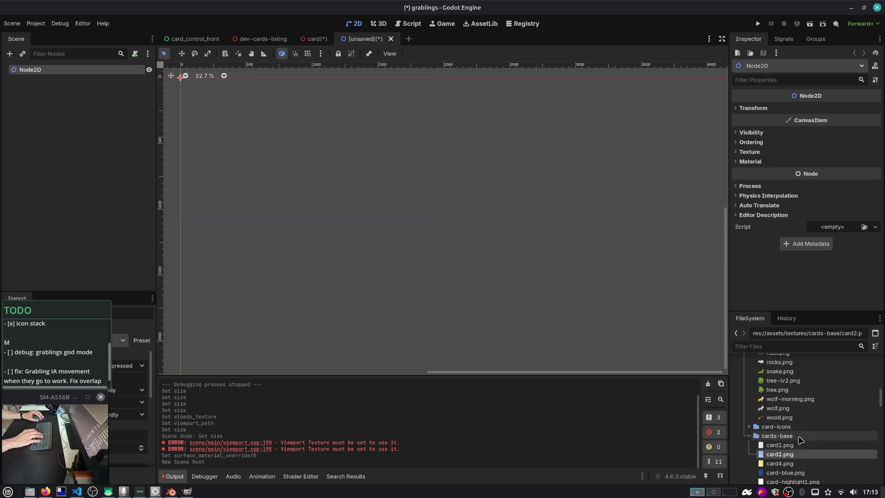
{"action": "left_click_drag", "start_coordinate": [796, 453], "coordinate": [382, 218]}
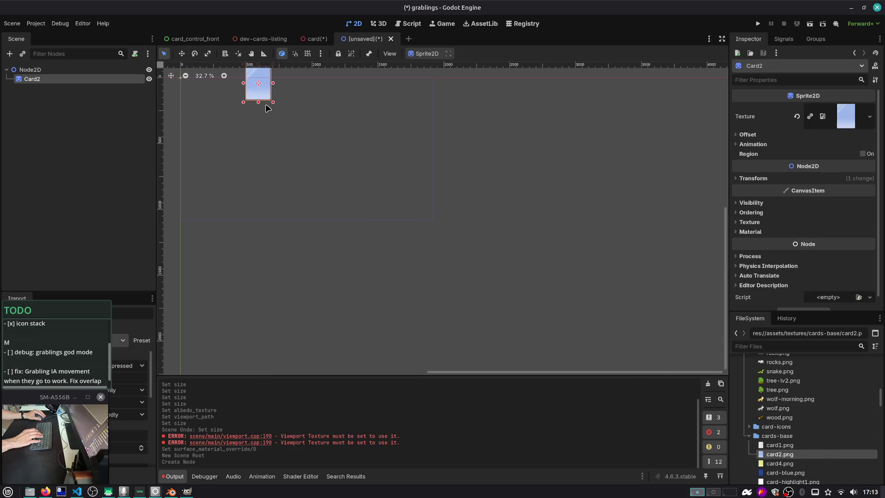
Set the Card2 sprite's Transform Position to x 0, y 0
{"action": "key", "text": "f"}
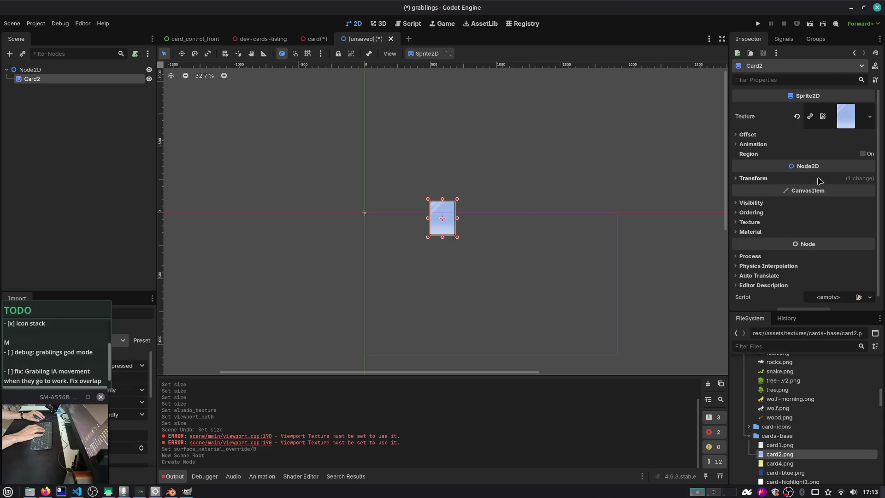
{"action": "left_click", "coordinate": [818, 180]}
{"action": "left_click", "coordinate": [821, 189]}
{"action": "type", "text": "0"}
{"action": "key", "text": "Tab"}
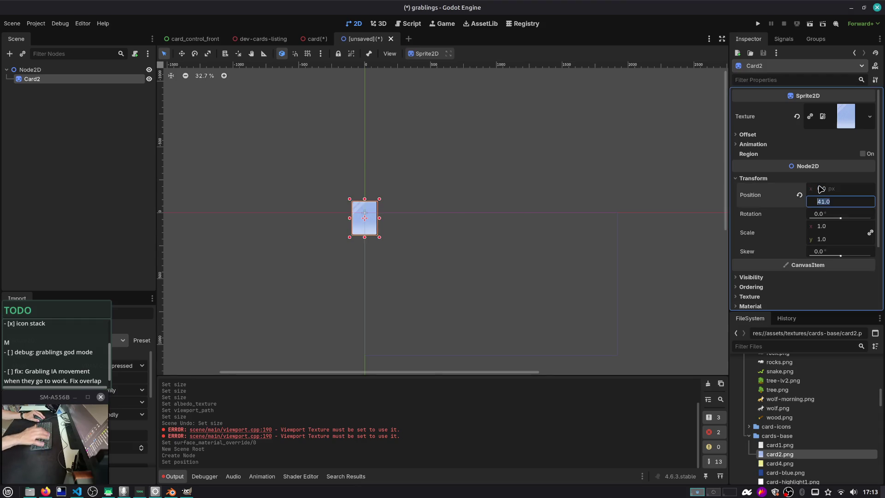
{"action": "type", "text": "0"}
{"action": "key", "text": "Tab"}
Zoom and pan the 2D viewport to frame the whole Card2 sprite
{"action": "scroll", "coordinate": [432, 216], "scroll_direction": "up", "scroll_amount": 3}
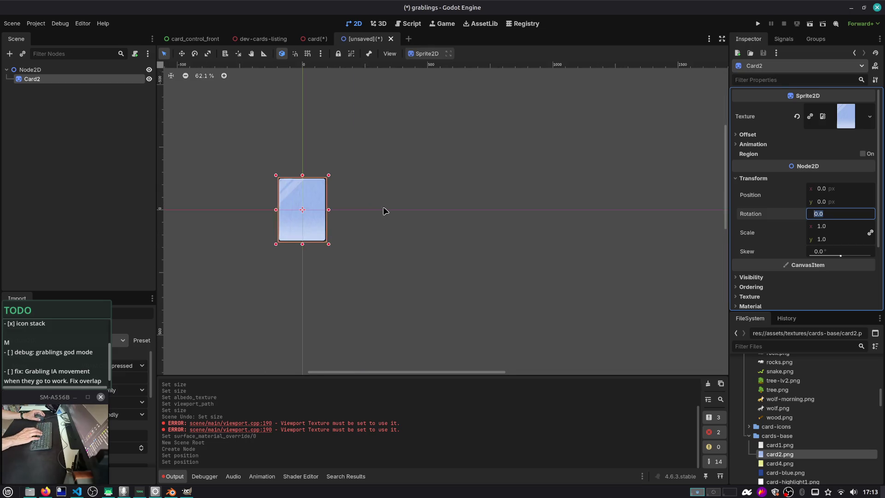
{"action": "scroll", "coordinate": [378, 205], "scroll_direction": "up", "scroll_amount": 5}
{"action": "type", "text": "fF"}
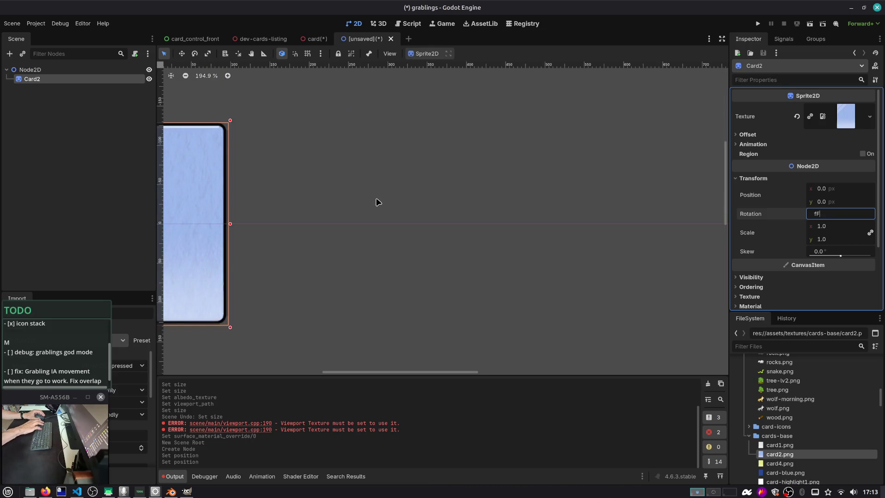
{"action": "left_click", "coordinate": [376, 199]}
{"action": "key", "text": "f"}
{"action": "left_click", "coordinate": [416, 197]}
{"action": "scroll", "coordinate": [425, 201], "scroll_direction": "up", "scroll_amount": 2}
{"action": "scroll", "coordinate": [425, 197], "scroll_direction": "up", "scroll_amount": 1}
{"action": "scroll", "coordinate": [426, 196], "scroll_direction": "down", "scroll_amount": 2}
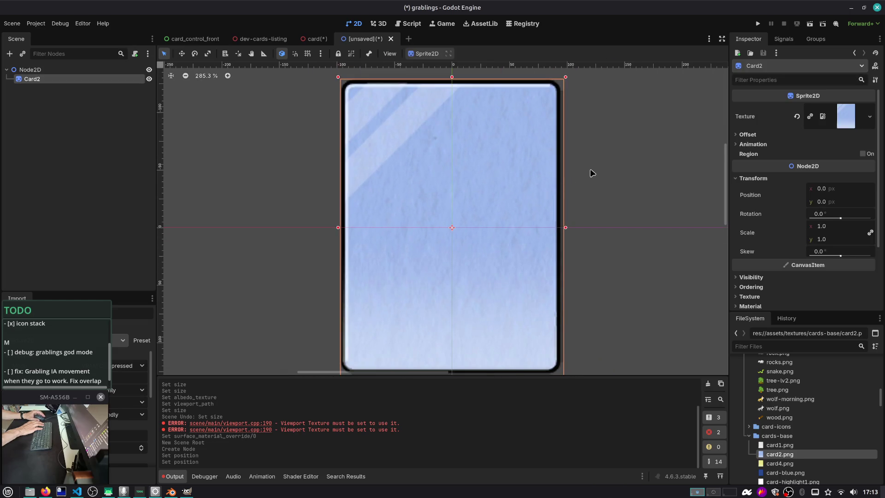
{"action": "scroll", "coordinate": [588, 154], "scroll_direction": "up", "scroll_amount": 4}
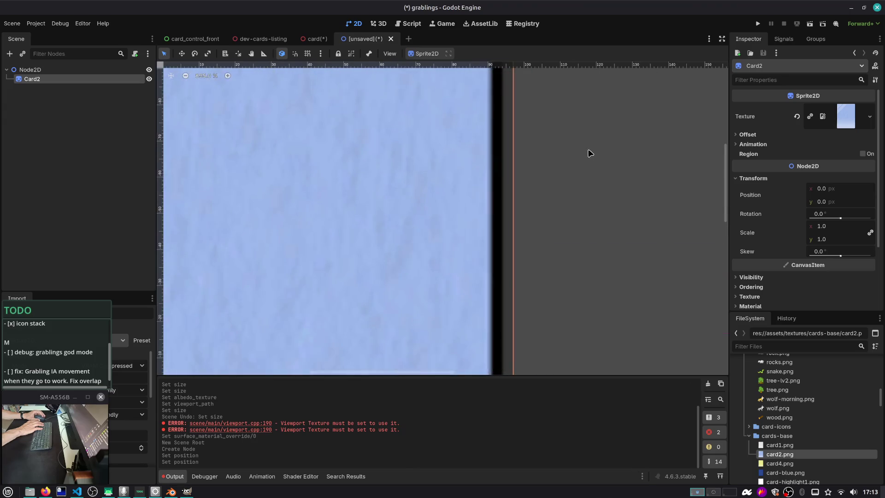
{"action": "scroll", "coordinate": [485, 153], "scroll_direction": "down", "scroll_amount": 5}
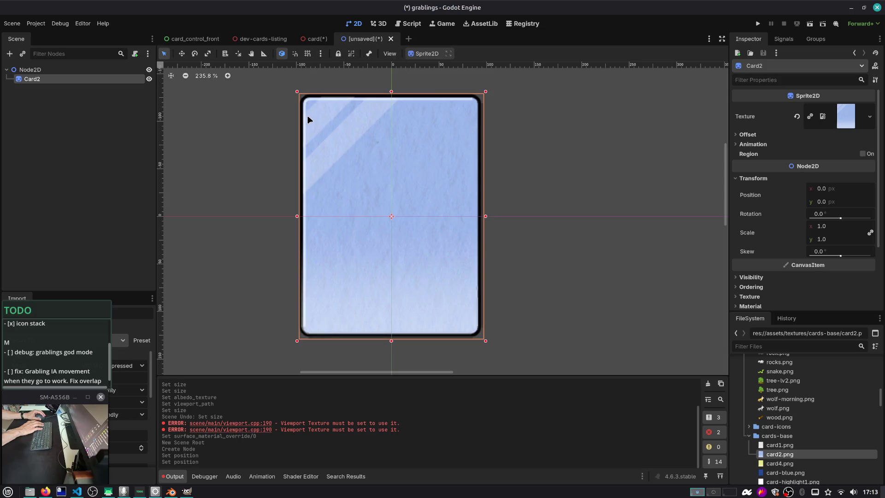
{"action": "scroll", "coordinate": [295, 123], "scroll_direction": "up", "scroll_amount": 15}
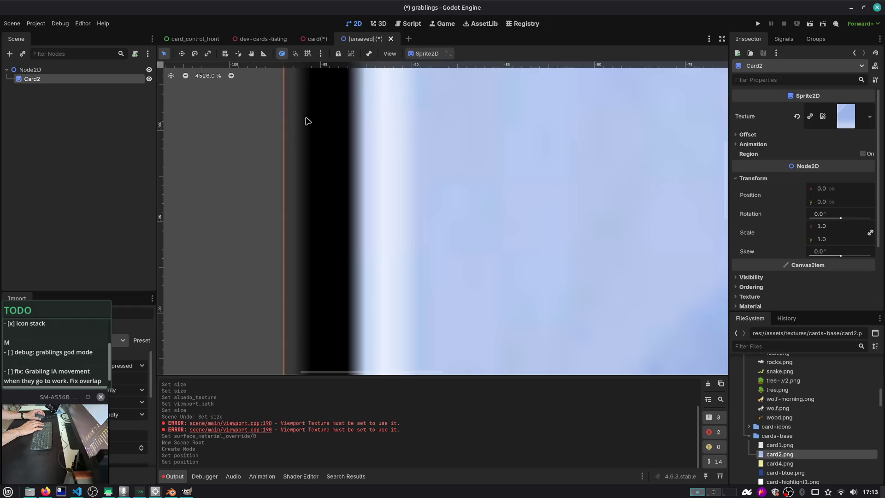
{"action": "scroll", "coordinate": [651, 126], "scroll_direction": "down", "scroll_amount": 10}
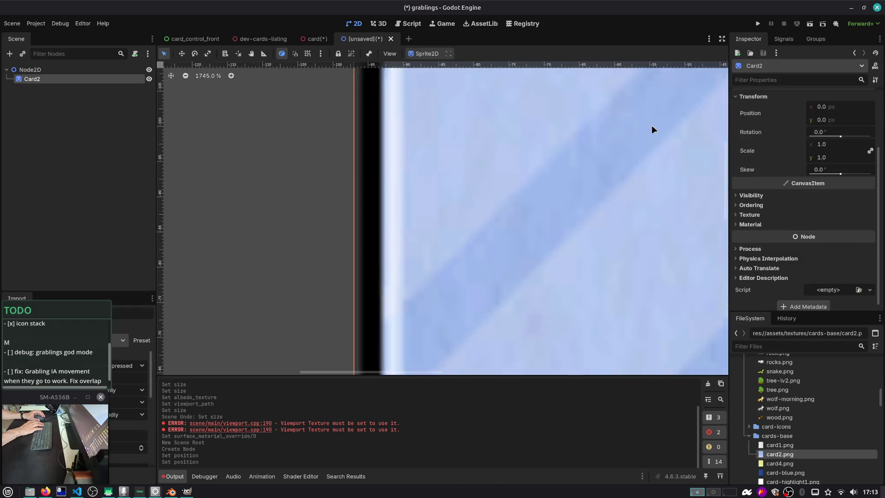
{"action": "scroll", "coordinate": [662, 122], "scroll_direction": "down", "scroll_amount": 2}
{"action": "scroll", "coordinate": [405, 158], "scroll_direction": "right", "scroll_amount": 8}
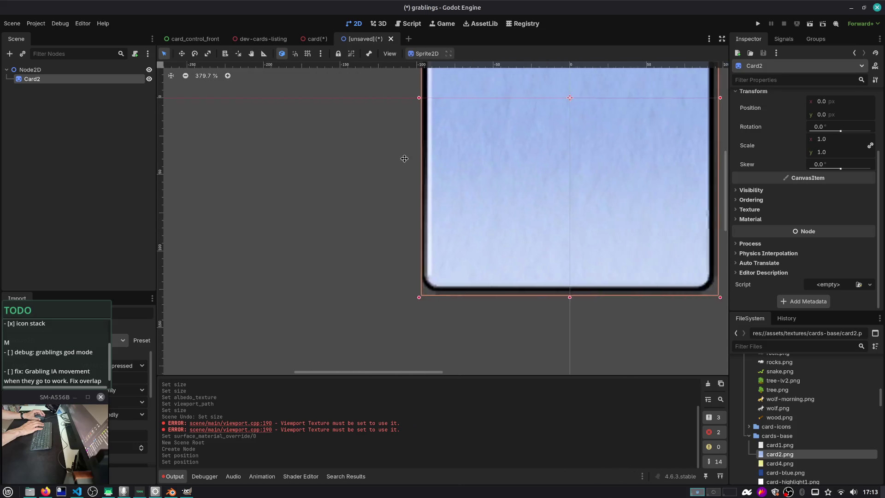
{"action": "scroll", "coordinate": [517, 163], "scroll_direction": "up", "scroll_amount": 3}
{"action": "scroll", "coordinate": [473, 152], "scroll_direction": "up", "scroll_amount": 4}
{"action": "scroll", "coordinate": [442, 158], "scroll_direction": "down", "scroll_amount": 8}
{"action": "scroll", "coordinate": [442, 158], "scroll_direction": "down", "scroll_amount": 10}
{"action": "mouse_move", "coordinate": [402, 140]}
{"action": "left_mouse_down"}
{"action": "mouse_move", "coordinate": [399, 154]}
{"action": "mouse_move", "coordinate": [457, 229]}
{"action": "left_mouse_up"}
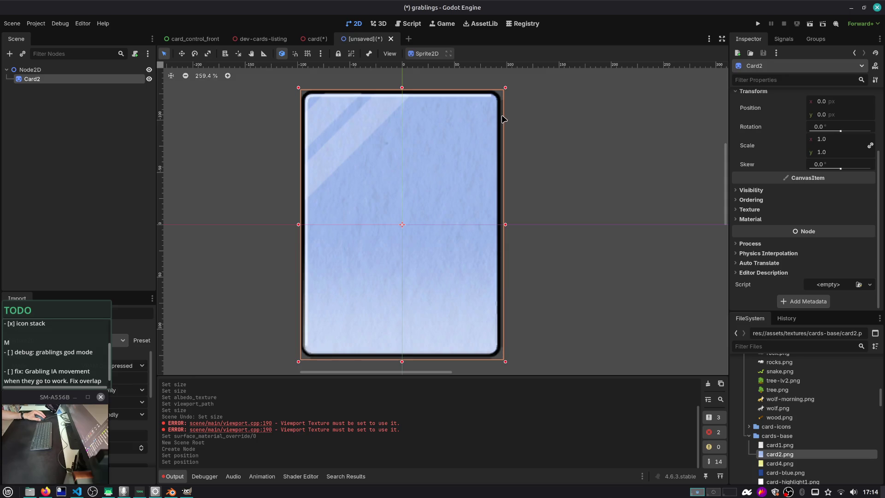
Inspect the 3D card scene, then open card2.png in GIMP from the file manager, converting its colour profile
{"action": "left_click", "coordinate": [322, 42]}
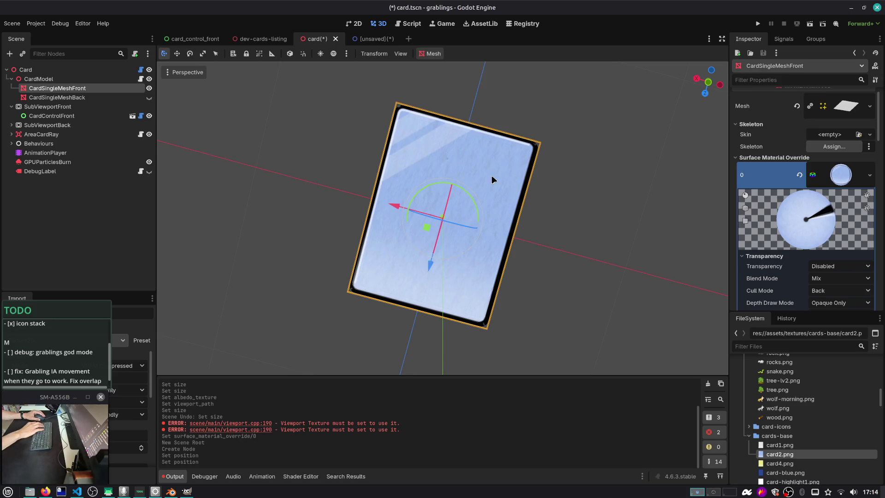
{"action": "mouse_move", "coordinate": [495, 170]}
{"action": "left_mouse_down"}
{"action": "mouse_move", "coordinate": [504, 161]}
{"action": "mouse_move", "coordinate": [452, 146]}
{"action": "left_mouse_up"}
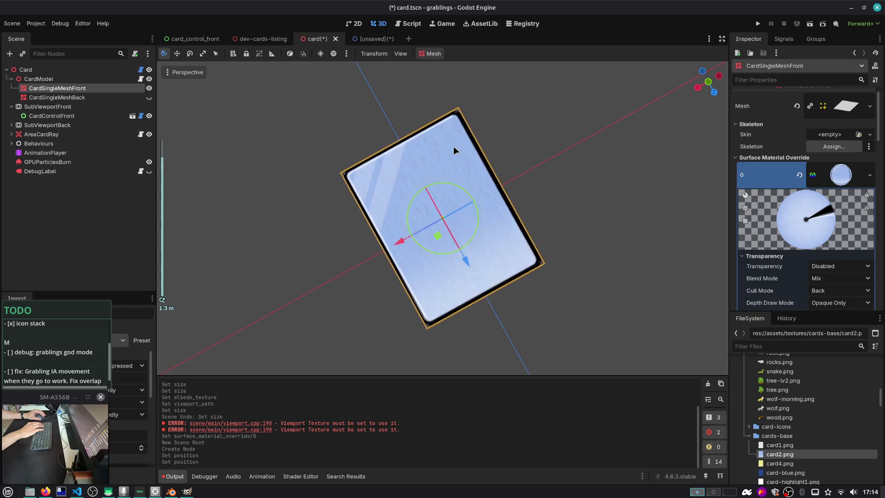
{"action": "key", "text": "alt+Tab"}
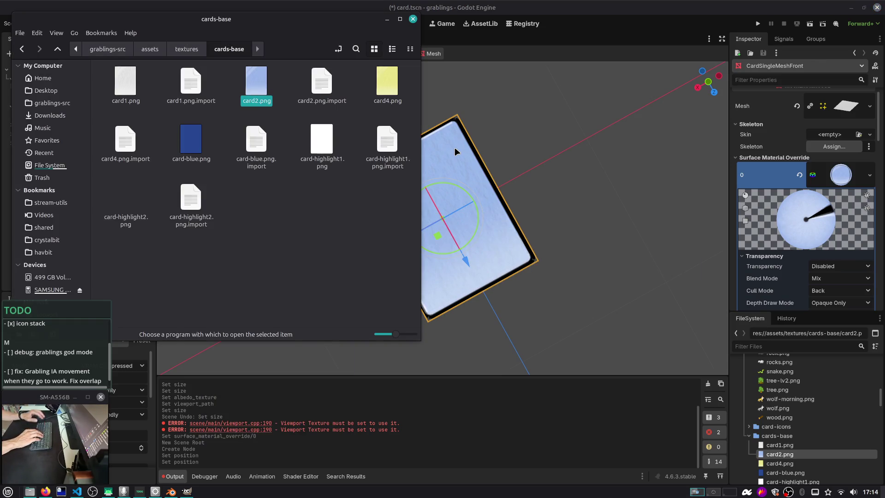
{"action": "right_click", "coordinate": [263, 87]}
{"action": "mouse_move", "coordinate": [323, 110]}
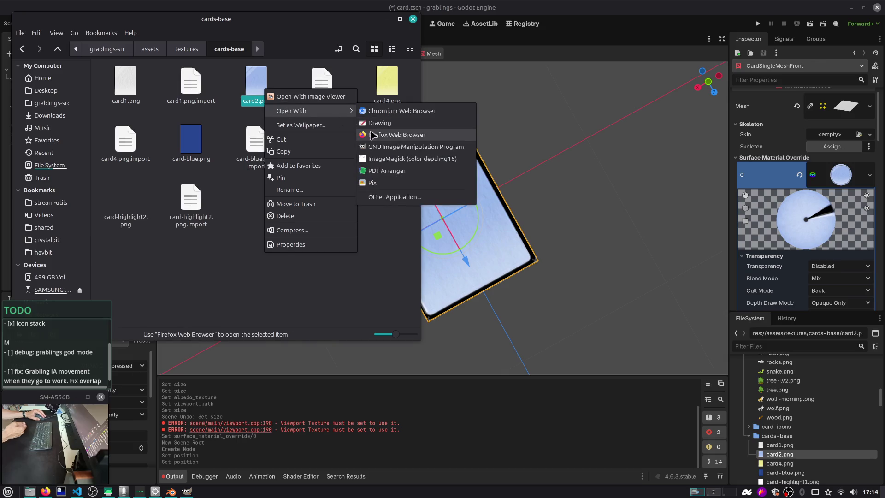
{"action": "left_click", "coordinate": [396, 147]}
{"action": "left_click", "coordinate": [598, 156]}
{"action": "key", "text": "alt+Tab"}
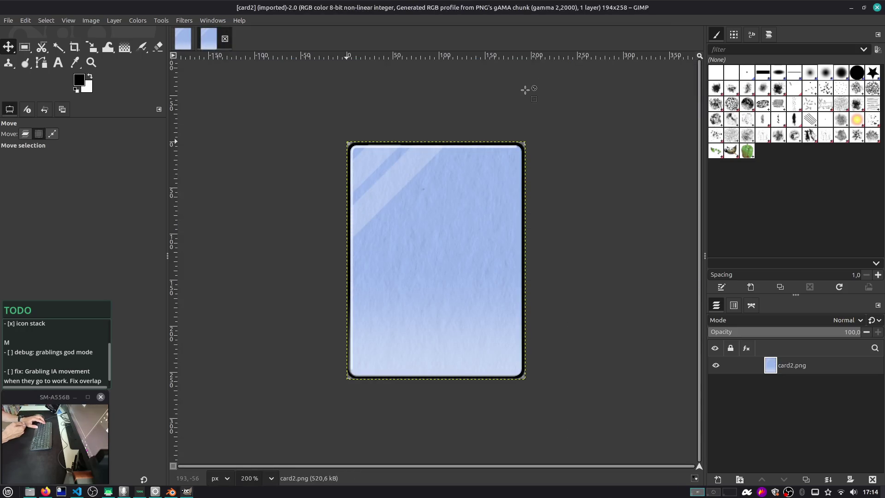
Crop card2.png from 194 to 193 pixels wide by dropping the right column
{"action": "scroll", "coordinate": [562, 191], "scroll_direction": "up", "scroll_amount": 2}
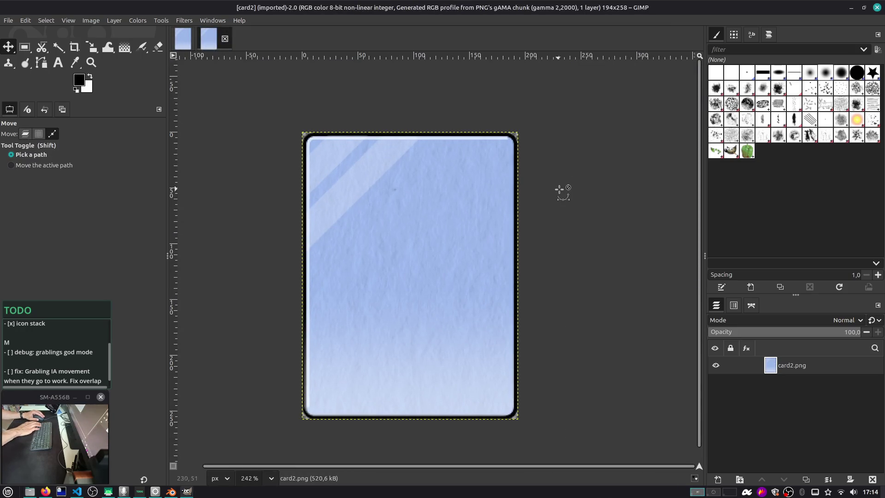
{"action": "scroll", "coordinate": [562, 191], "scroll_direction": "up", "scroll_amount": 5}
{"action": "scroll", "coordinate": [472, 200], "scroll_direction": "down", "scroll_amount": 5}
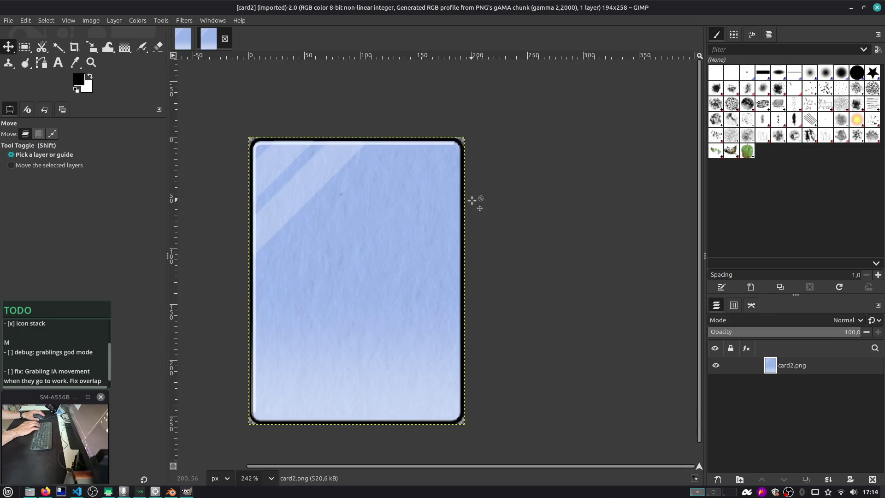
{"action": "key", "text": "shift+c"}
{"action": "mouse_move", "coordinate": [226, 124]}
{"action": "left_mouse_down"}
{"action": "mouse_move", "coordinate": [454, 427]}
{"action": "mouse_move", "coordinate": [485, 423]}
{"action": "left_mouse_up"}
{"action": "scroll", "coordinate": [463, 236], "scroll_direction": "up", "scroll_amount": 13}
{"action": "scroll", "coordinate": [462, 235], "scroll_direction": "up", "scroll_amount": 19}
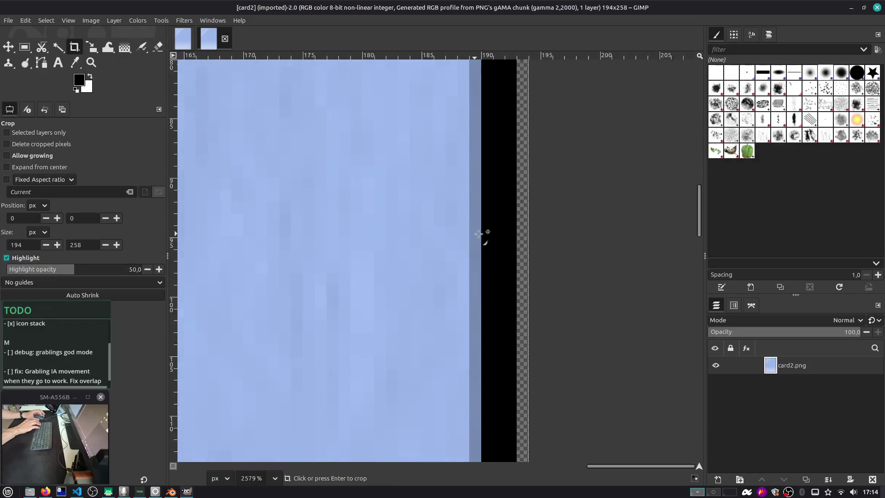
{"action": "mouse_move", "coordinate": [543, 237]}
{"action": "left_mouse_down"}
{"action": "mouse_move", "coordinate": [500, 251]}
{"action": "mouse_move", "coordinate": [529, 249]}
{"action": "left_mouse_up"}
{"action": "scroll", "coordinate": [528, 249], "scroll_direction": "down", "scroll_amount": 15}
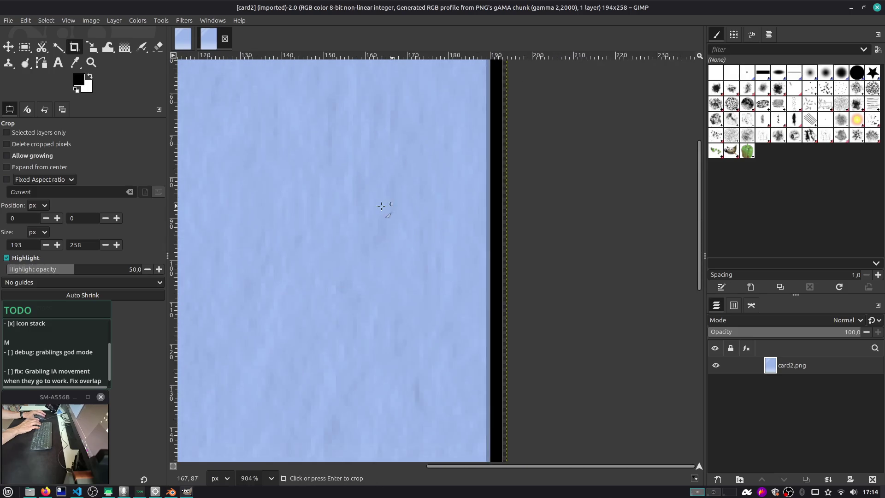
{"action": "scroll", "coordinate": [374, 188], "scroll_direction": "up", "scroll_amount": 6}
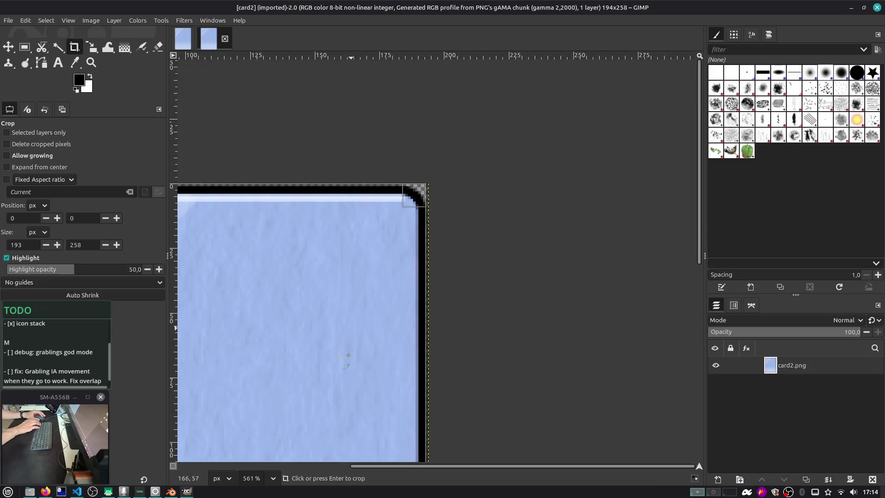
{"action": "scroll", "coordinate": [423, 261], "scroll_direction": "up", "scroll_amount": 6}
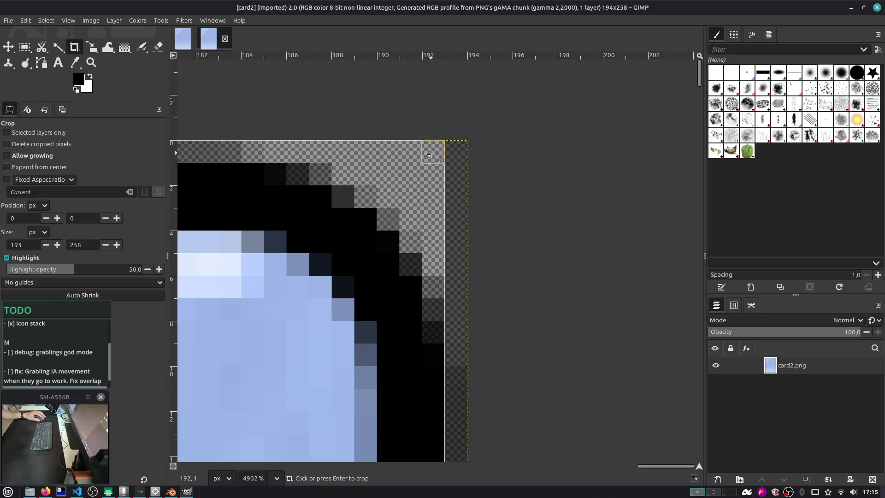
{"action": "key", "text": "Return"}
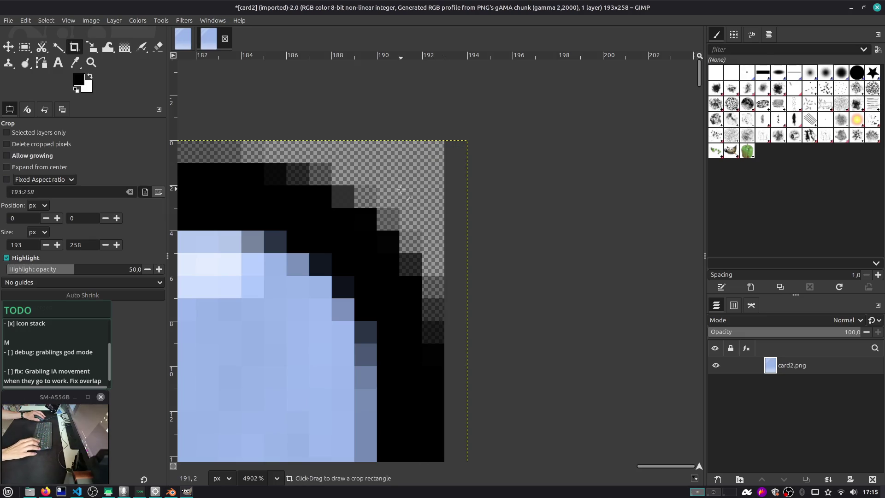
Overwrite card2.png with the cropped image and return to Godot
{"action": "left_click", "coordinate": [8, 20]}
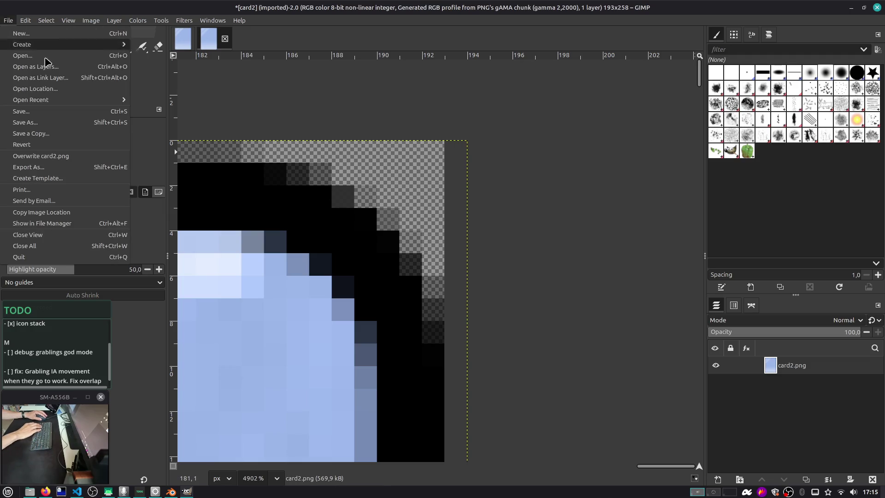
{"action": "left_click", "coordinate": [74, 155]}
{"action": "key", "text": "alt+Tab"}
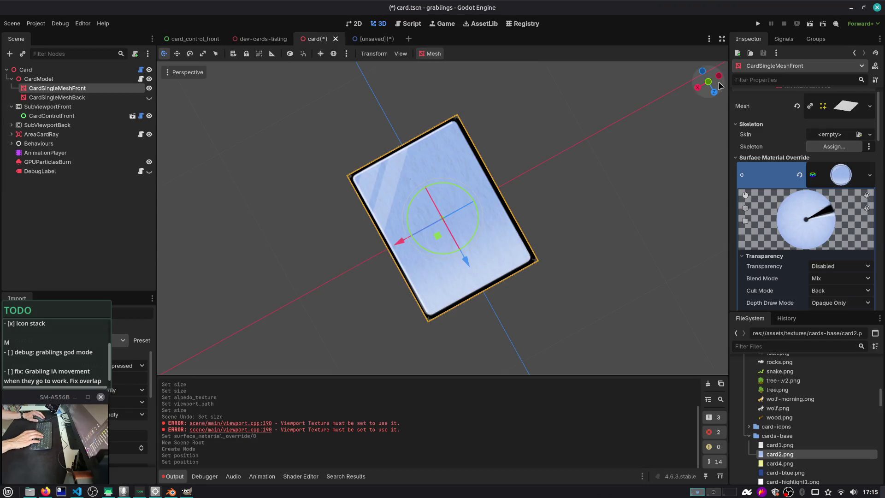
Inspect the card from bottom, top and tilted perspective views
{"action": "left_click", "coordinate": [708, 82]}
{"action": "left_click", "coordinate": [707, 82]}
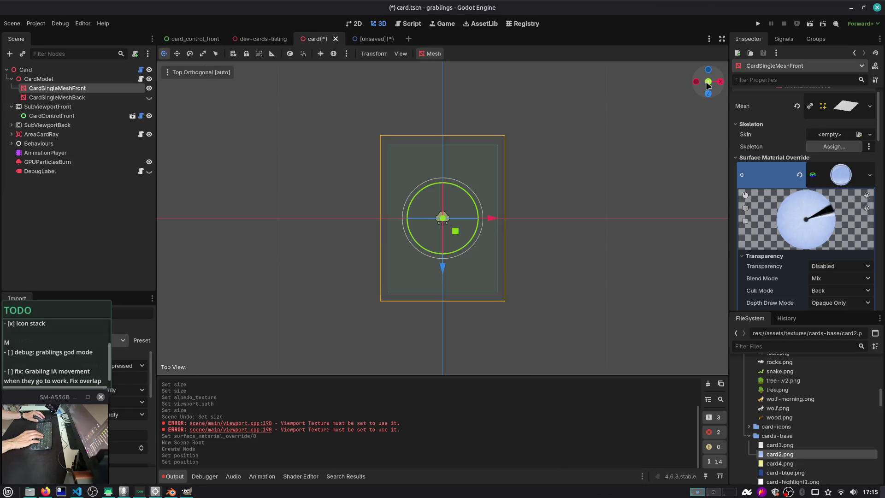
{"action": "left_click", "coordinate": [708, 82]}
{"action": "mouse_move", "coordinate": [573, 171]}
{"action": "left_mouse_down"}
{"action": "mouse_move", "coordinate": [410, 176]}
{"action": "mouse_move", "coordinate": [419, 158]}
{"action": "mouse_move", "coordinate": [519, 273]}
{"action": "left_mouse_up"}
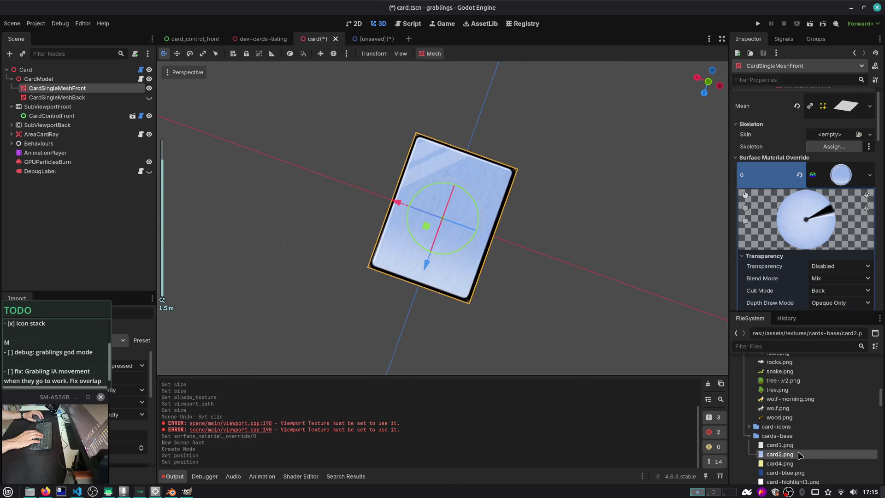
Reapply card2.png as the surface material override on CardSingleMeshFront
{"action": "left_click_drag", "start_coordinate": [793, 456], "coordinate": [443, 216]}
{"action": "left_click", "coordinate": [558, 202]}
{"action": "left_click", "coordinate": [464, 195]}
{"action": "scroll", "coordinate": [464, 195], "scroll_direction": "up", "scroll_amount": 8}
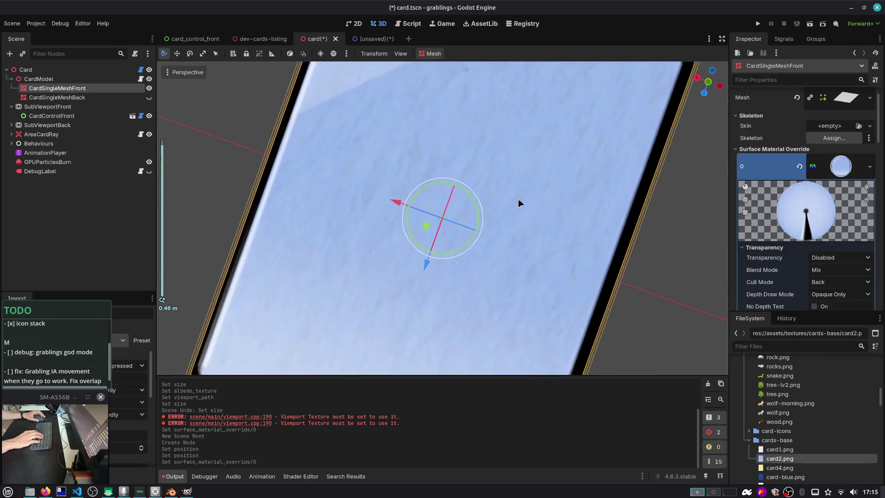
{"action": "left_click", "coordinate": [682, 248]}
{"action": "scroll", "coordinate": [602, 250], "scroll_direction": "down", "scroll_amount": 5}
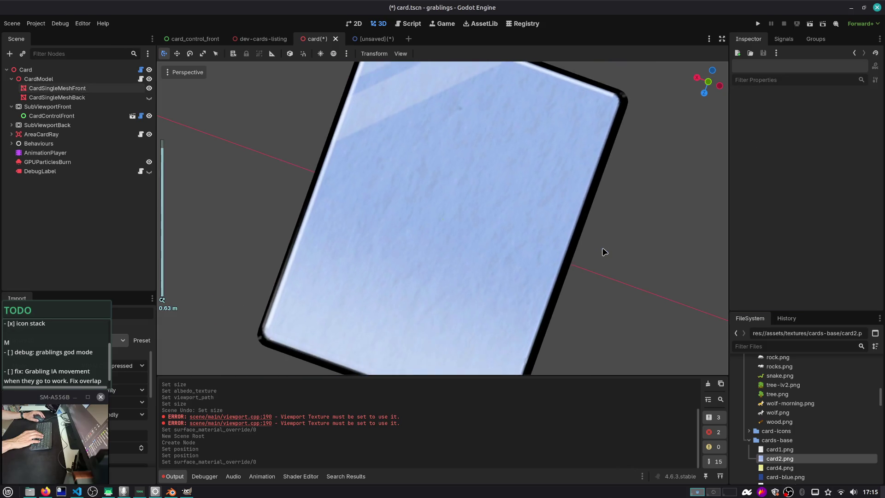
{"action": "scroll", "coordinate": [604, 251], "scroll_direction": "down", "scroll_amount": 2}
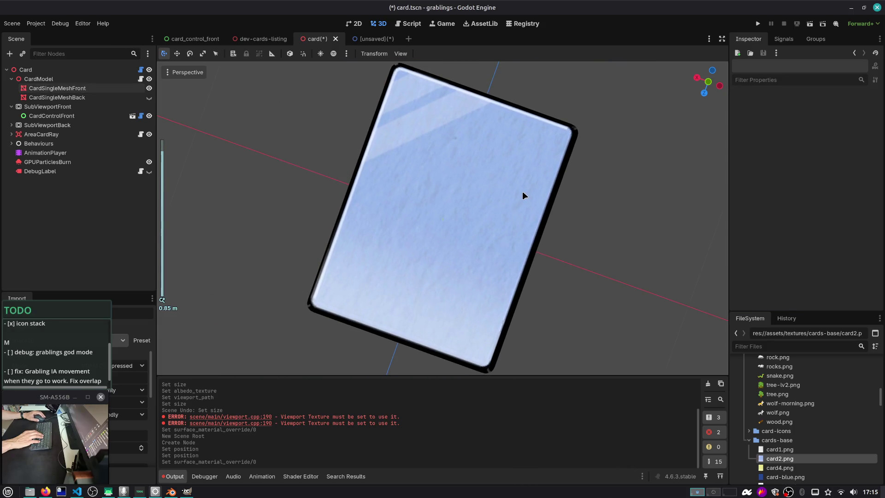
{"action": "left_click", "coordinate": [437, 165]}
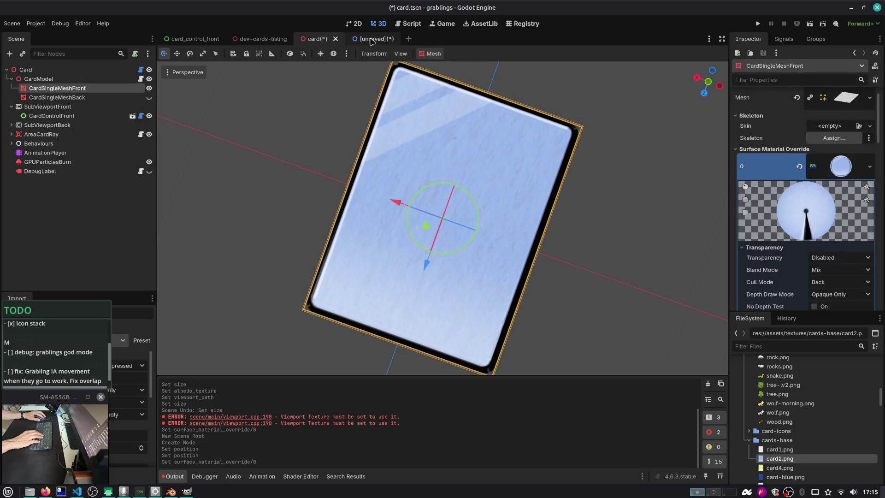
{"action": "left_click", "coordinate": [371, 39]}
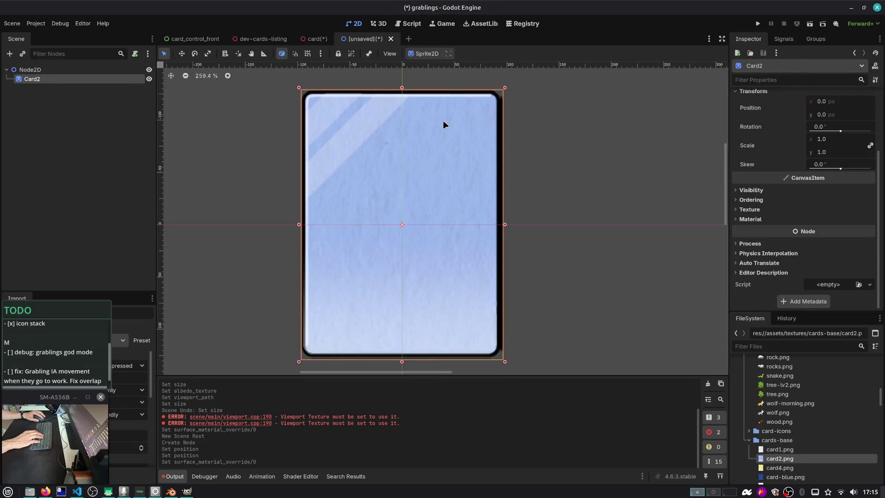
Crop one more pixel off card2.png's left edge, leaving it 192x258
{"action": "key", "text": "alt+Tab"}
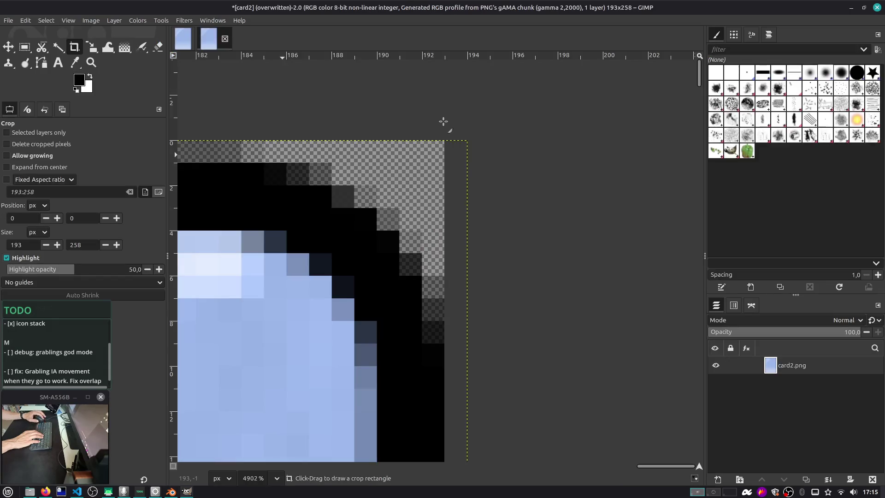
{"action": "scroll", "coordinate": [298, 261], "scroll_direction": "down", "scroll_amount": 5, "text": "ctrl"}
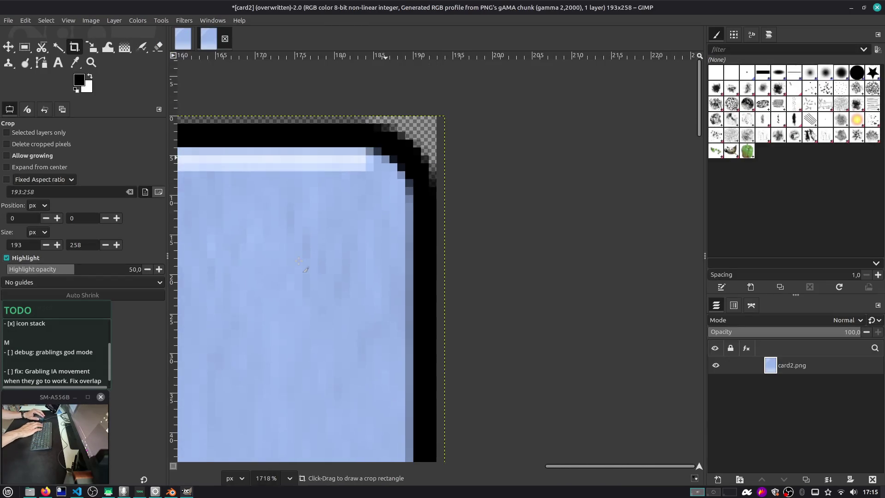
{"action": "scroll", "coordinate": [298, 262], "scroll_direction": "down", "scroll_amount": 4, "text": "ctrl"}
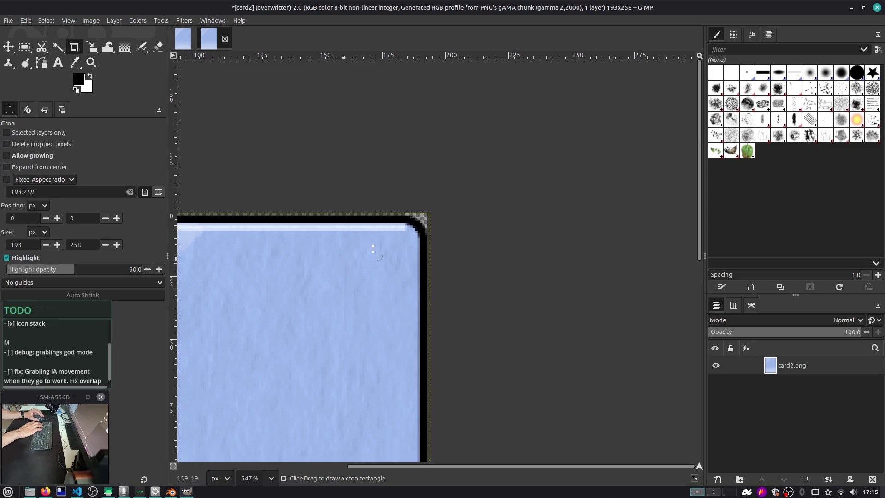
{"action": "left_click_drag", "start_coordinate": [438, 217], "coordinate": [702, 146]}
{"action": "scroll", "coordinate": [274, 91], "scroll_direction": "up", "scroll_amount": 3, "text": "ctrl"}
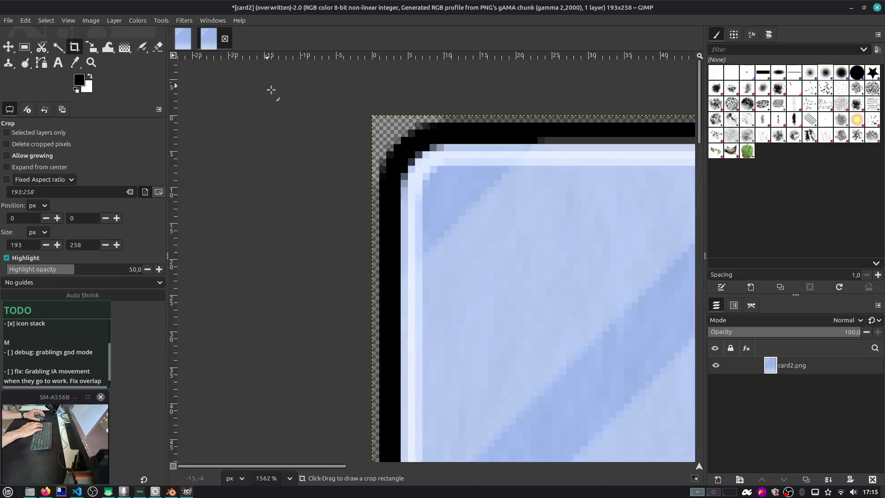
{"action": "scroll", "coordinate": [446, 105], "scroll_direction": "down", "scroll_amount": 1, "text": "ctrl"}
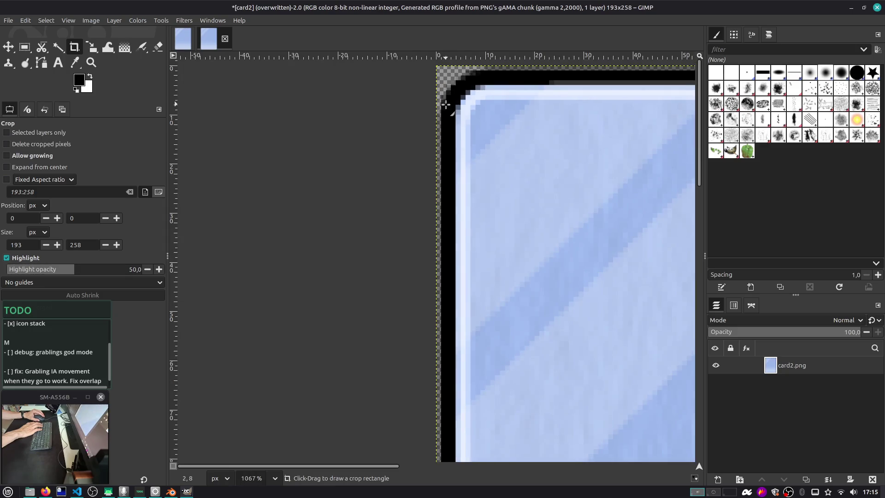
{"action": "mouse_move", "coordinate": [462, 70]}
{"action": "left_mouse_down"}
{"action": "mouse_move", "coordinate": [426, 89]}
{"action": "mouse_move", "coordinate": [373, 290]}
{"action": "left_mouse_up"}
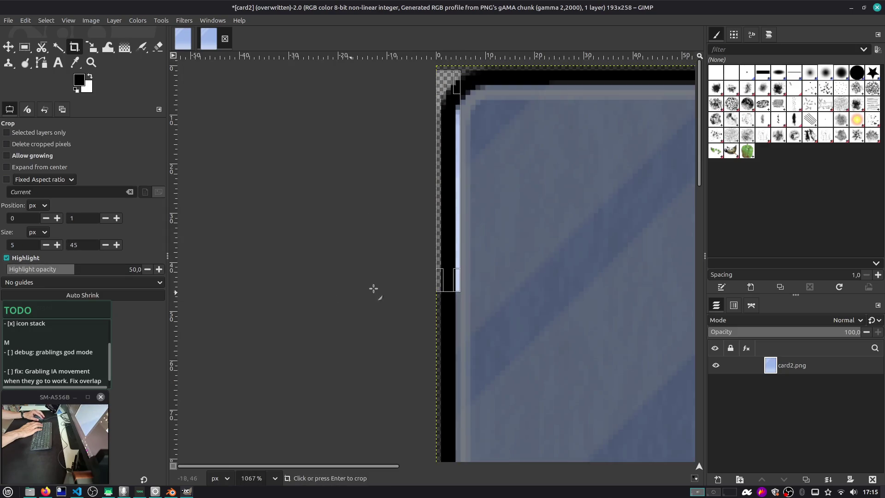
{"action": "left_click_drag", "start_coordinate": [444, 87], "coordinate": [444, 83]}
{"action": "scroll", "coordinate": [447, 203], "scroll_direction": "down", "scroll_amount": 3, "text": "ctrl"}
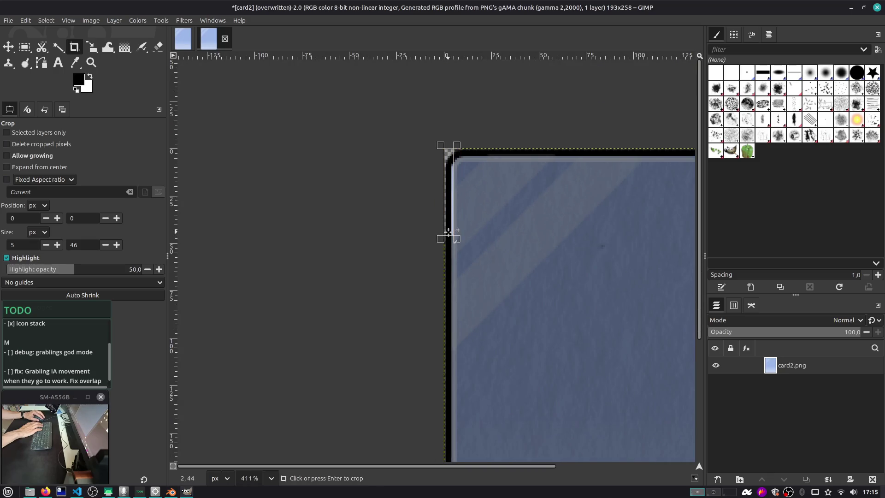
{"action": "scroll", "coordinate": [506, 272], "scroll_direction": "down", "scroll_amount": 3, "text": "ctrl"}
{"action": "mouse_move", "coordinate": [352, 167]}
{"action": "left_mouse_down"}
{"action": "mouse_move", "coordinate": [375, 174]}
{"action": "mouse_move", "coordinate": [643, 454]}
{"action": "left_mouse_up"}
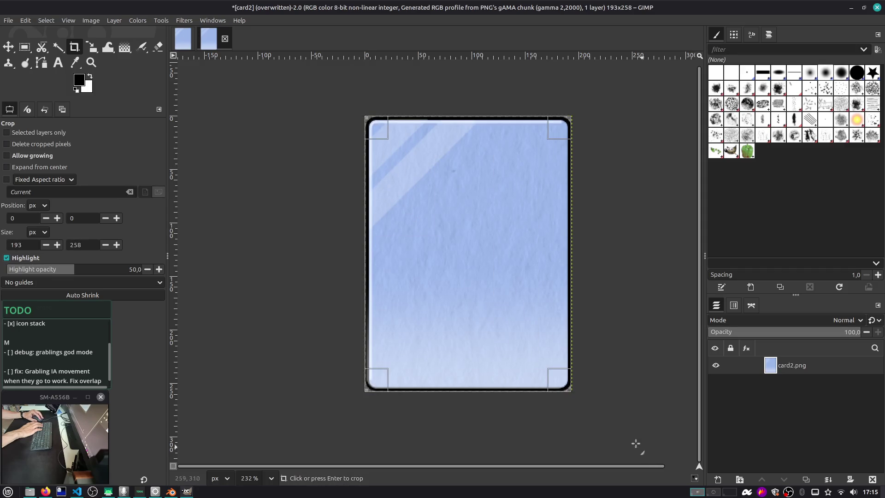
{"action": "scroll", "coordinate": [369, 122], "scroll_direction": "up", "scroll_amount": 6, "text": "ctrl"}
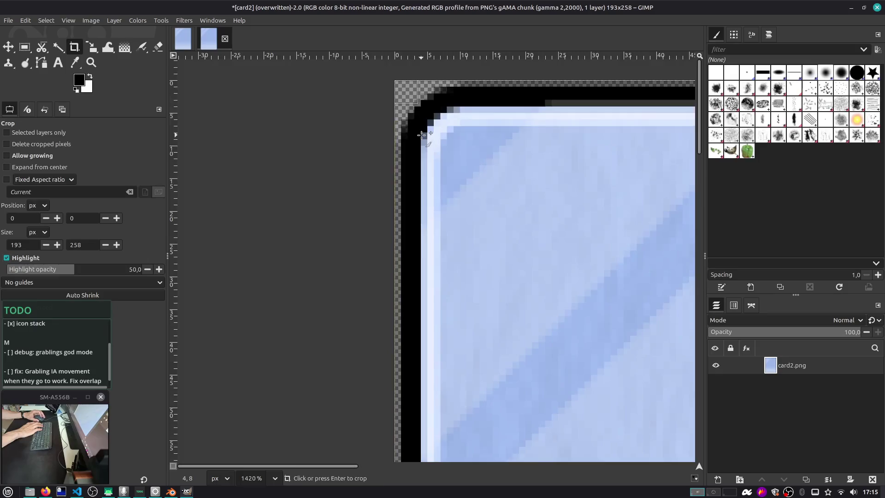
{"action": "left_click_drag", "start_coordinate": [396, 165], "coordinate": [405, 169]}
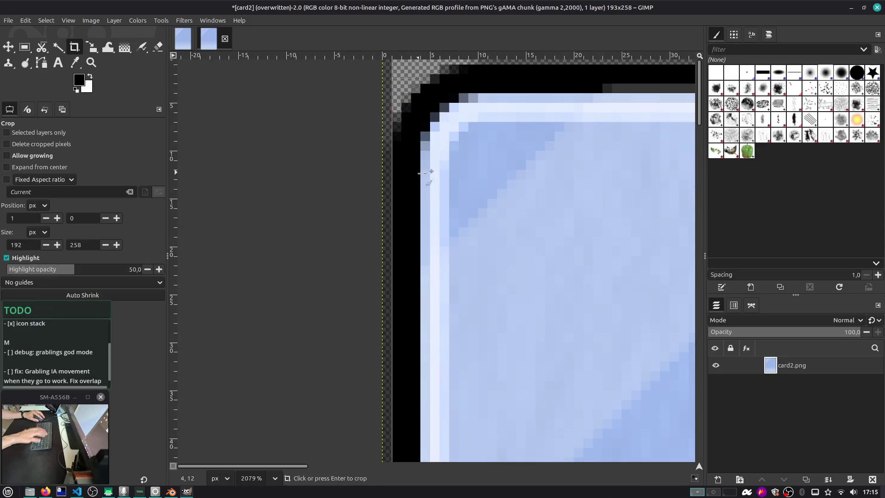
{"action": "scroll", "coordinate": [434, 178], "scroll_direction": "down", "scroll_amount": 2, "text": "ctrl"}
{"action": "scroll", "coordinate": [432, 180], "scroll_direction": "down", "scroll_amount": 4, "text": "ctrl"}
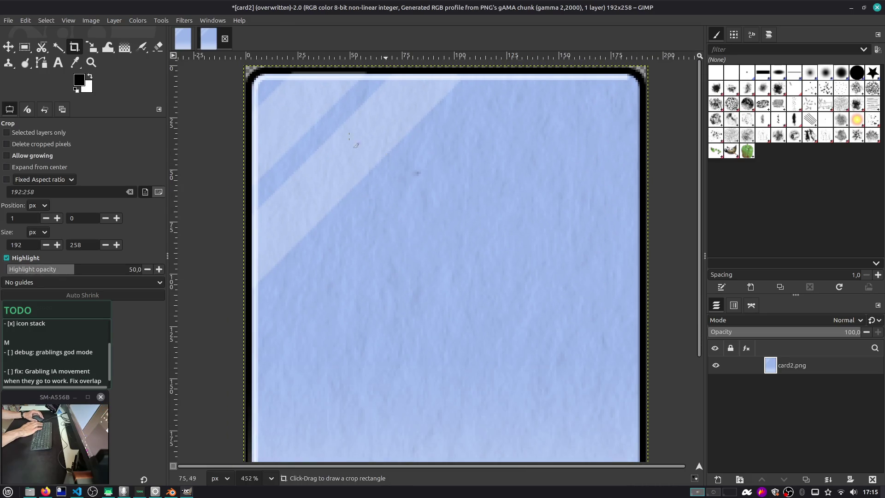
Export the trimmed image over card2.png and minimize GIMP
{"action": "left_click", "coordinate": [9, 21]}
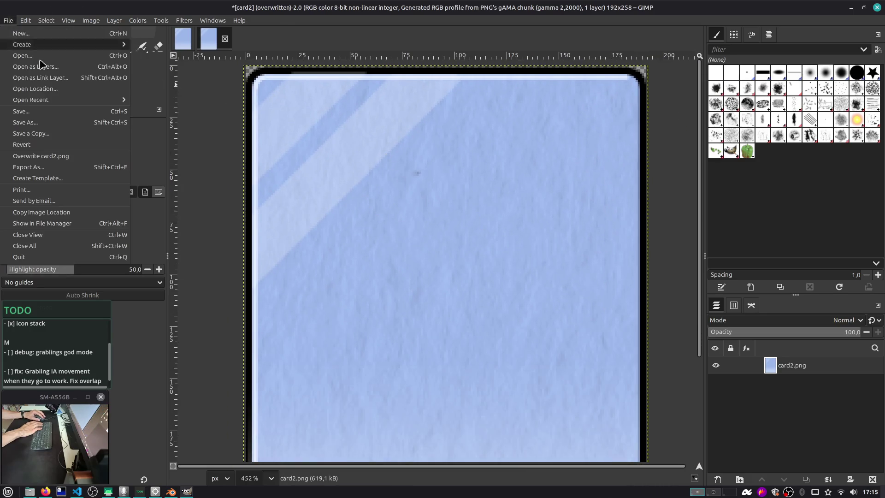
{"action": "left_click", "coordinate": [84, 157]}
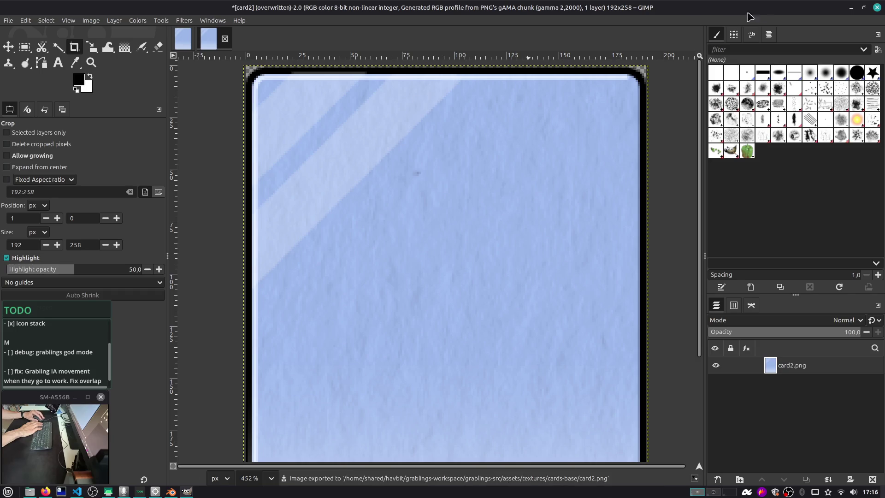
{"action": "left_click", "coordinate": [851, 8]}
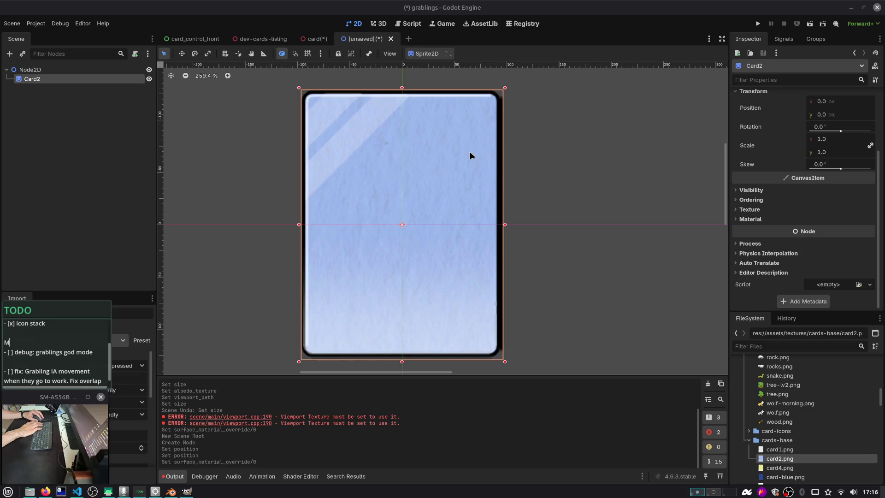
Check the updated card2 texture on the Card2 sprite
{"action": "left_click", "coordinate": [637, 137]}
{"action": "left_click", "coordinate": [392, 209]}
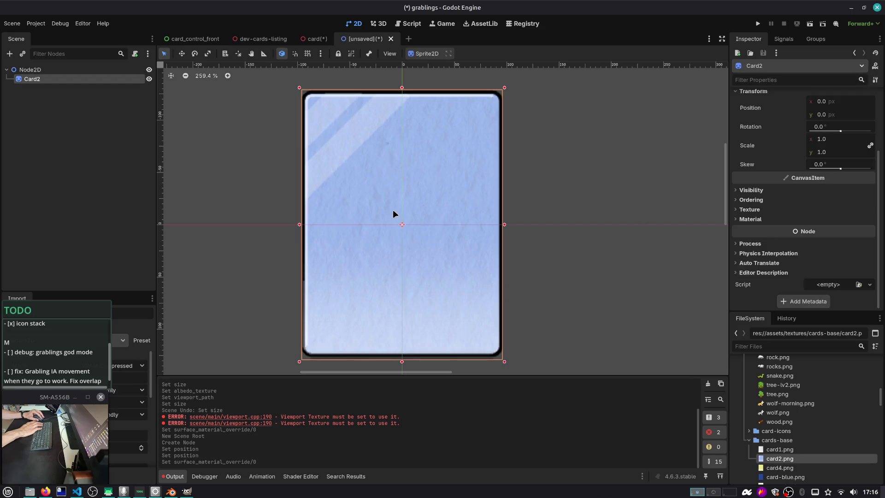
{"action": "left_click", "coordinate": [593, 177]}
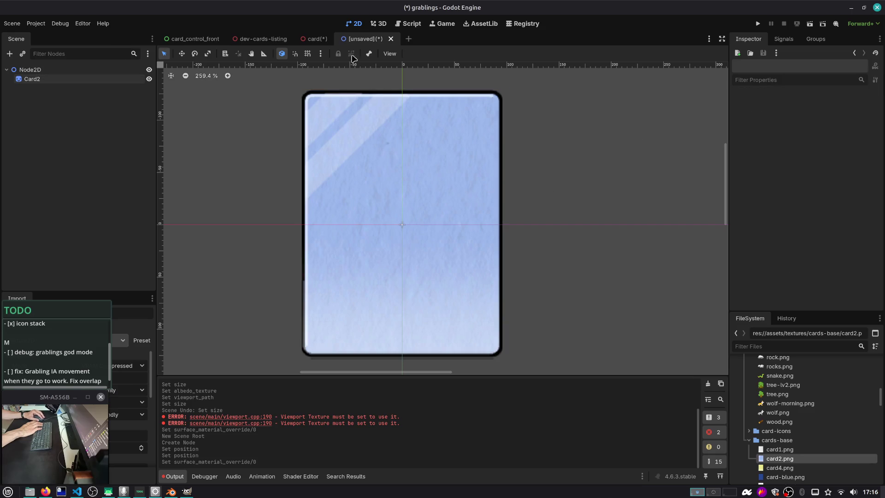
View the 3D card's front face from below, zoomed in, then save and run with F5
{"action": "left_click", "coordinate": [317, 39]}
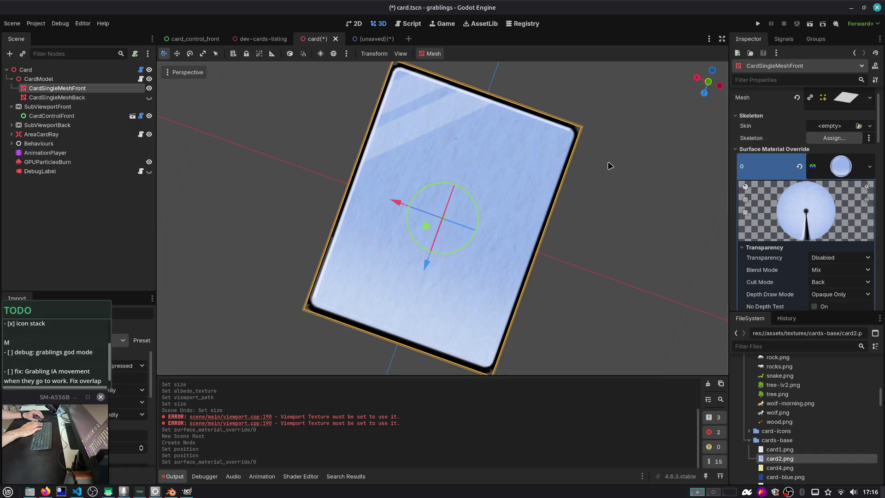
{"action": "left_click", "coordinate": [608, 176]}
{"action": "left_click", "coordinate": [710, 84]}
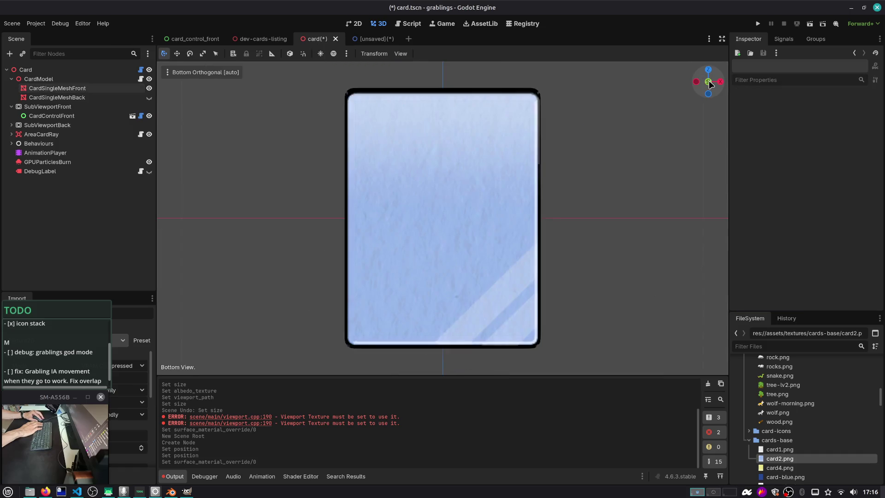
{"action": "left_click", "coordinate": [709, 85]}
{"action": "left_click", "coordinate": [708, 83]}
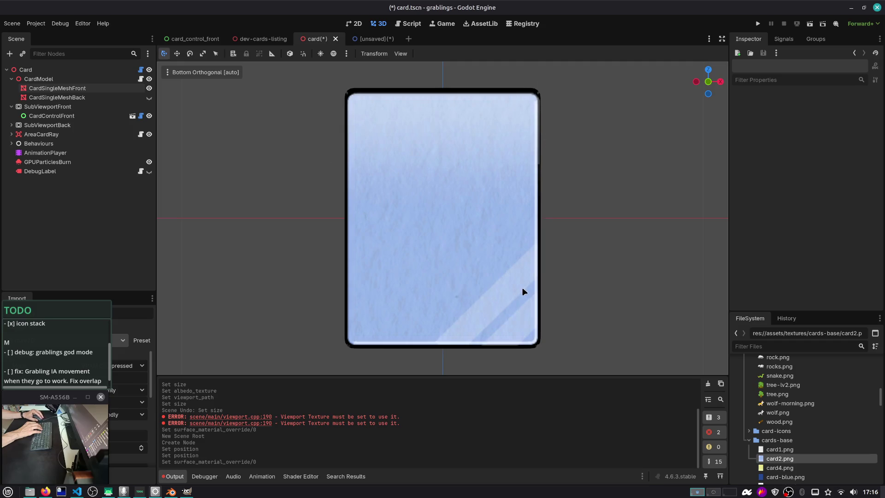
{"action": "scroll", "coordinate": [523, 272], "scroll_direction": "down", "scroll_amount": 6}
{"action": "scroll", "coordinate": [523, 267], "scroll_direction": "up", "scroll_amount": 3}
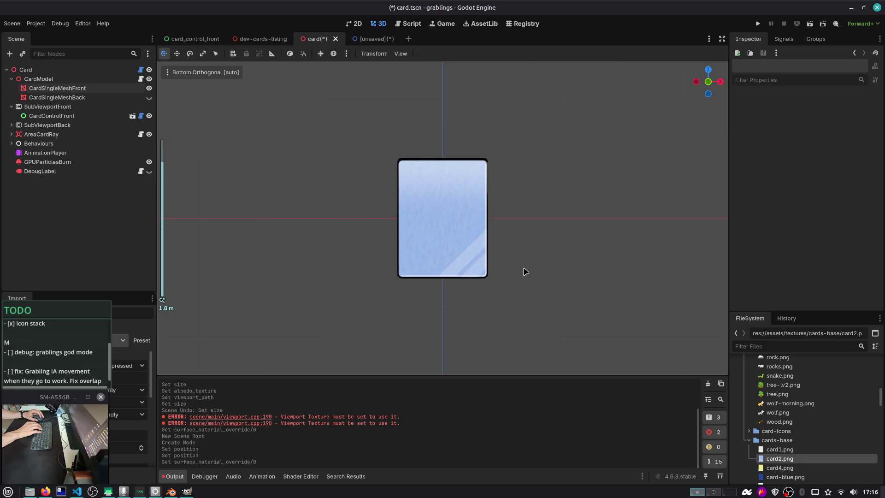
{"action": "scroll", "coordinate": [524, 268], "scroll_direction": "up", "scroll_amount": 3}
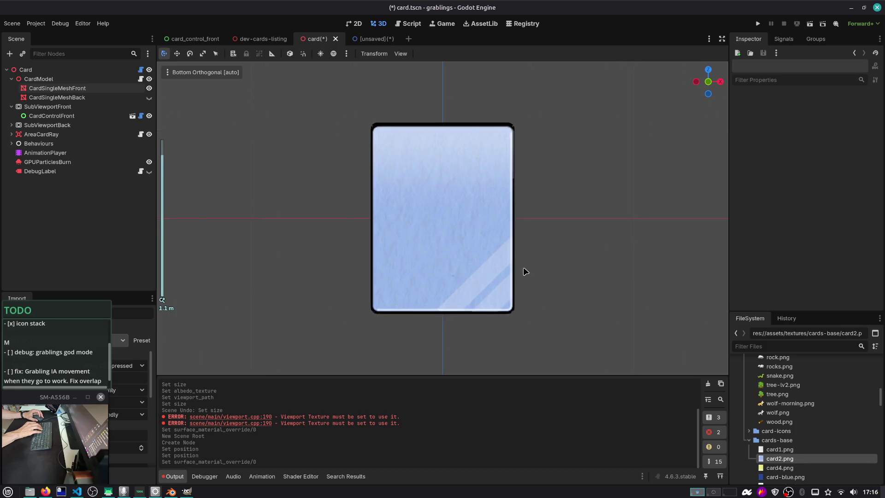
{"action": "key", "text": "F5"}
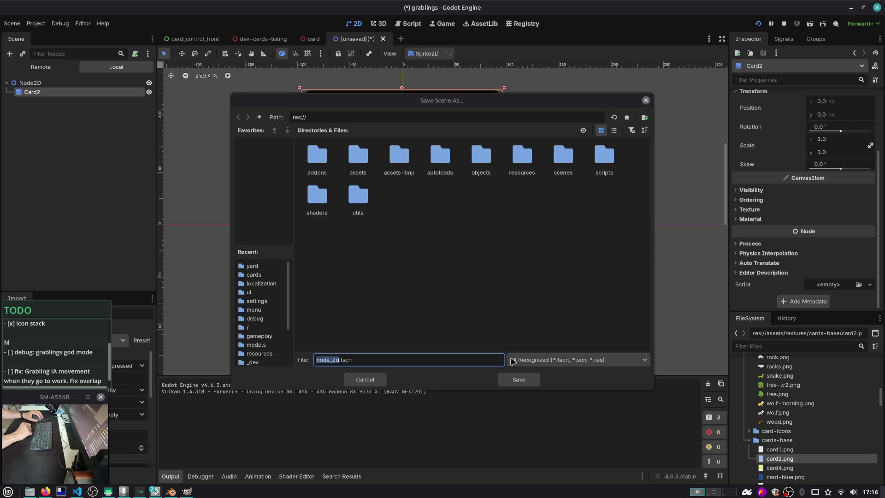
Cancel saving, discard the unsaved Card2 scratch scene, and close the card scene
{"action": "left_click", "coordinate": [387, 380]}
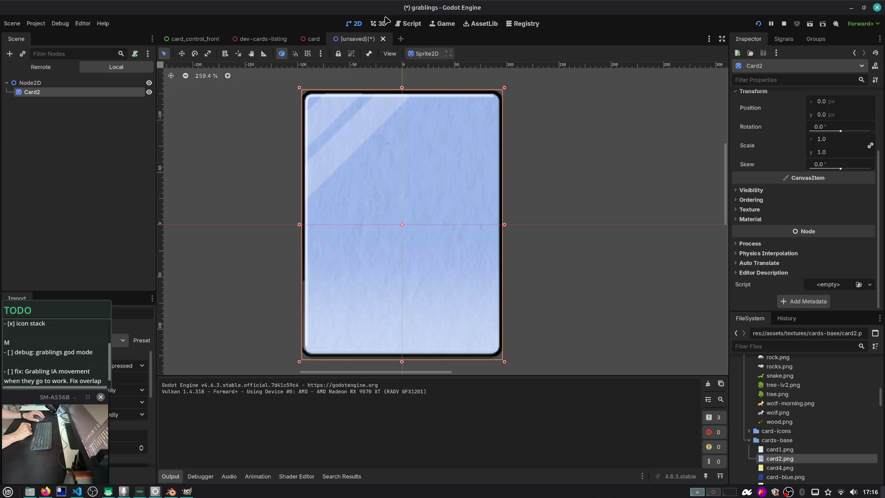
{"action": "left_click", "coordinate": [382, 39]}
{"action": "left_click", "coordinate": [389, 261]}
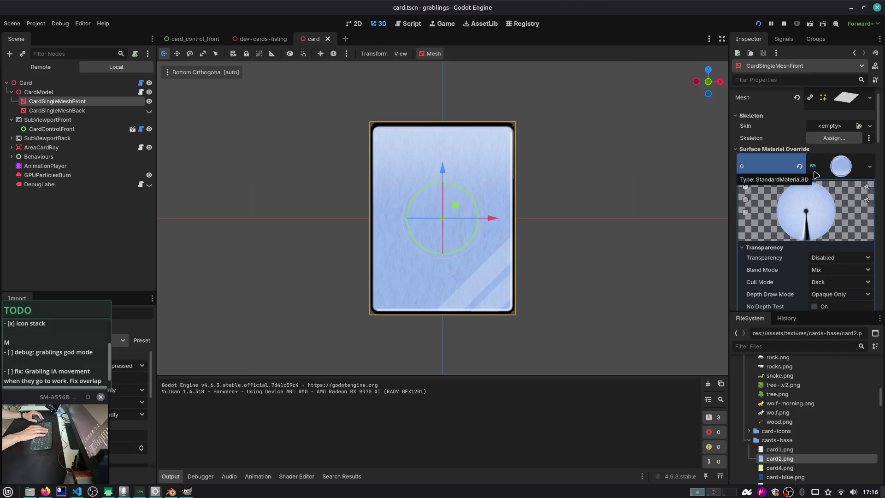
{"action": "left_click", "coordinate": [327, 39]}
{"action": "key", "text": "alt+Tab"}
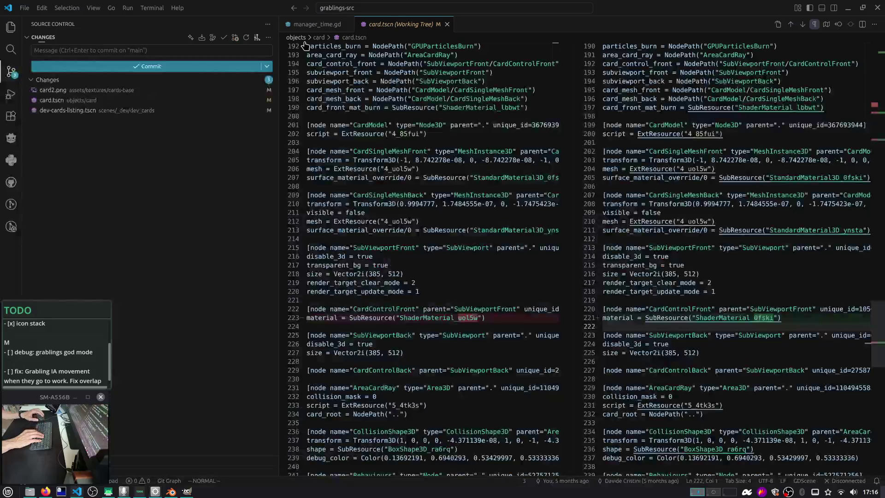
Review the dev-cards-listing.tscn and card.tscn diffs, then discard card.tscn's changes
{"action": "left_click", "coordinate": [166, 110]}
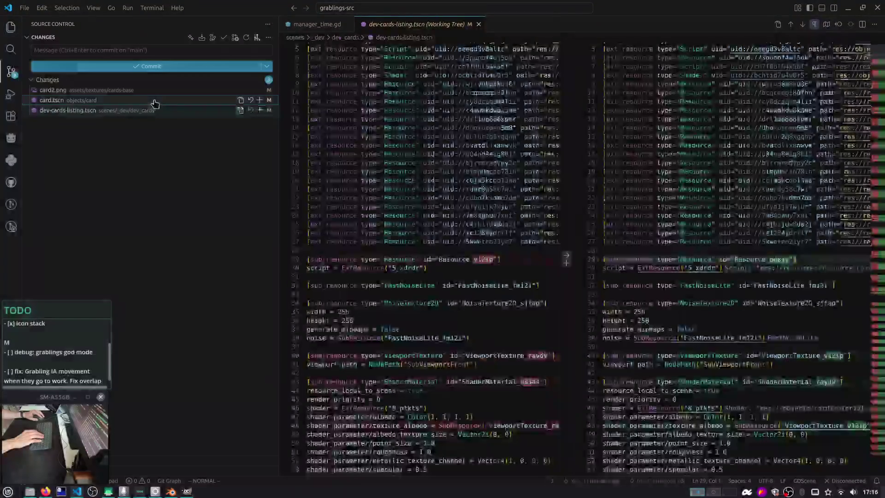
{"action": "left_click", "coordinate": [154, 102]}
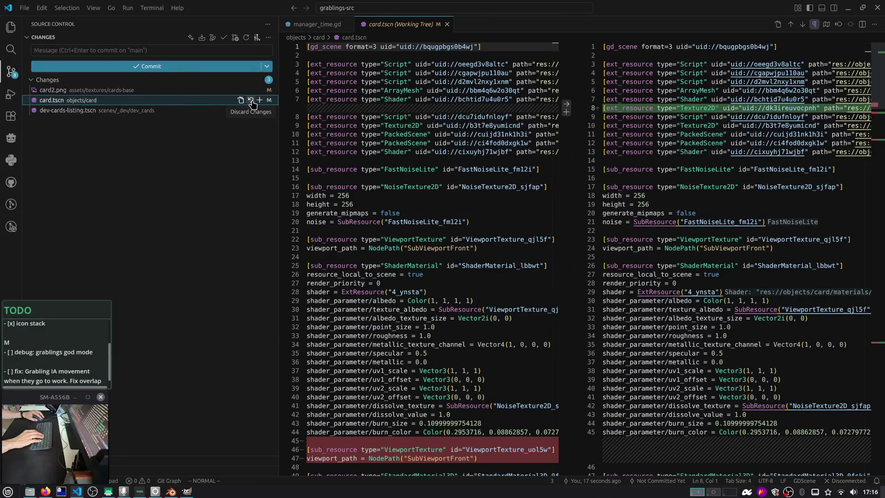
{"action": "left_click", "coordinate": [252, 103]}
{"action": "left_click", "coordinate": [467, 188]}
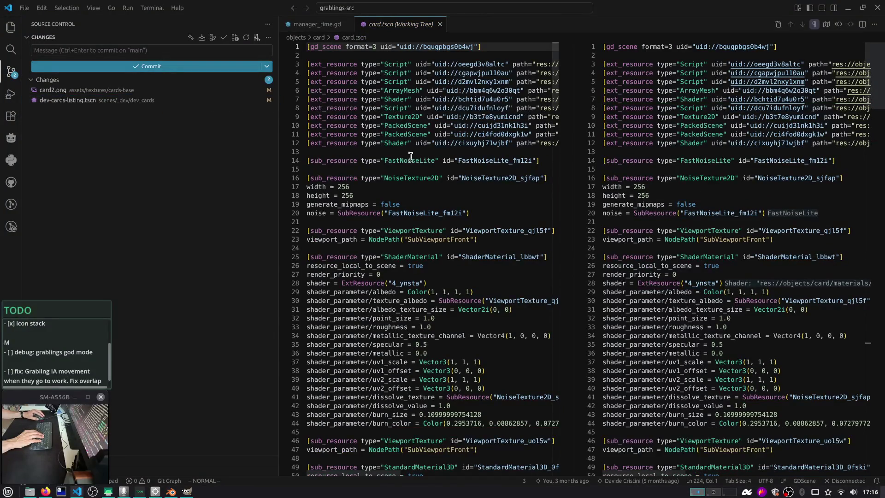
{"action": "key", "text": "alt+Tab"}
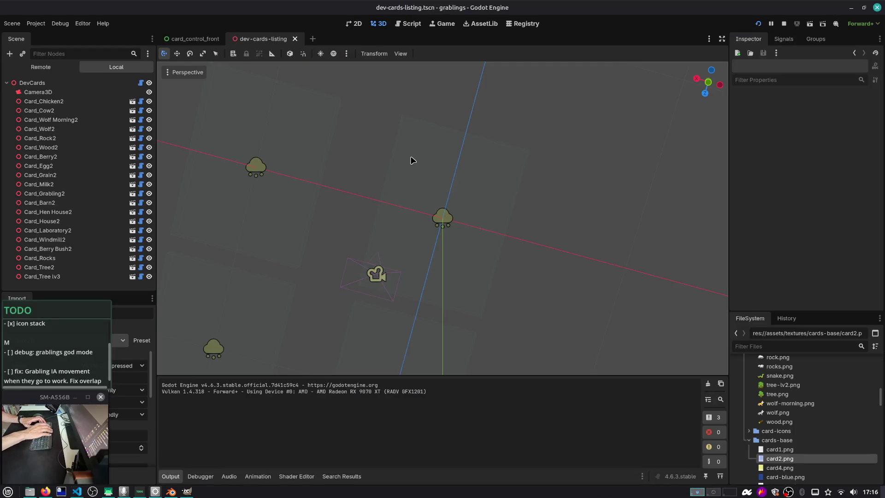
Restart the game, load a save slot, try placing the Berry card, then stop it
{"action": "key", "text": "F8"}
{"action": "left_click", "coordinate": [758, 23]}
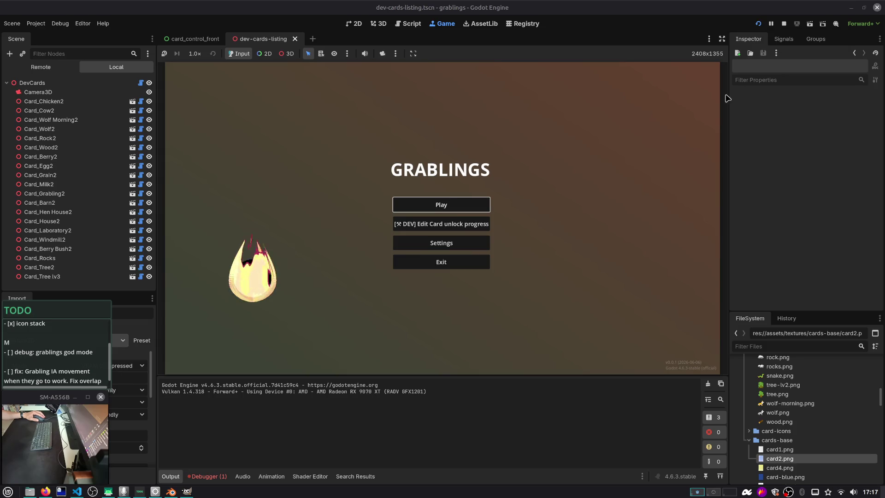
{"action": "left_click", "coordinate": [466, 207]}
{"action": "left_click", "coordinate": [467, 210]}
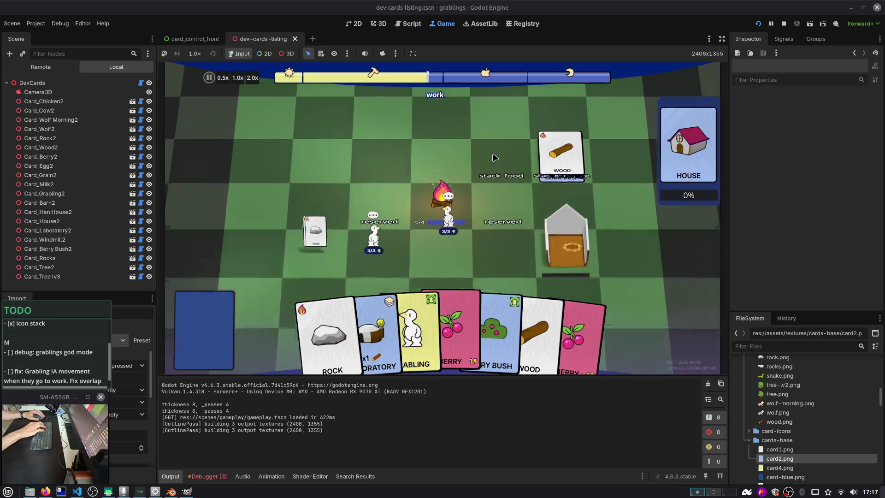
{"action": "scroll", "coordinate": [489, 221], "scroll_direction": "down", "scroll_amount": 2}
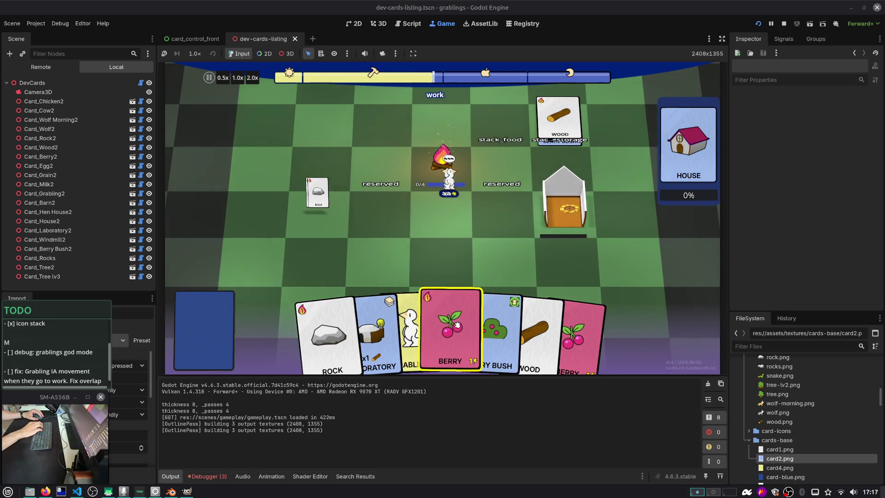
{"action": "mouse_move", "coordinate": [472, 305]}
{"action": "left_mouse_down"}
{"action": "mouse_move", "coordinate": [566, 125]}
{"action": "mouse_move", "coordinate": [539, 171]}
{"action": "left_mouse_up"}
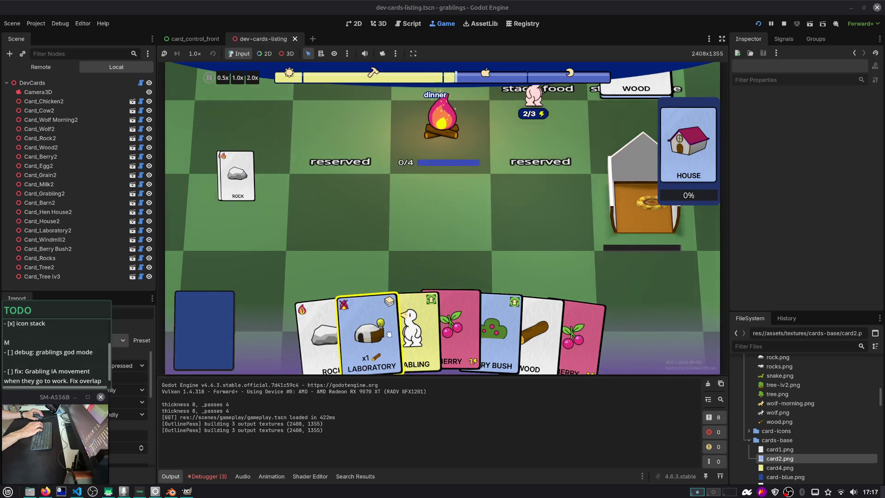
{"action": "key", "text": "F8"}
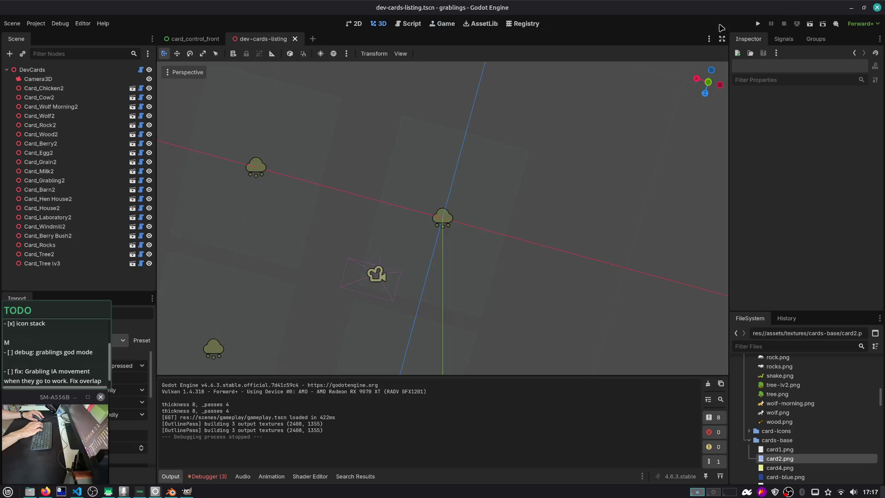
Open card.tscn, select CardSingleMeshFront and inspect its card-highlight1.png and card1.png textures
{"action": "left_click", "coordinate": [132, 89]}
{"action": "left_click_drag", "start_coordinate": [394, 174], "coordinate": [240, 174]}
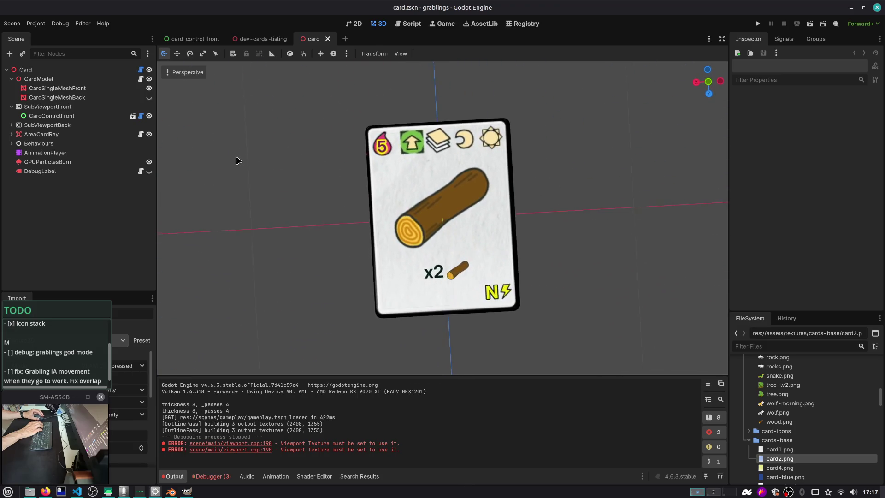
{"action": "left_click", "coordinate": [62, 89]}
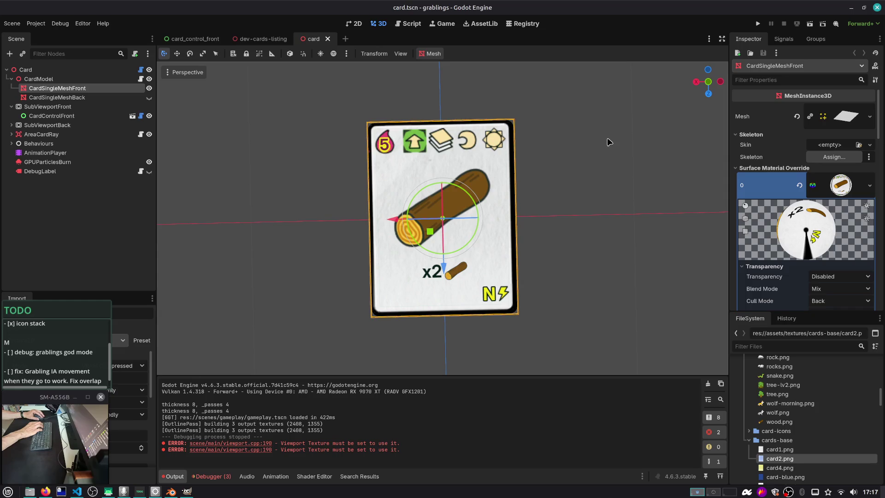
{"action": "mouse_move", "coordinate": [787, 462]}
{"action": "scroll", "coordinate": [783, 424], "scroll_direction": "down", "scroll_amount": 3}
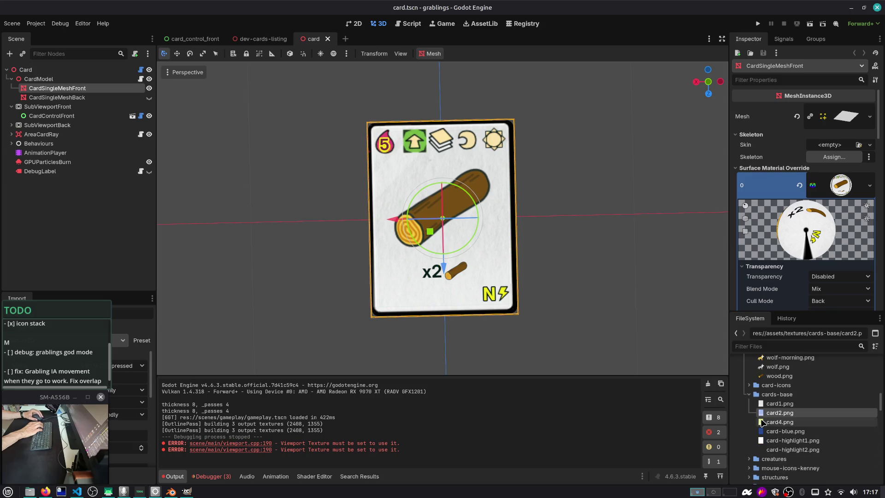
{"action": "left_click", "coordinate": [786, 441]}
{"action": "left_click", "coordinate": [788, 403]}
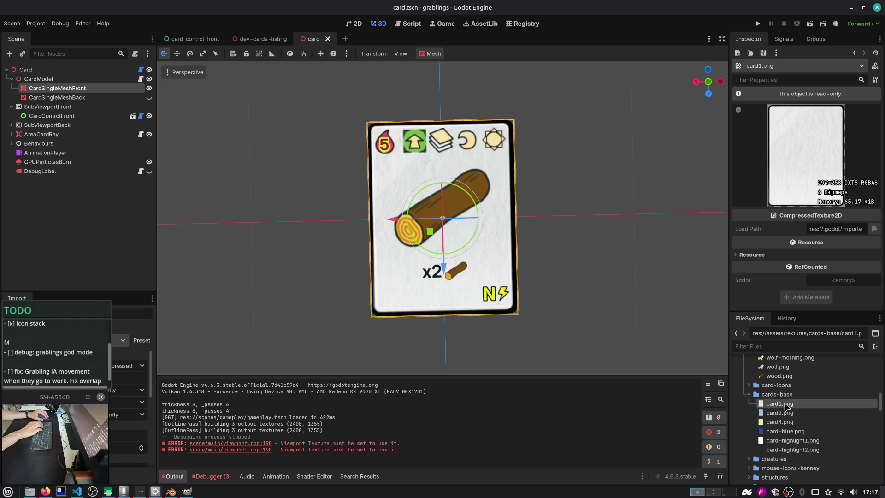
{"action": "mouse_move", "coordinate": [786, 406]}
Filter the front mesh's Inspector by 'uv' and expand its Surface Material Override
{"action": "left_click", "coordinate": [99, 92]}
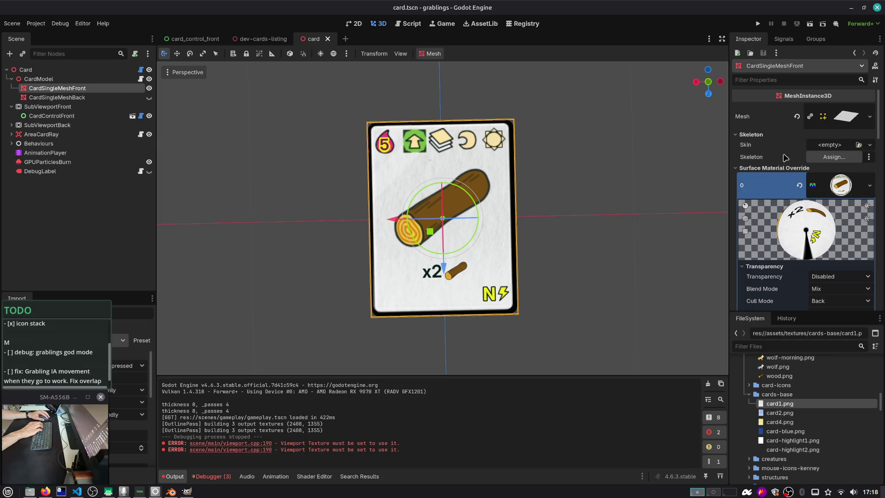
{"action": "left_click", "coordinate": [780, 168]}
{"action": "left_click", "coordinate": [788, 134]}
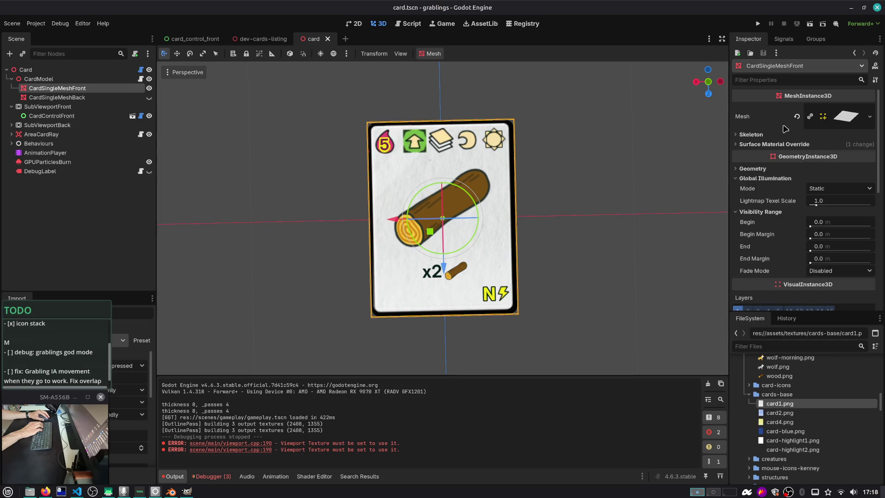
{"action": "left_click", "coordinate": [775, 80]}
{"action": "type", "text": "uv"}
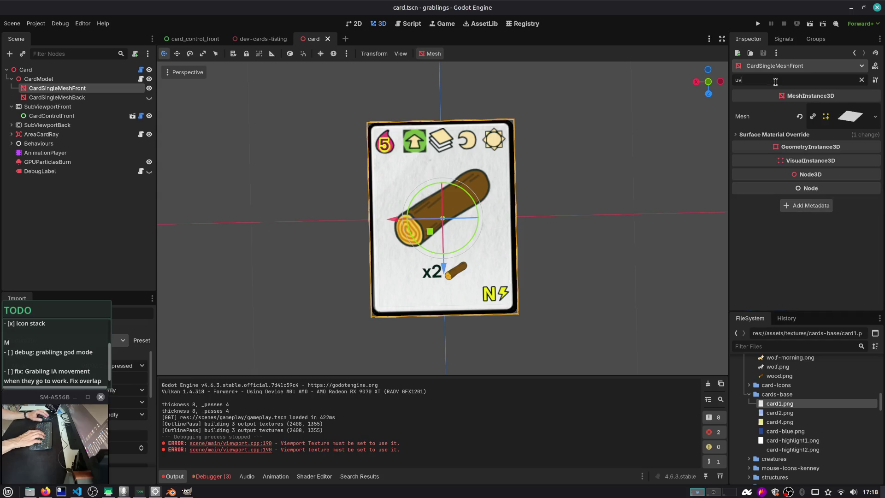
{"action": "left_click", "coordinate": [797, 135]}
{"action": "scroll", "coordinate": [806, 157], "scroll_direction": "down", "scroll_amount": 5}
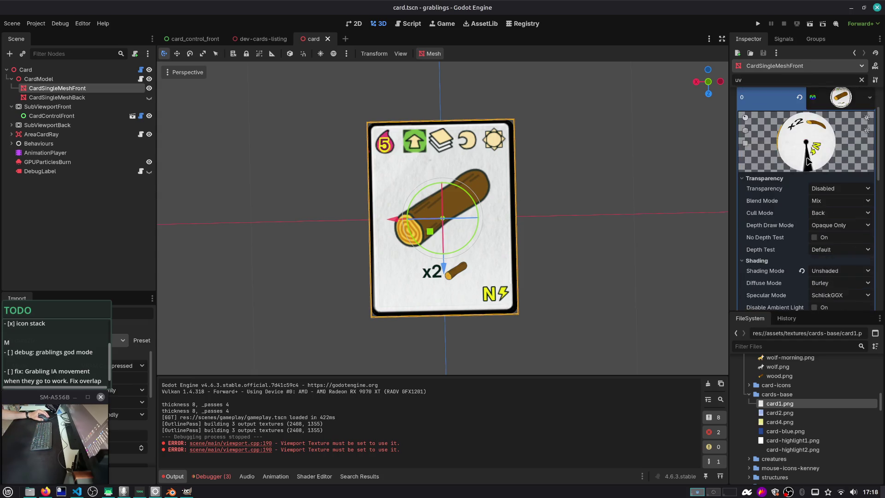
{"action": "left_click_drag", "start_coordinate": [728, 181], "coordinate": [703, 182]}
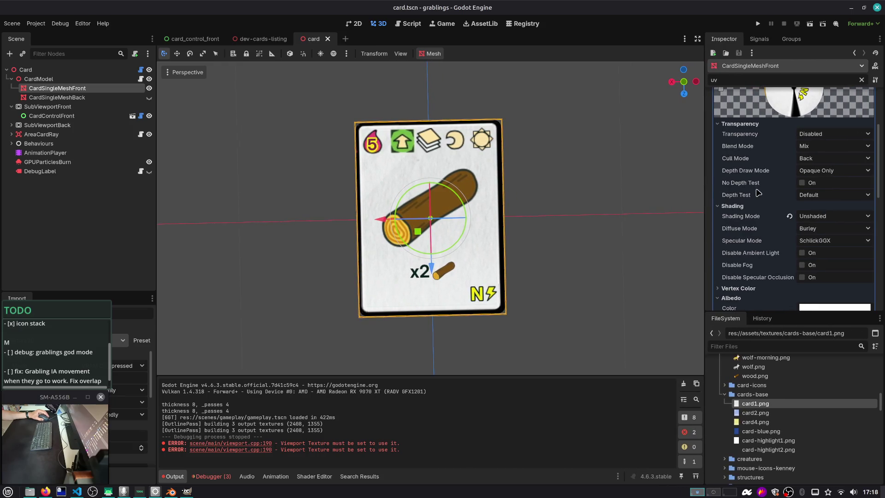
{"action": "mouse_move", "coordinate": [758, 193]}
{"action": "key", "text": "alt+Tab"}
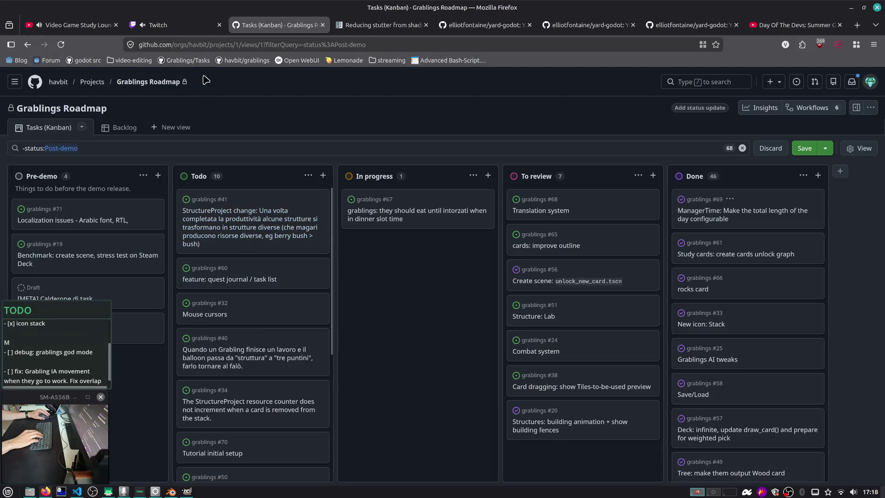
Send the '!dd' command in the stream dashboard chat
{"action": "left_click", "coordinate": [157, 25]}
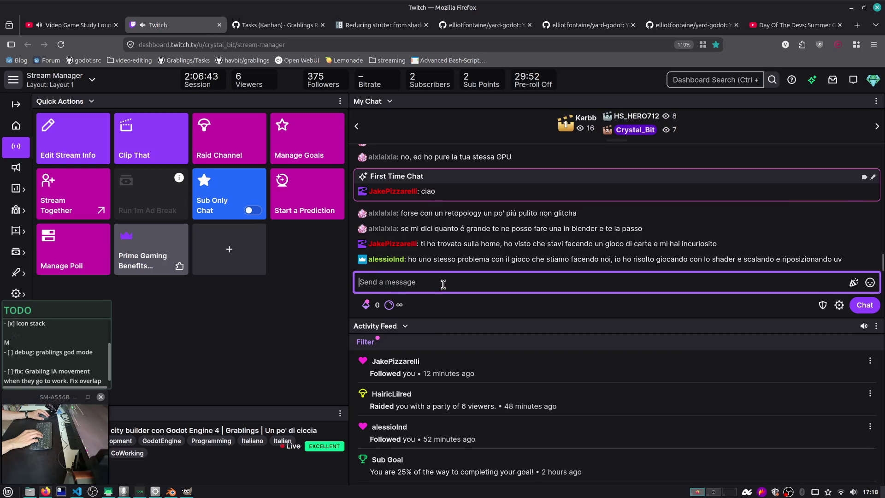
{"action": "type", "text": "!discor"}
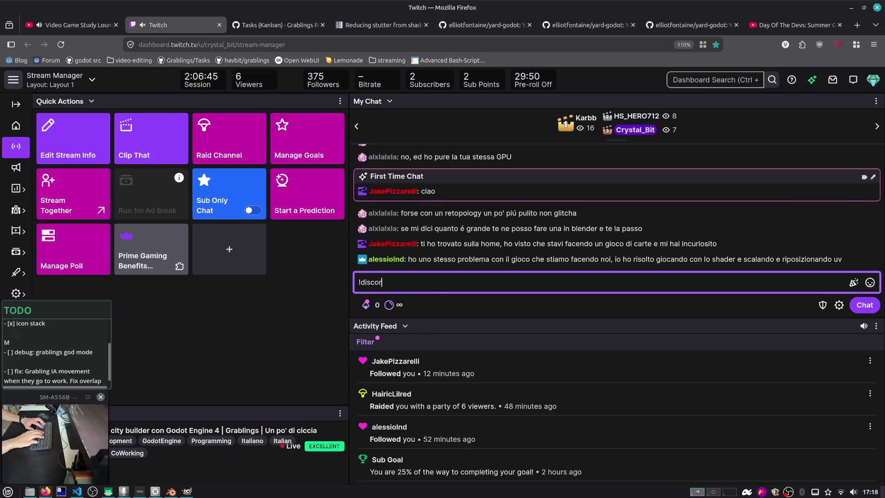
{"action": "type", "text": "d"}
{"action": "key", "text": "Return"}
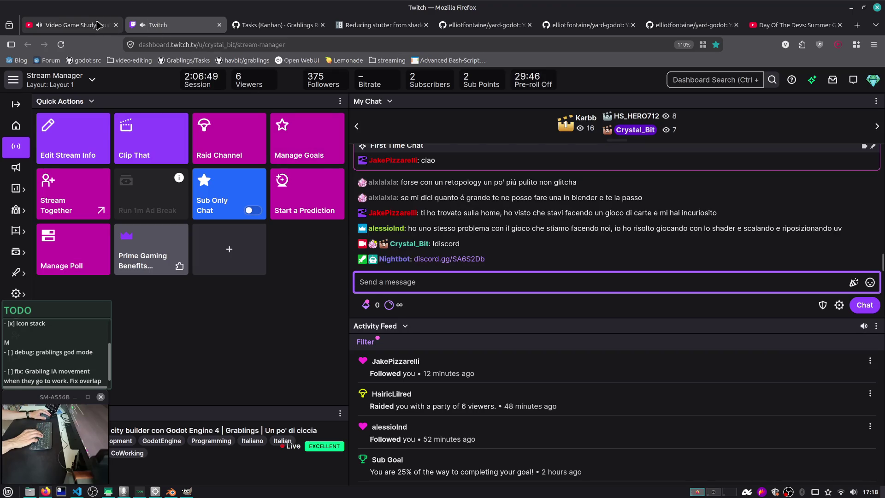
Return to the YouTube music video page and scroll to its top
{"action": "mouse_move", "coordinate": [95, 24]}
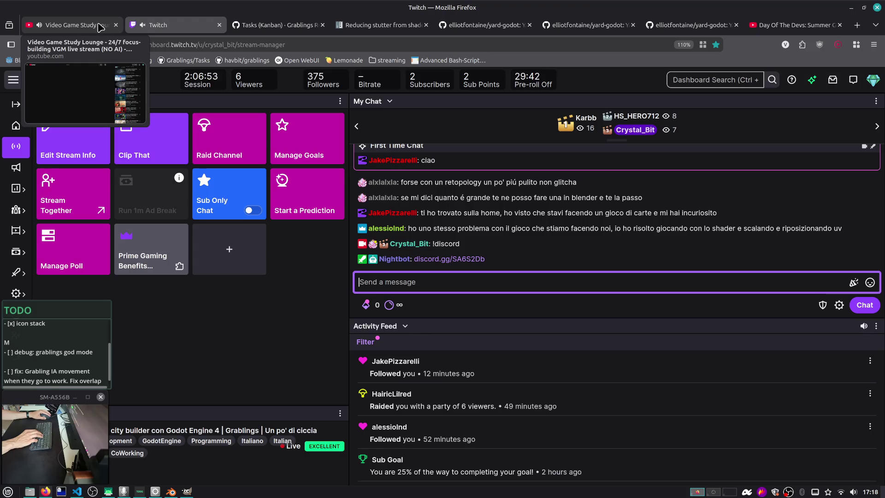
{"action": "left_click", "coordinate": [100, 28]}
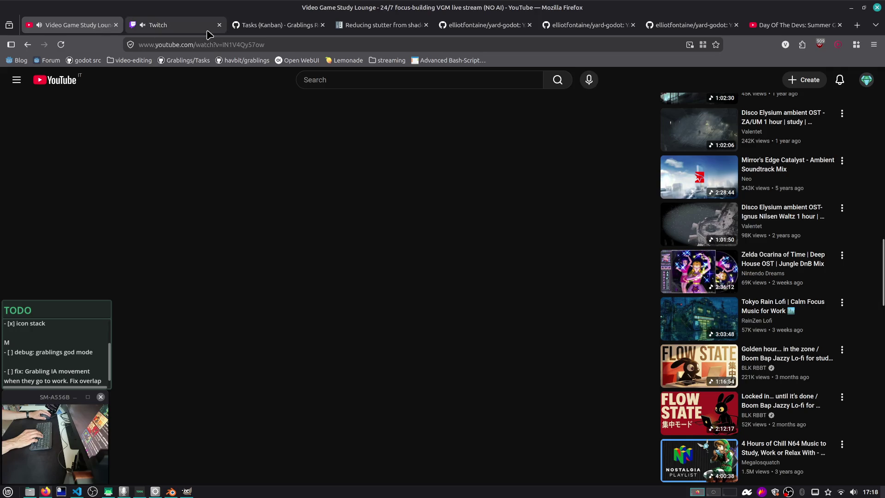
{"action": "mouse_move", "coordinate": [208, 35]}
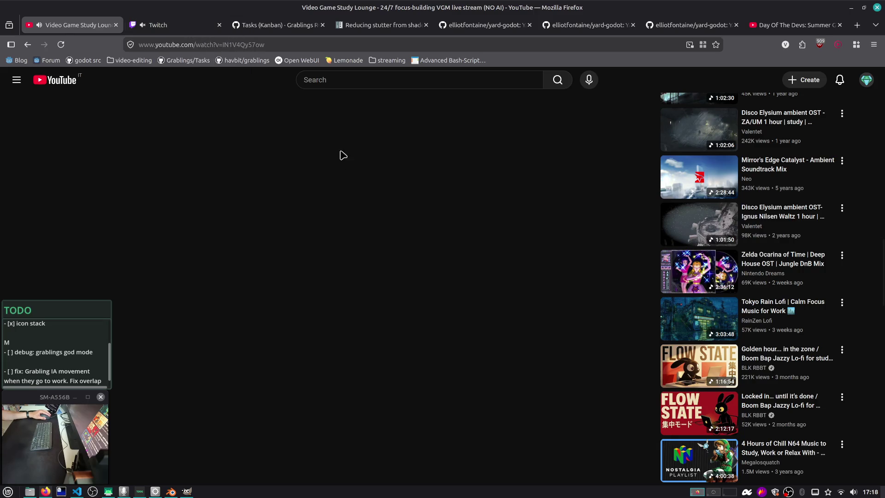
{"action": "scroll", "coordinate": [286, 132], "scroll_direction": "up", "scroll_amount": 4}
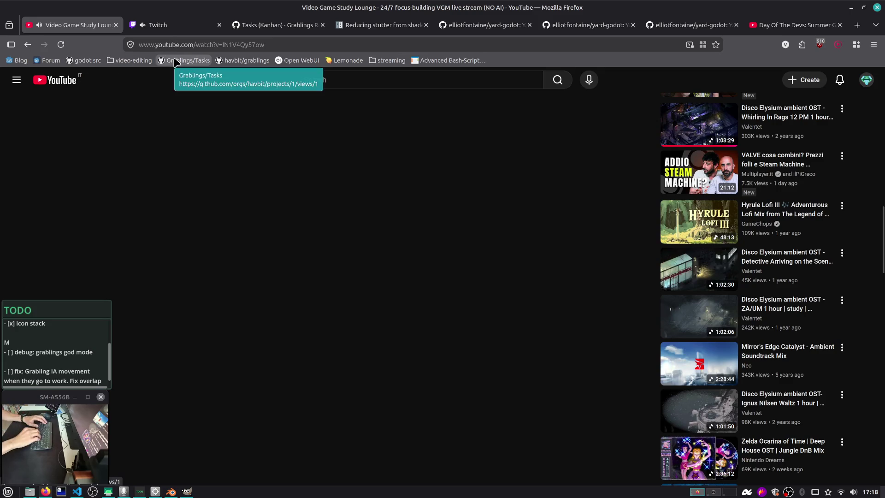
{"action": "key", "text": "alt+Tab"}
{"action": "key", "text": "alt+Tab"}
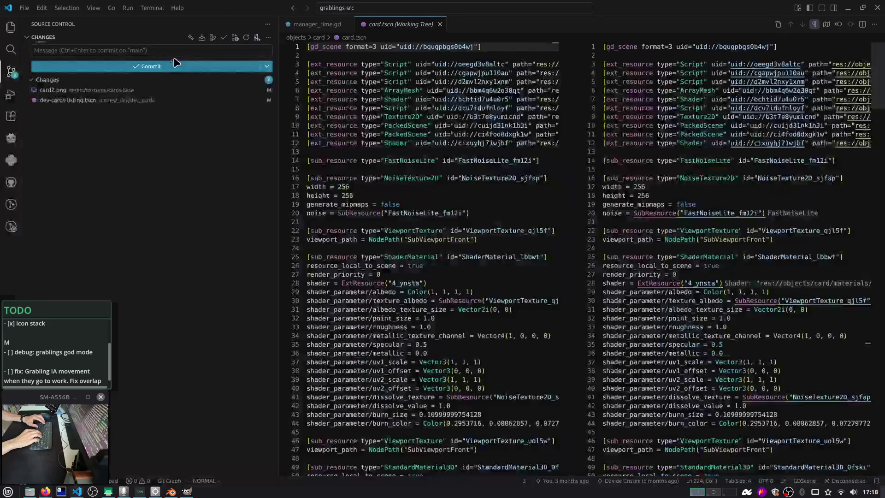
Collapse Shading, Albedo and Transparency, then lower the front material's UV1 Scale x to 0.987
{"action": "key", "text": "alt+Tab"}
{"action": "key", "text": "alt+Tab"}
{"action": "left_click_drag", "start_coordinate": [589, 224], "coordinate": [548, 203]}
{"action": "scroll", "coordinate": [759, 262], "scroll_direction": "down", "scroll_amount": 3}
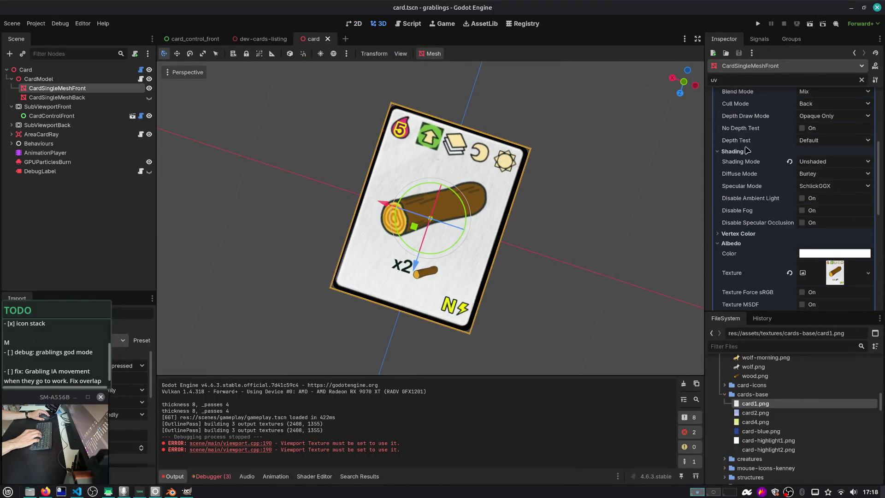
{"action": "left_click", "coordinate": [747, 152]}
{"action": "left_click", "coordinate": [735, 170]}
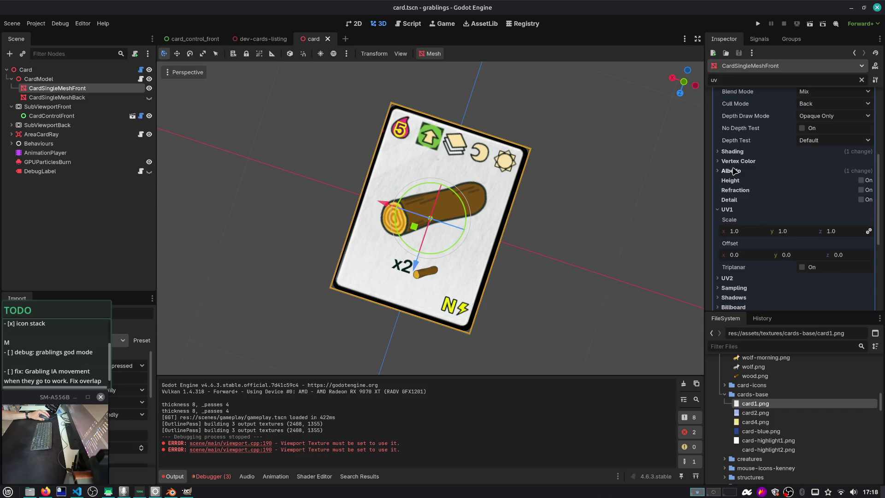
{"action": "left_click", "coordinate": [745, 179]}
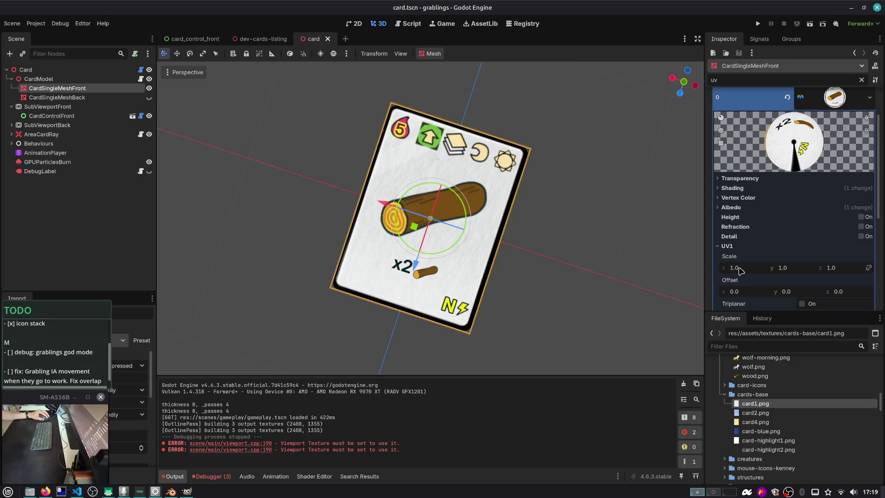
{"action": "mouse_move", "coordinate": [738, 271]}
{"action": "left_mouse_down"}
{"action": "mouse_move", "coordinate": [709, 271]}
{"action": "mouse_move", "coordinate": [729, 270]}
{"action": "left_mouse_up"}
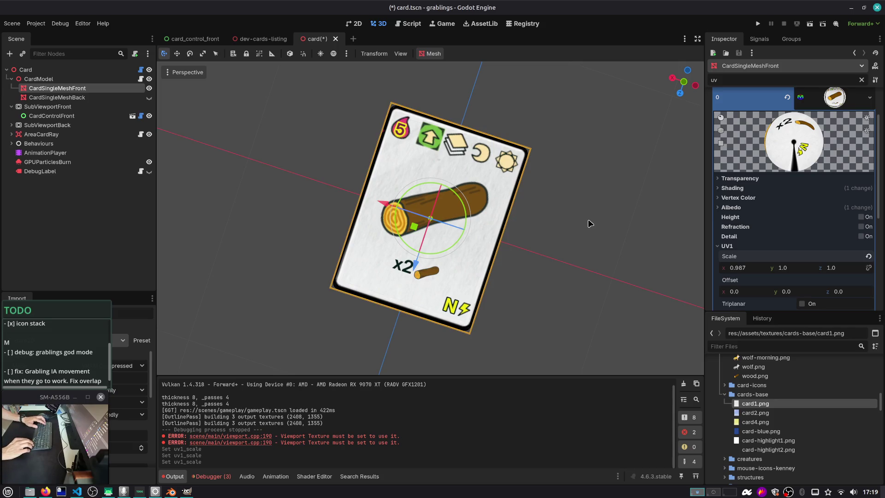
{"action": "key", "text": "alt+Tab"}
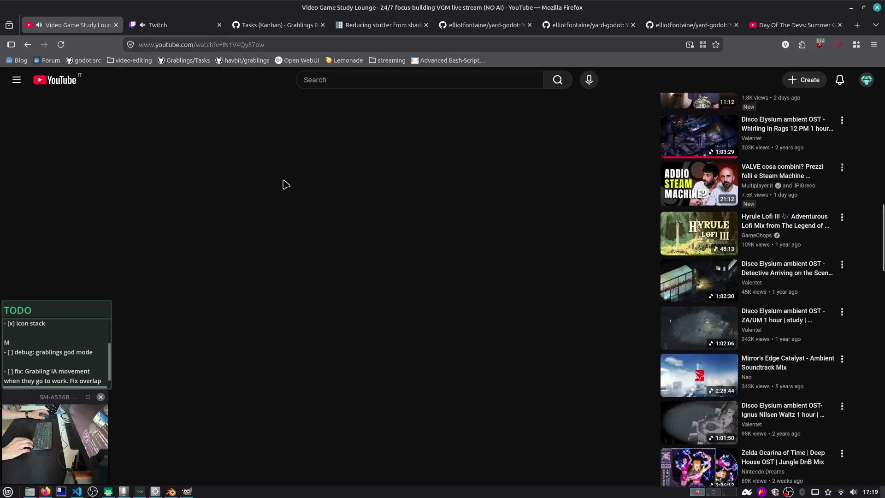
Lower the YouTube stream's volume to 12%
{"action": "scroll", "coordinate": [282, 184], "scroll_direction": "up", "scroll_amount": 10}
{"action": "key", "text": "Down"}
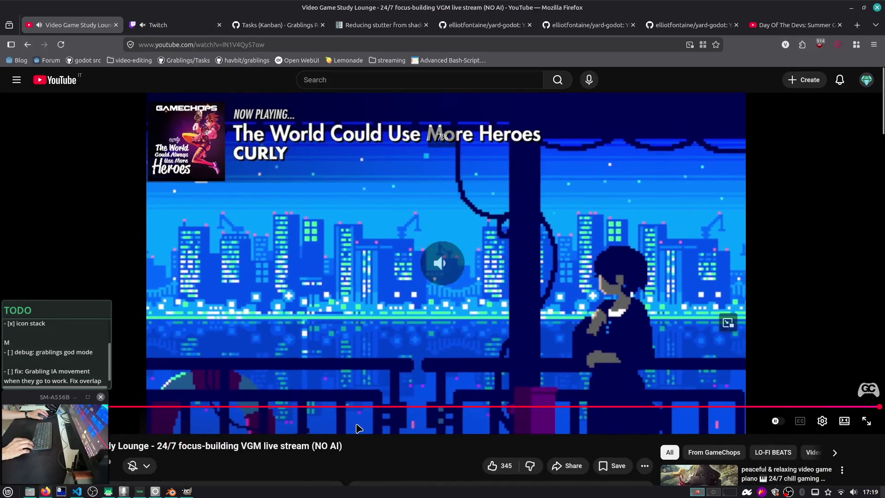
{"action": "key", "text": "Down"}
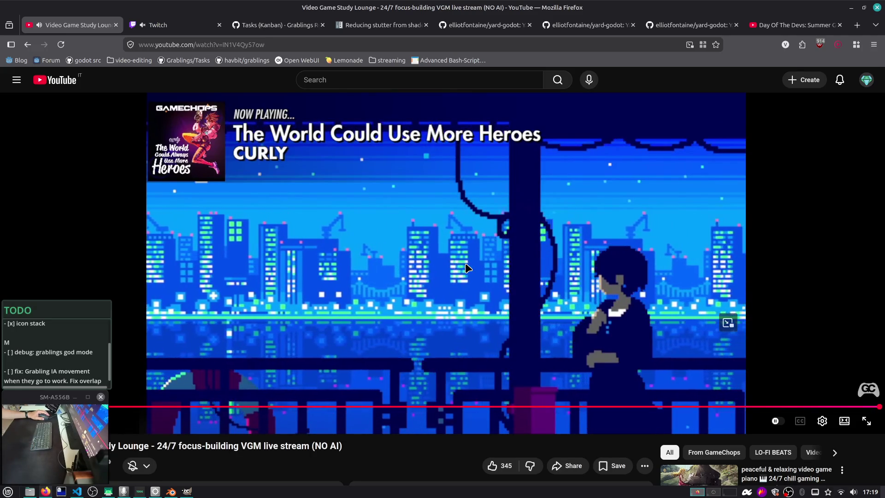
Check OBS on workspace 2, then return to Godot and deselect the front card mesh
{"action": "key", "text": "ctrl+F2"}
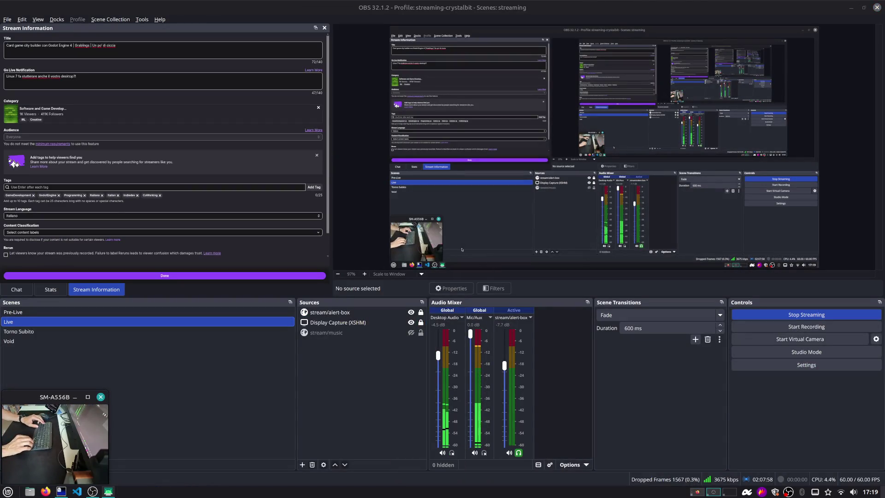
{"action": "key", "text": "ctrl+F1"}
{"action": "key", "text": "alt+Tab"}
{"action": "key", "text": "alt+Tab"}
{"action": "key", "text": "alt+Tab"}
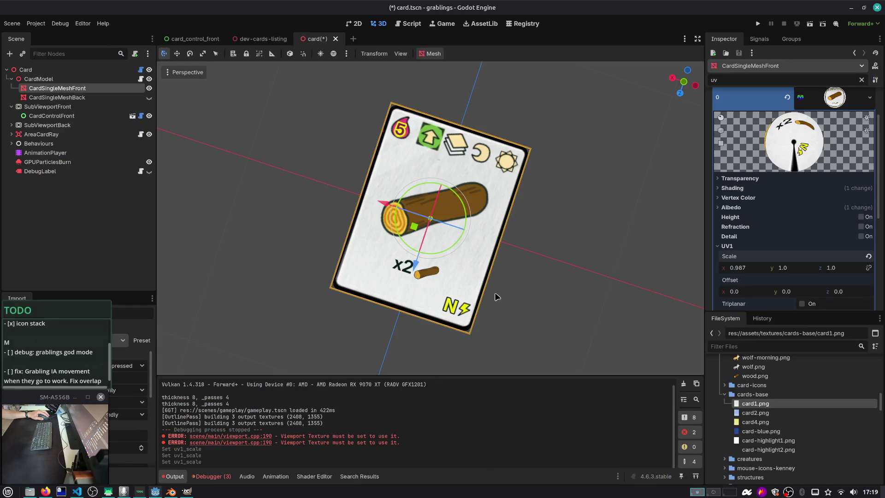
{"action": "left_click", "coordinate": [497, 296]}
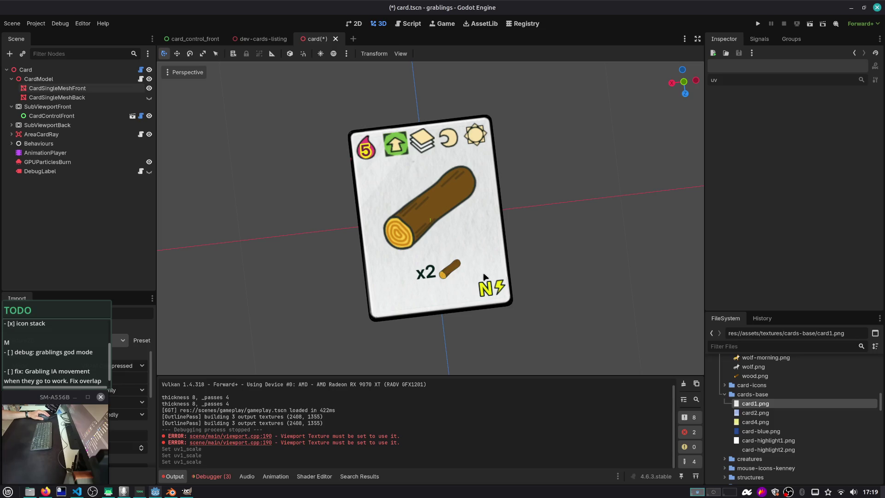
Show card2.png's working-tree image diff from VS Code's Source Control changes
{"action": "key", "text": "alt+Tab"}
{"action": "key", "text": "alt+Tab"}
{"action": "key", "text": "alt+Tab"}
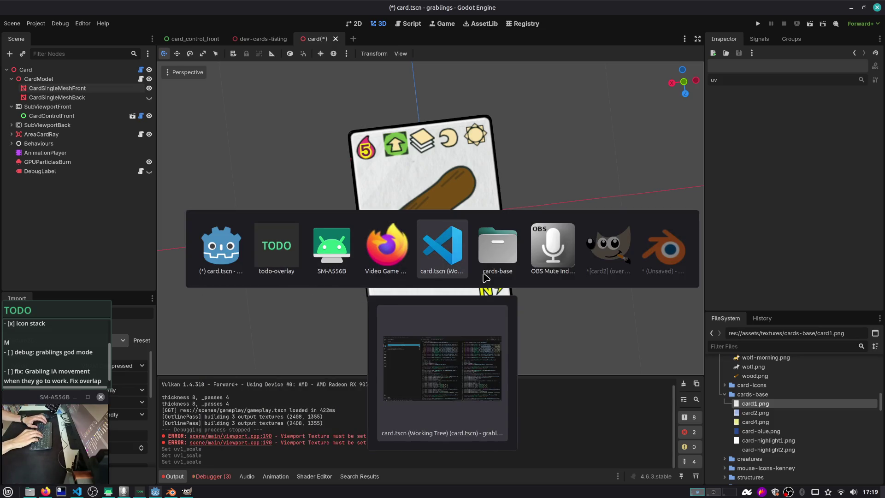
{"action": "key", "text": "alt+shift+Tab"}
{"action": "key", "text": "alt+shift+Tab"}
{"action": "key", "text": "alt+shift+Tab"}
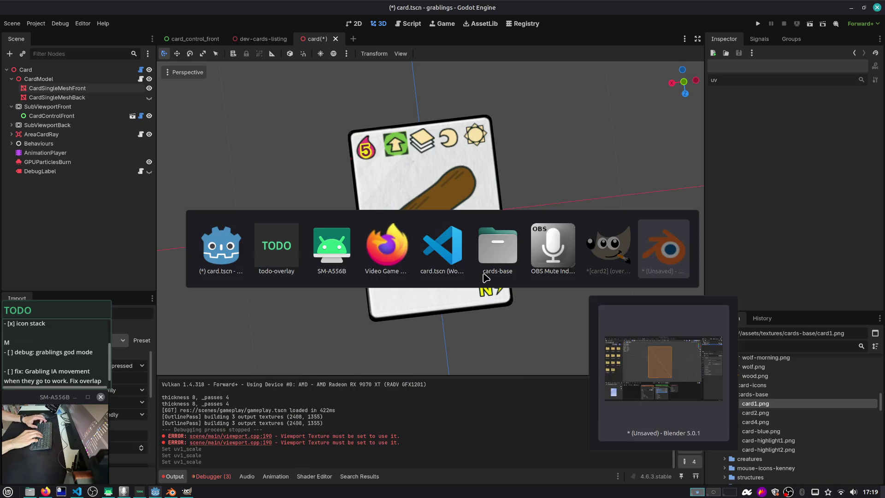
{"action": "key", "text": "alt+Tab"}
{"action": "key", "text": "alt+Tab"}
{"action": "key", "text": "alt+Tab"}
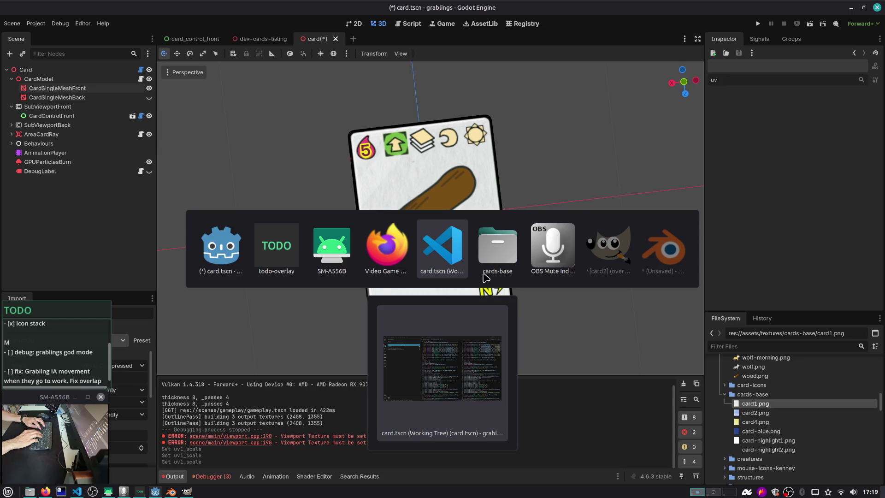
{"action": "key", "text": "Escape"}
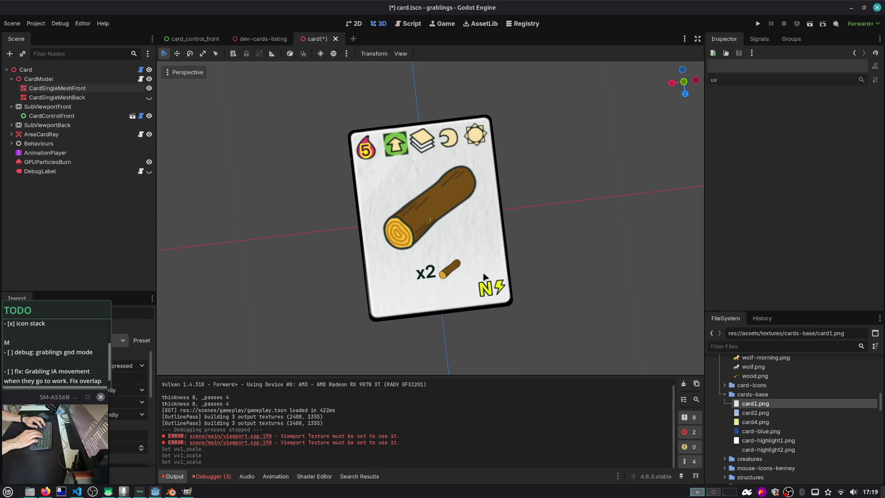
{"action": "key", "text": "alt+Tab"}
{"action": "key", "text": "alt+Tab"}
{"action": "key", "text": "alt+Tab"}
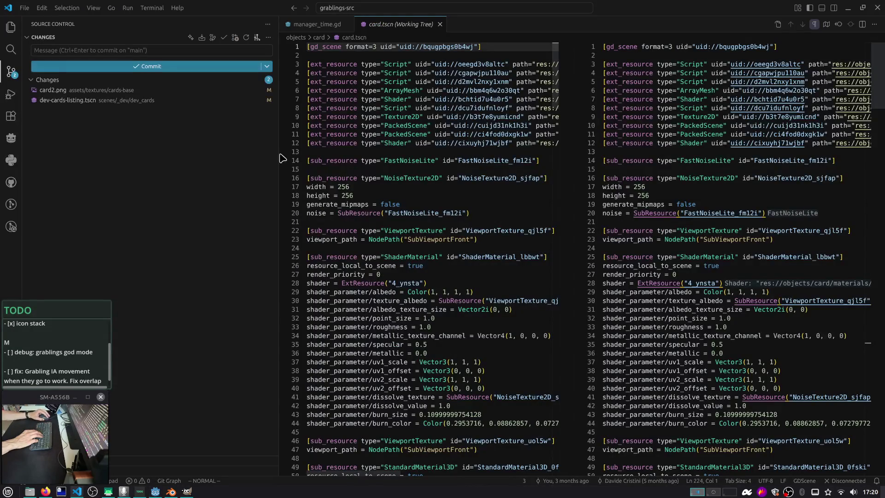
{"action": "left_click", "coordinate": [171, 91]}
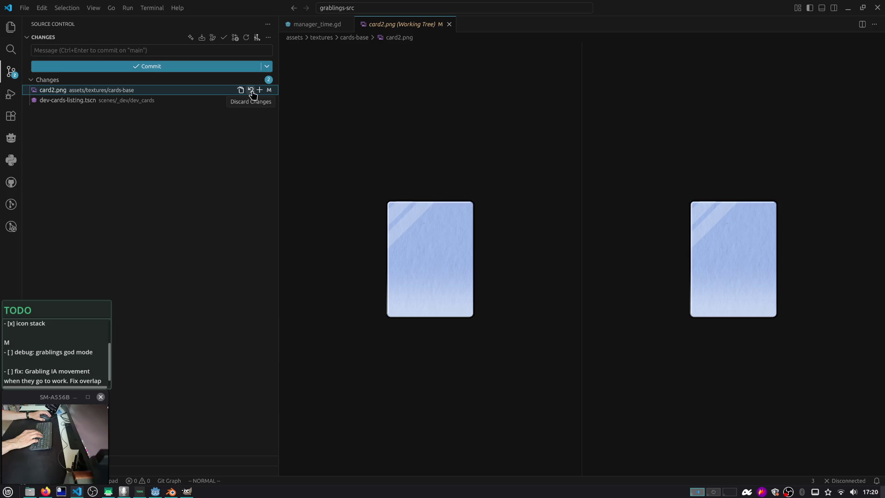
Discard the pending changes to card2.png and dev-cards-listing.tscn
{"action": "left_click", "coordinate": [251, 91]}
{"action": "left_click", "coordinate": [484, 188]}
{"action": "left_click", "coordinate": [211, 94]}
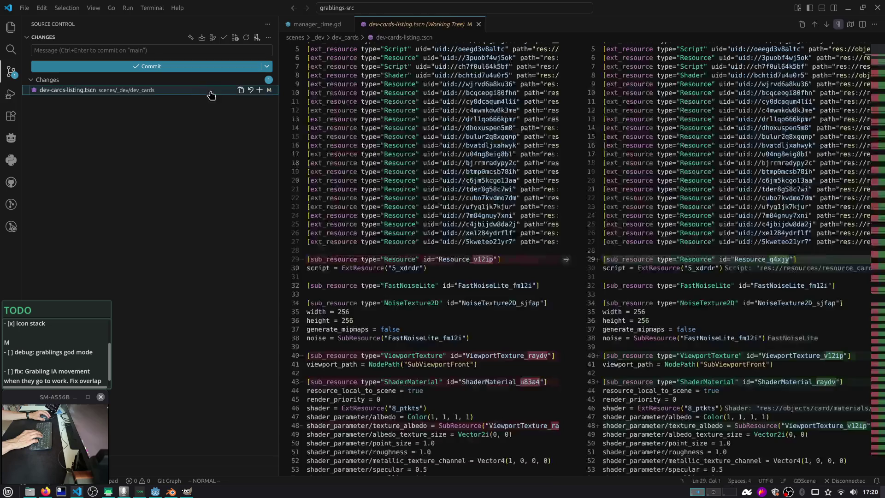
{"action": "left_click", "coordinate": [251, 90]}
{"action": "left_click", "coordinate": [466, 194]}
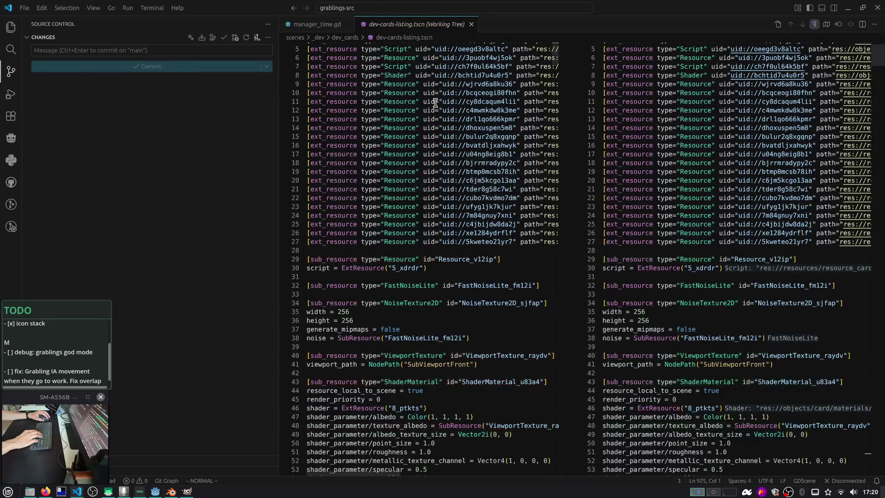
{"action": "middle_click", "coordinate": [415, 28]}
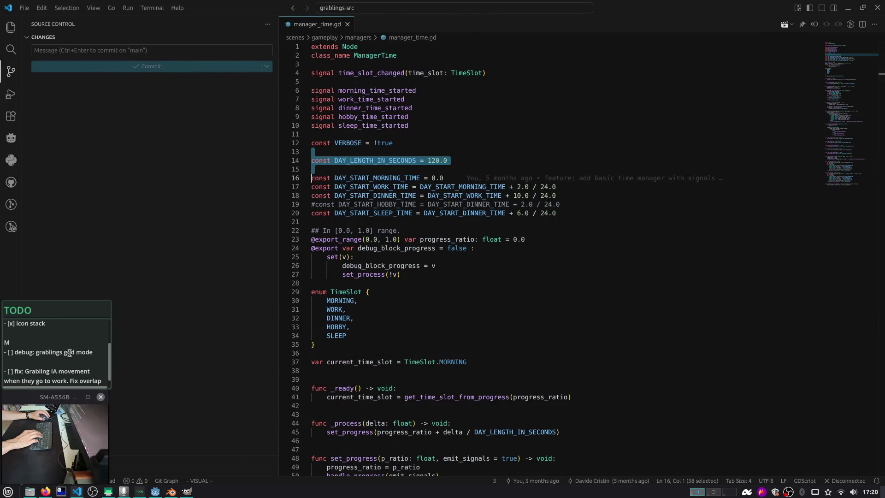
Cut the UV-fix line out of the TODO note
{"action": "left_click", "coordinate": [98, 352]}
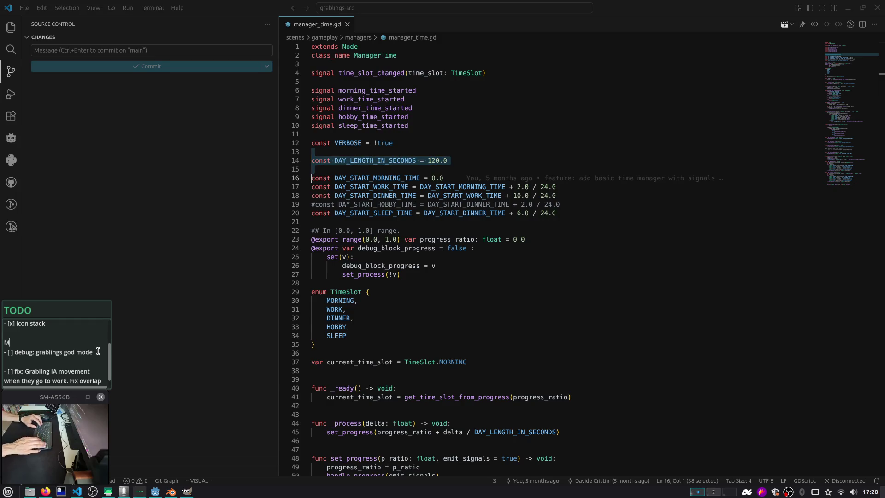
{"action": "key", "text": "ctrl+z"}
{"action": "key", "text": "BackSpace"}
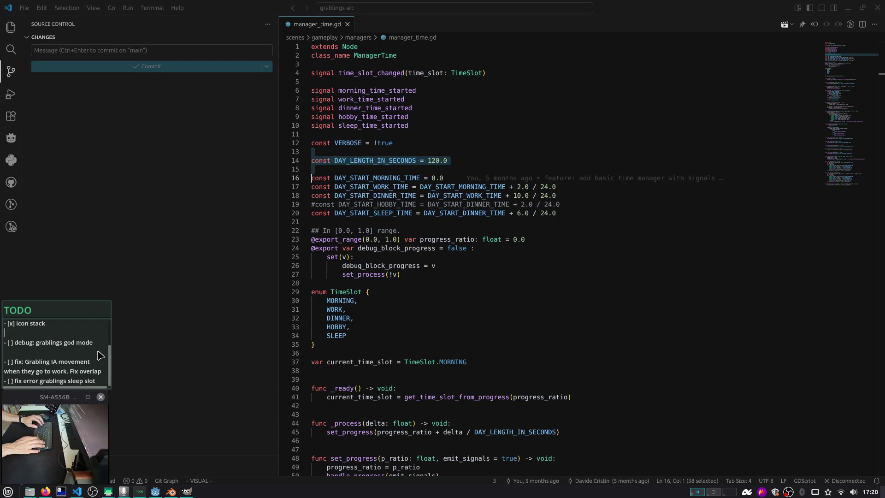
{"action": "key", "text": "alt+Tab"}
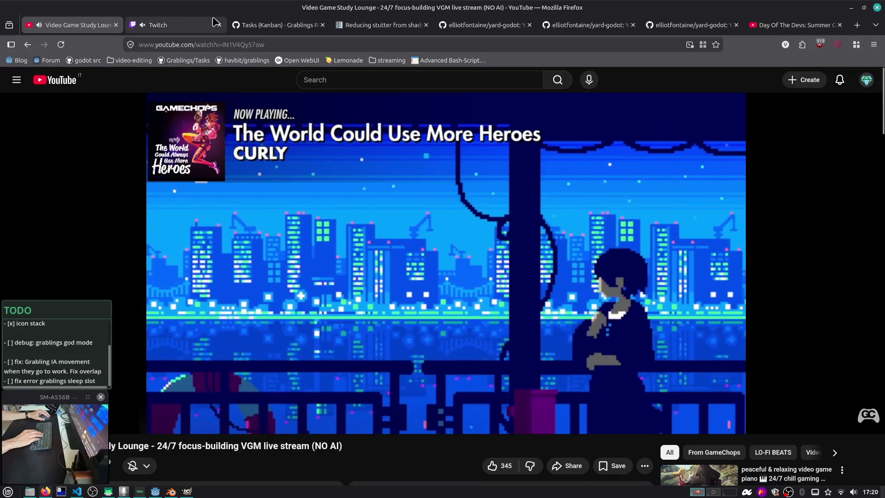
Add an In progress item titled 'review card arts by removing transparency?' to the Grablings Roadmap
{"action": "left_click", "coordinate": [273, 25]}
{"action": "mouse_move", "coordinate": [410, 242]}
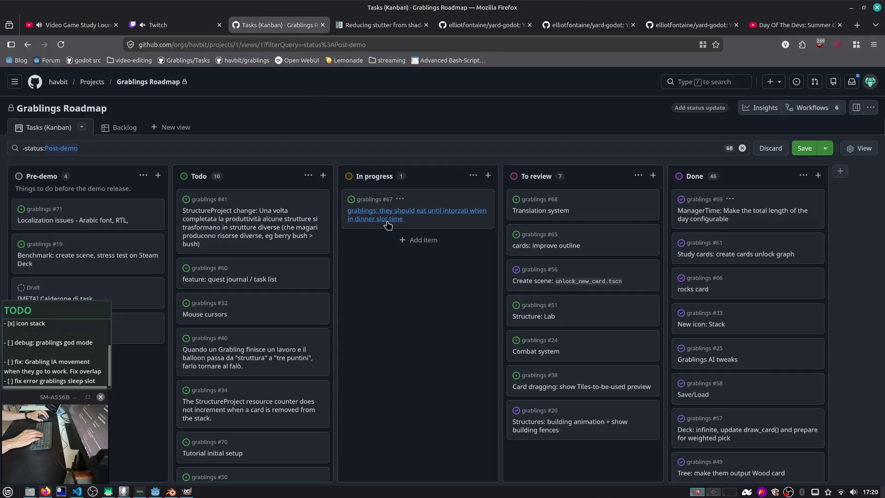
{"action": "left_click", "coordinate": [410, 240]}
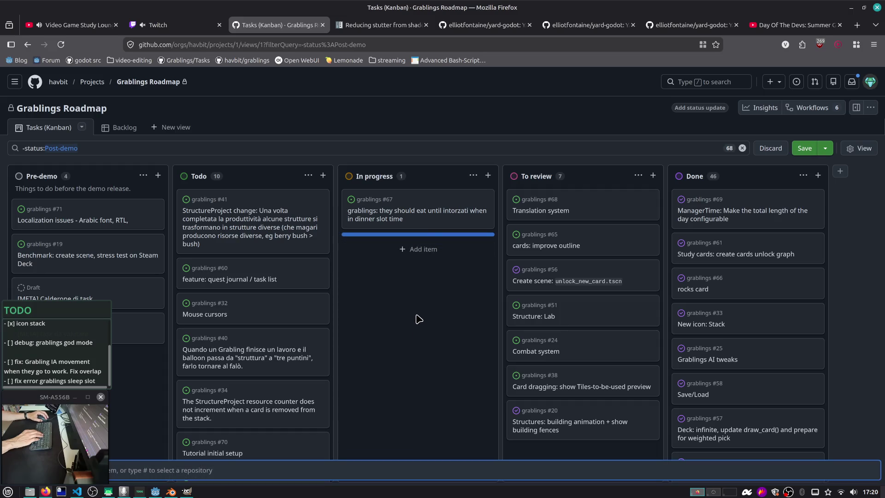
{"action": "key", "text": "super+Right"}
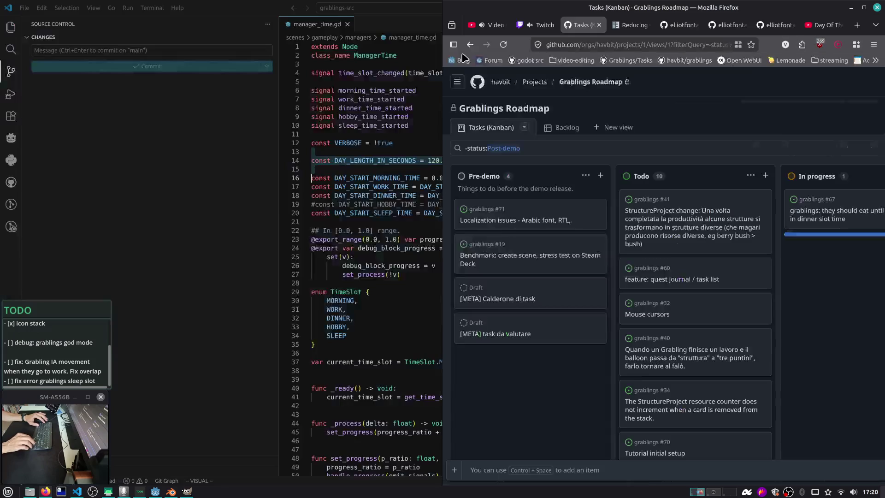
{"action": "type", "text": "re"}
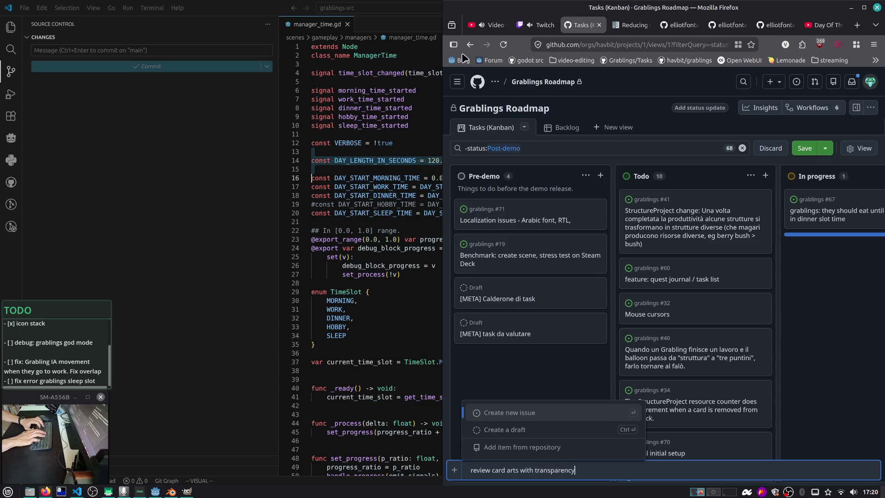
{"action": "key", "text": "ctrl+shift+Left"}
{"action": "key", "text": "ctrl+shift+Left"}
{"action": "type", "text": "by removing"}
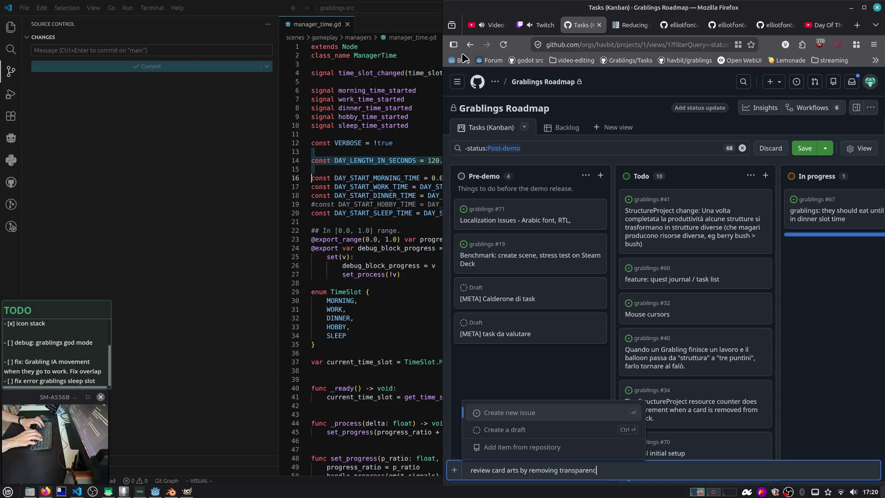
{"action": "key", "text": "Return"}
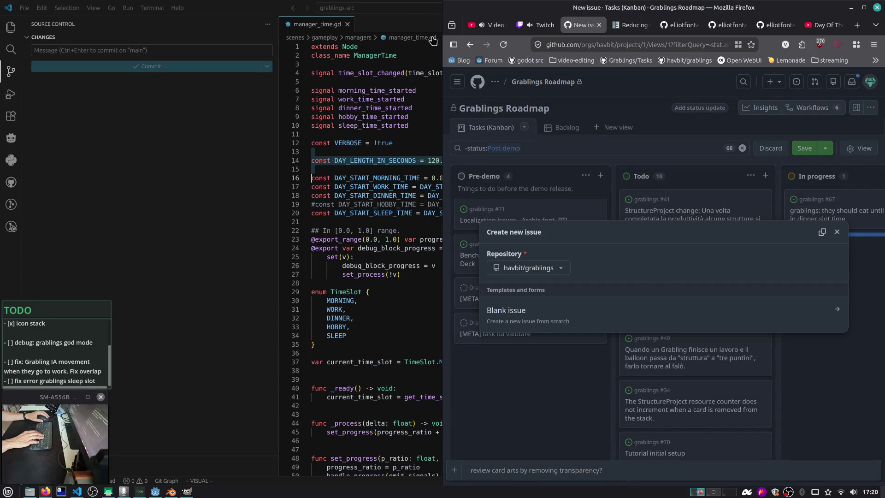
Create it as blank issue #72 in the grablings repository and maximize the browser
{"action": "left_click", "coordinate": [544, 316]}
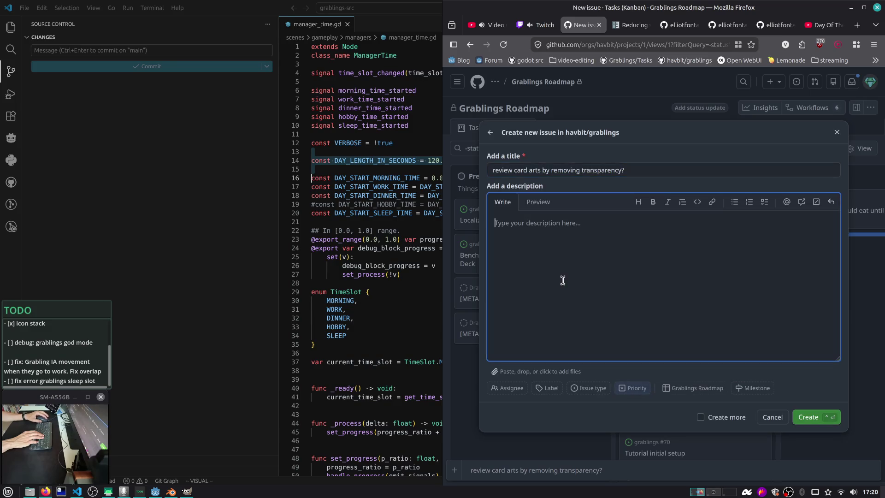
{"action": "type", "text": "- [ ] mesh 3d carte: UV fix"}
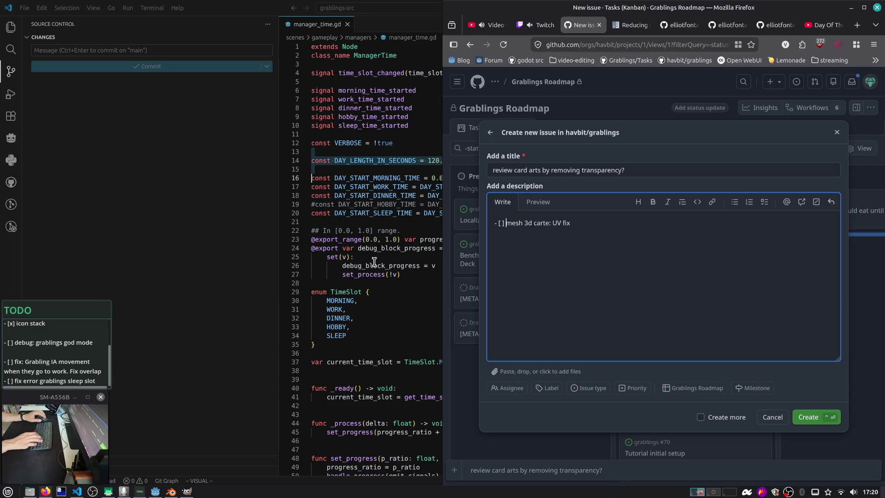
{"action": "key", "text": "ctrl+z"}
{"action": "left_click", "coordinate": [797, 417]}
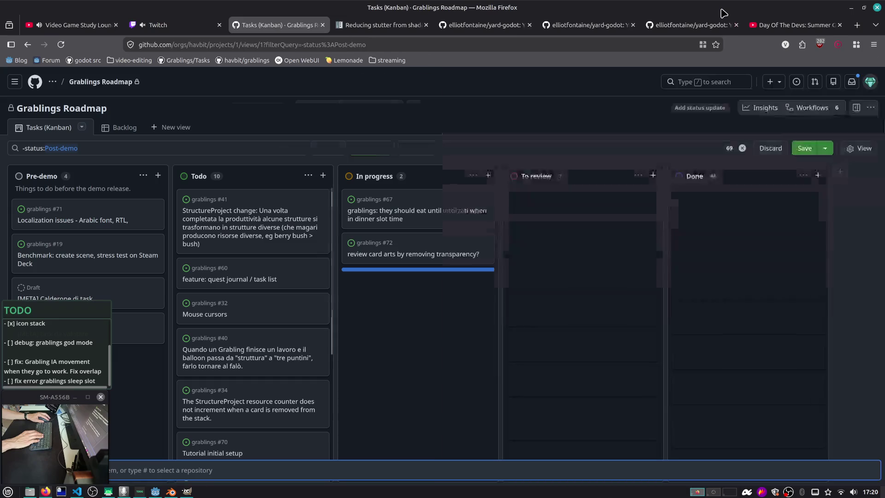
{"action": "double_click", "coordinate": [722, 12]}
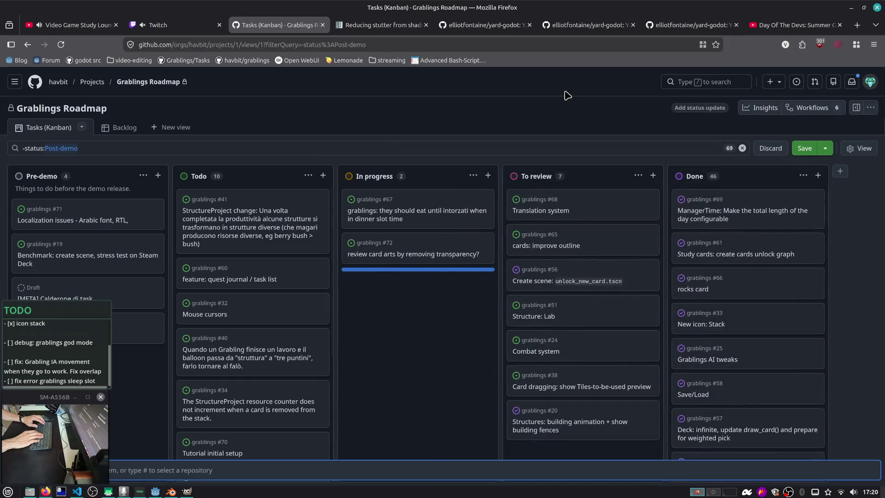
Reload the scene from disk and close the card scene without saving
{"action": "key", "text": "alt+Tab"}
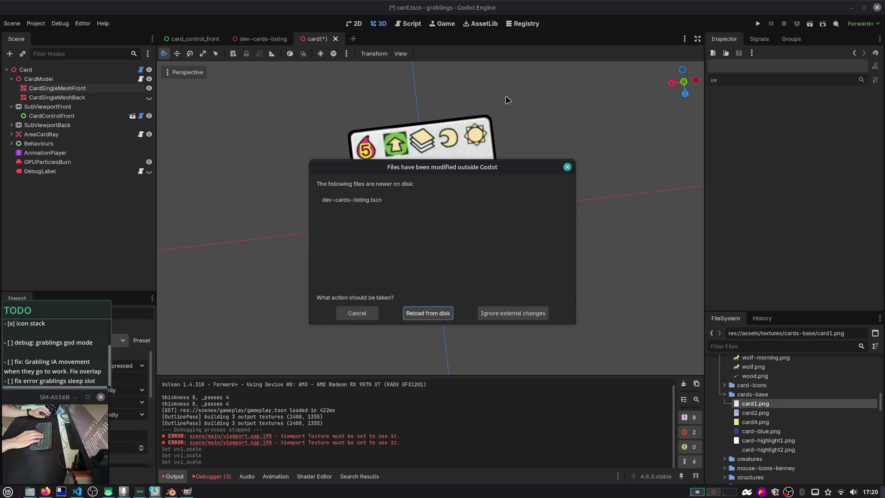
{"action": "left_click", "coordinate": [408, 311]}
{"action": "left_click", "coordinate": [335, 38]}
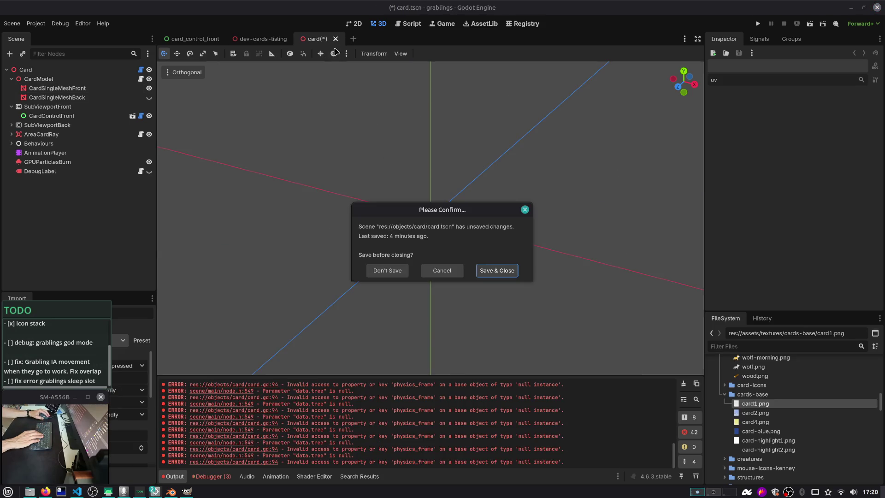
{"action": "left_click", "coordinate": [389, 270]}
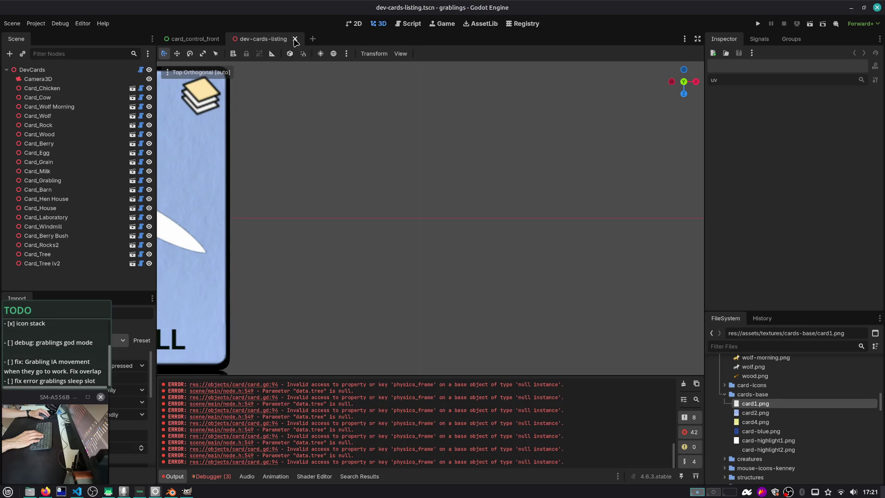
Close the dev-cards-listing scene, leaving card_control_front.tscn open
{"action": "left_click", "coordinate": [295, 39]}
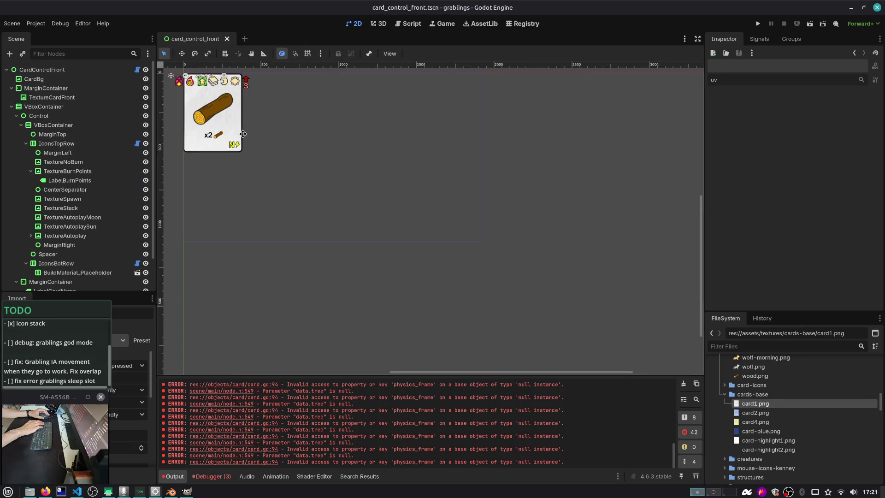
{"action": "scroll", "coordinate": [393, 198], "scroll_direction": "up", "scroll_amount": 4}
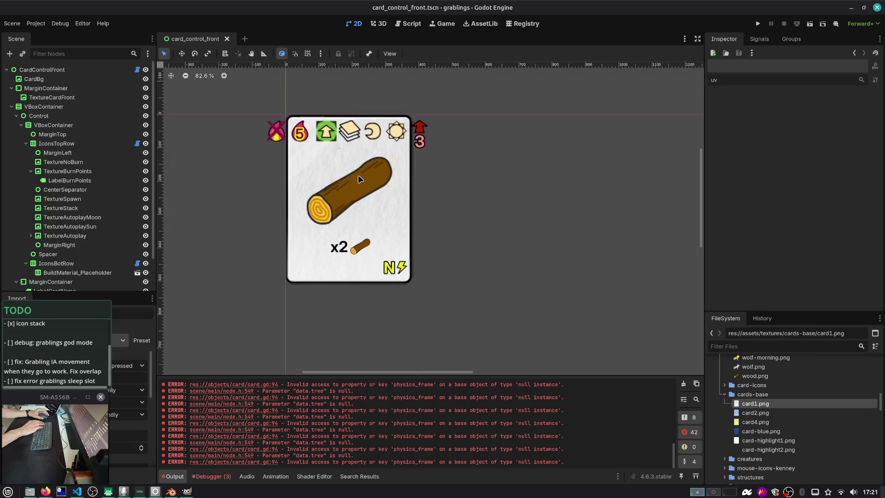
{"action": "scroll", "coordinate": [359, 177], "scroll_direction": "up", "scroll_amount": 2}
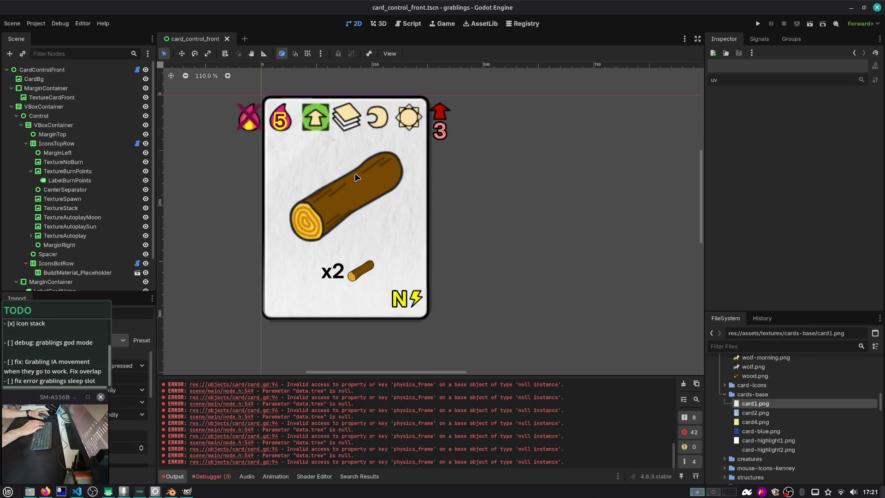
{"action": "scroll", "coordinate": [441, 133], "scroll_direction": "down", "scroll_amount": 1}
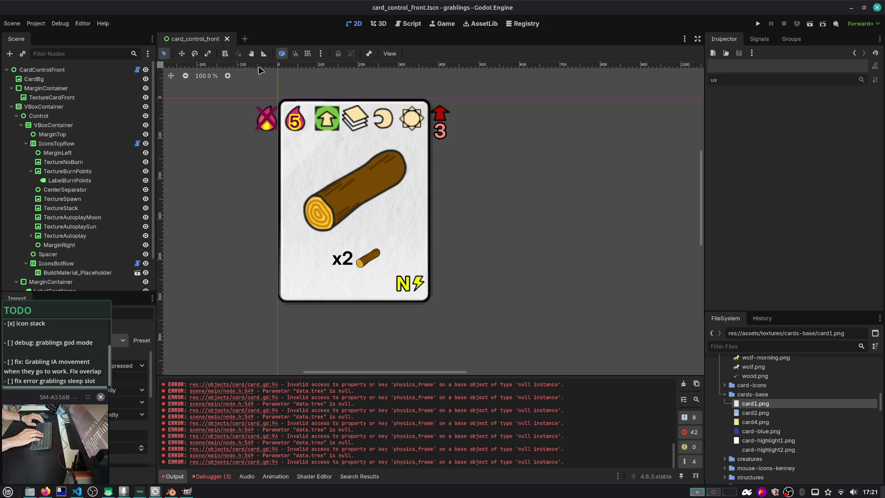
{"action": "key", "text": "alt+Tab"}
{"action": "key", "text": "alt+Tab"}
{"action": "key", "text": "alt+Tab"}
{"action": "key", "text": "alt+shift+Tab"}
{"action": "key", "text": "alt+shift+Tab"}
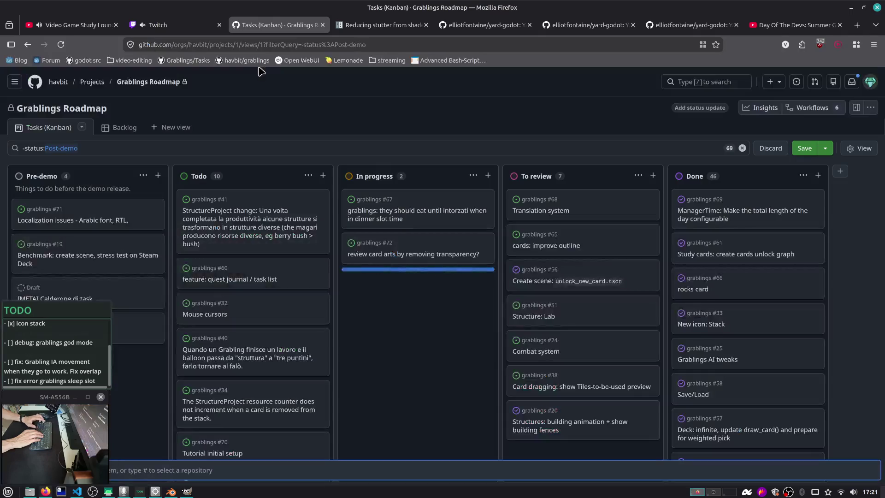
Remove the blank line under 'icon stack' in the TODO note and select 'grablings god mode'
{"action": "left_click", "coordinate": [70, 334]}
{"action": "key", "text": "Down"}
{"action": "key", "text": "Down"}
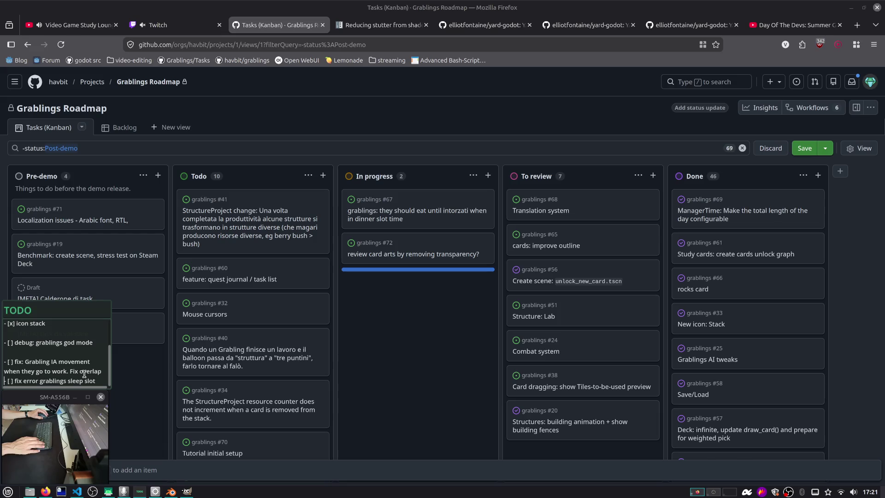
{"action": "key", "text": "Down"}
{"action": "key", "text": "Down"}
{"action": "key", "text": "Down"}
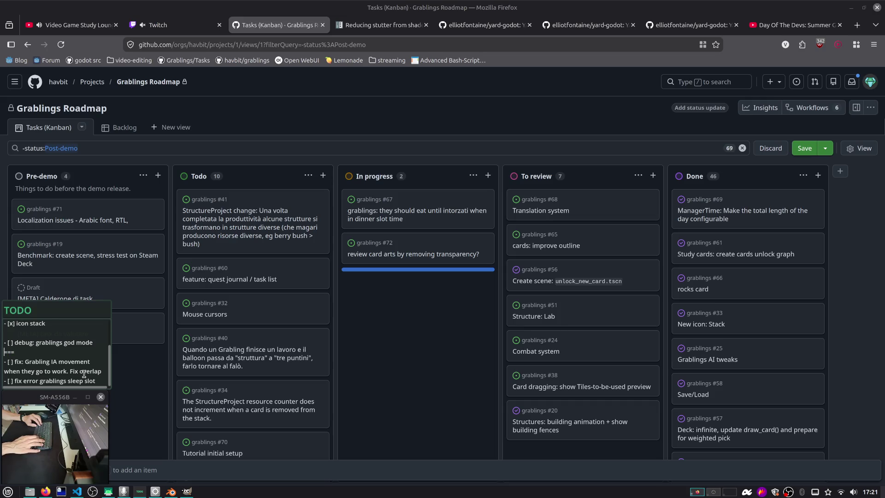
{"action": "key", "text": "Delete"}
{"action": "key", "text": "Up"}
{"action": "key", "text": "Up"}
{"action": "key", "text": "Up"}
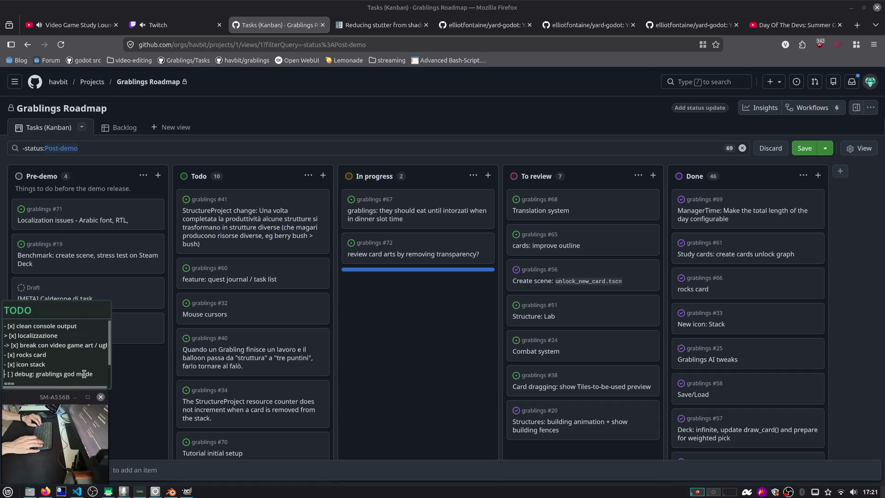
{"action": "key", "text": "Down"}
{"action": "key", "text": "Down"}
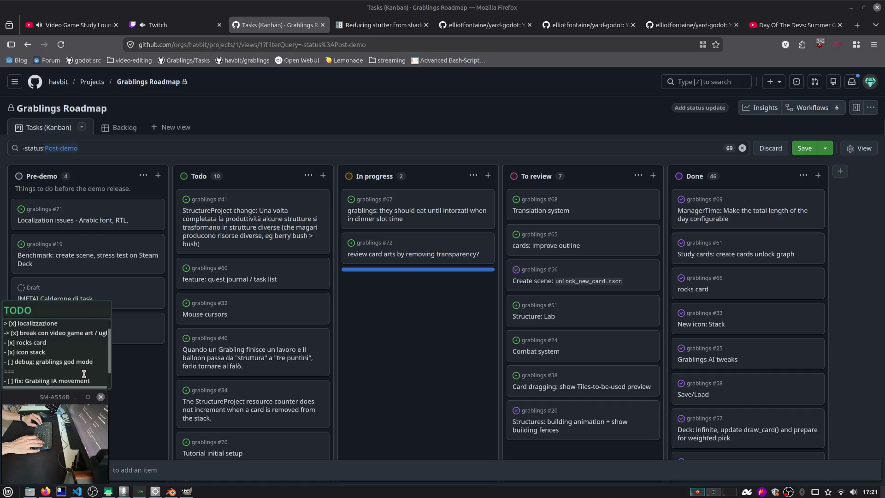
{"action": "key", "text": "shift+Home"}
{"action": "key", "text": "ctrl+shift+Right"}
{"action": "key", "text": "ctrl+shift+Right"}
{"action": "key", "text": "ctrl+shift+Right"}
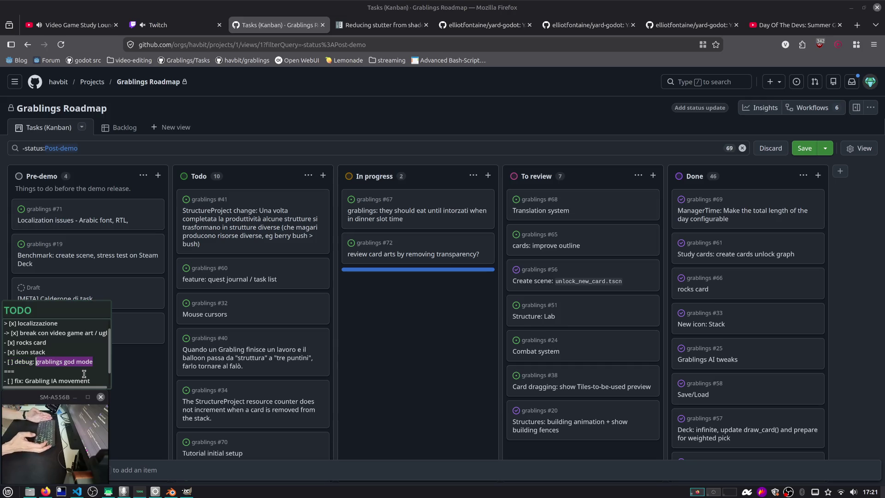
{"action": "key", "text": "alt+Tab"}
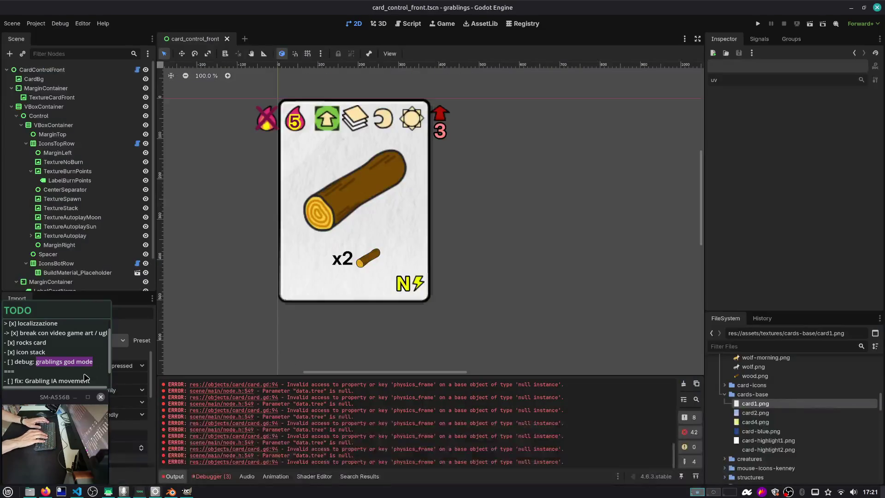
Run Grablings with F5, skip through several time slots, then quit to the main menu
{"action": "key", "text": "F5"}
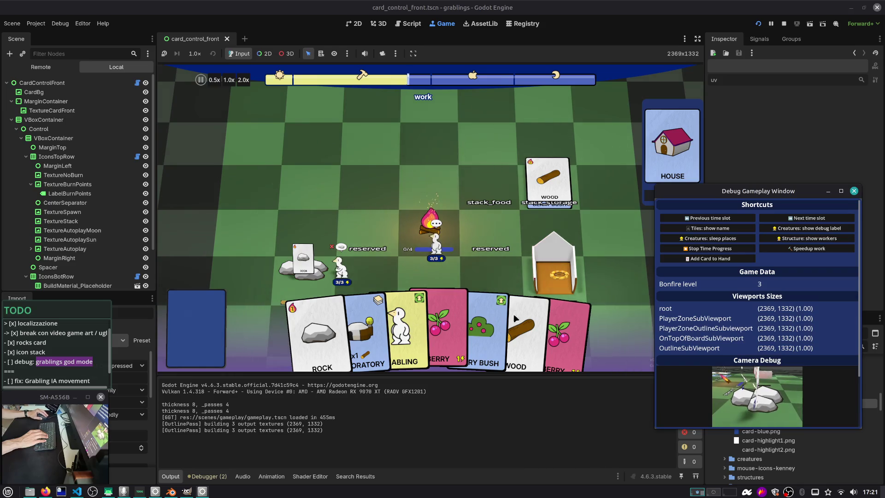
{"action": "left_click", "coordinate": [808, 219]}
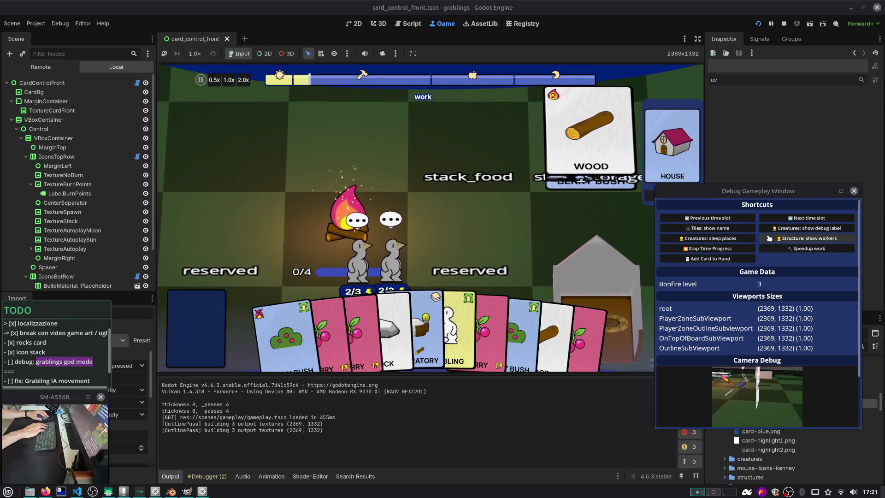
{"action": "left_click", "coordinate": [809, 218]}
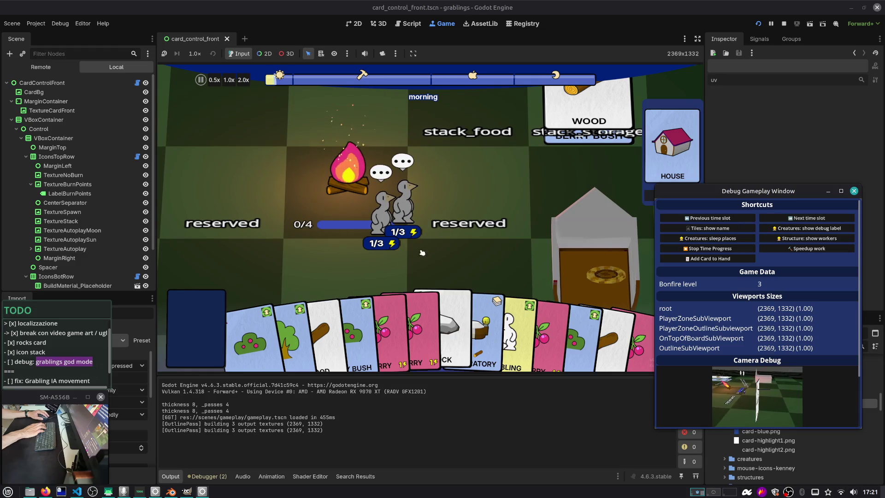
{"action": "scroll", "coordinate": [406, 221], "scroll_direction": "down", "scroll_amount": 3}
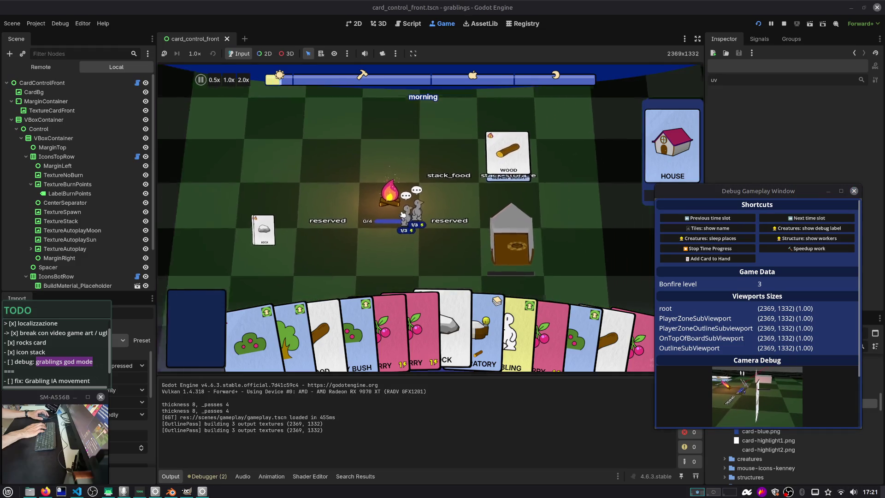
{"action": "left_click", "coordinate": [781, 218]}
{"action": "left_click", "coordinate": [781, 218]}
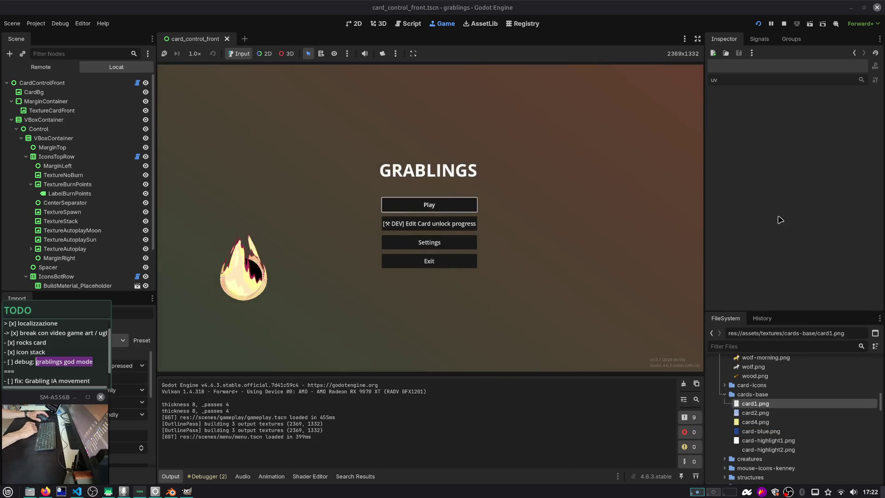
Open the save-slot list and cycle keyboard focus through the menus, ending between Slot 1 and Slot 2
{"action": "left_click", "coordinate": [464, 211]}
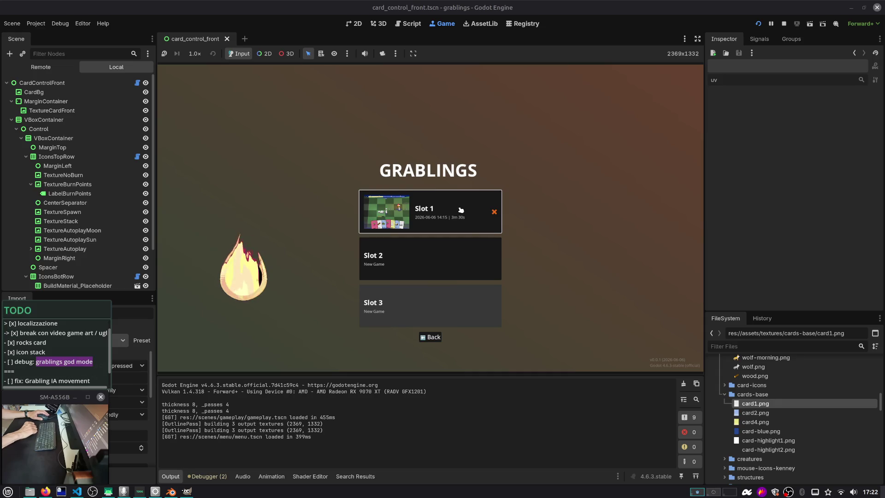
{"action": "key", "text": "Down"}
{"action": "key", "text": "Down"}
{"action": "key", "text": "Down"}
{"action": "key", "text": "Return"}
{"action": "key", "text": "Down"}
{"action": "key", "text": "Down"}
{"action": "key", "text": "Down"}
{"action": "key", "text": "Up"}
{"action": "key", "text": "Up"}
{"action": "key", "text": "Return"}
{"action": "key", "text": "Down"}
{"action": "key", "text": "Down"}
{"action": "key", "text": "Down"}
{"action": "key", "text": "Down"}
{"action": "key", "text": "Down"}
{"action": "key", "text": "Down"}
{"action": "key", "text": "Return"}
{"action": "key", "text": "Down"}
{"action": "key", "text": "Up"}
{"action": "key", "text": "Return"}
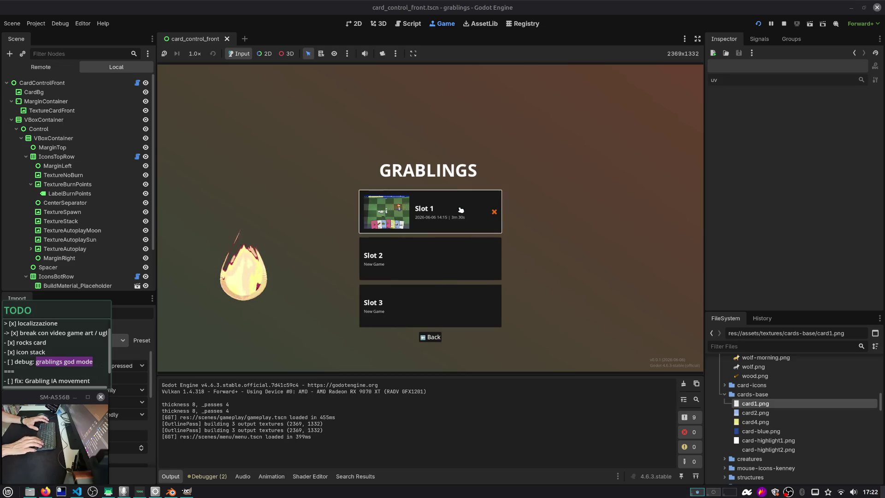
{"action": "key", "text": "Down"}
{"action": "key", "text": "Up"}
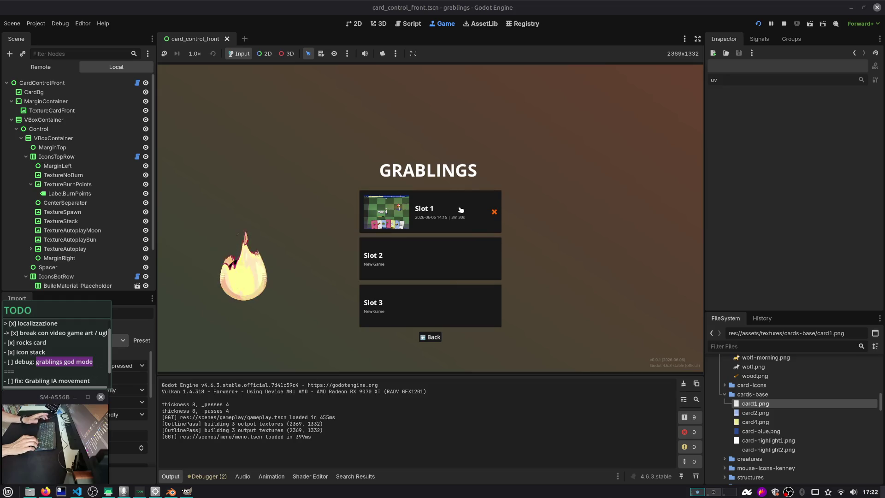
Dismiss the Slot 1 delete prompt without deleting, then load the Slot 1 save
{"action": "key", "text": "Delete"}
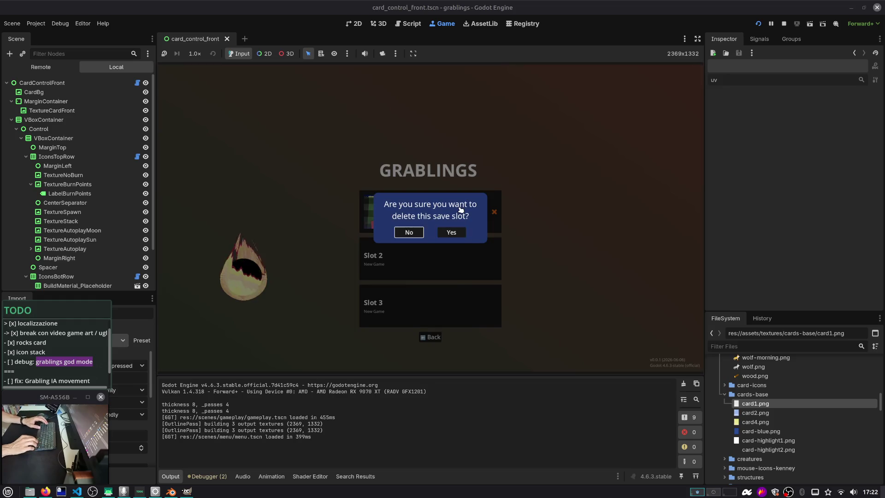
{"action": "key", "text": "Escape"}
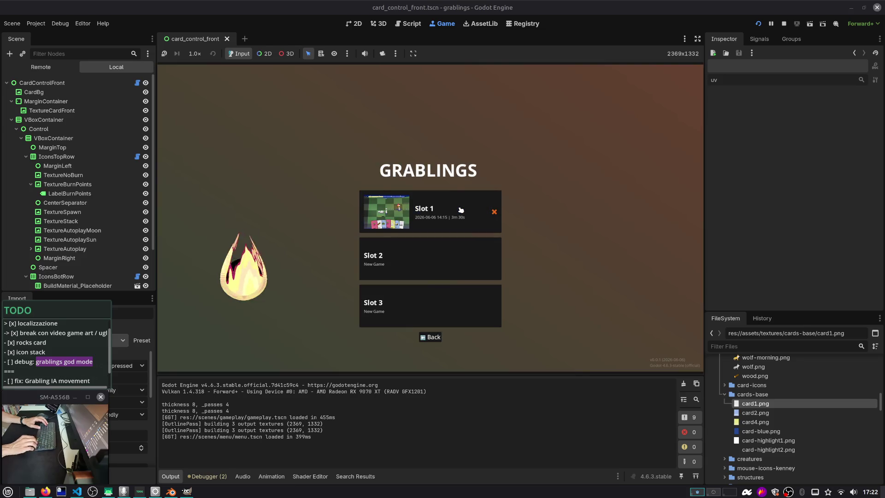
{"action": "left_click", "coordinate": [461, 210]}
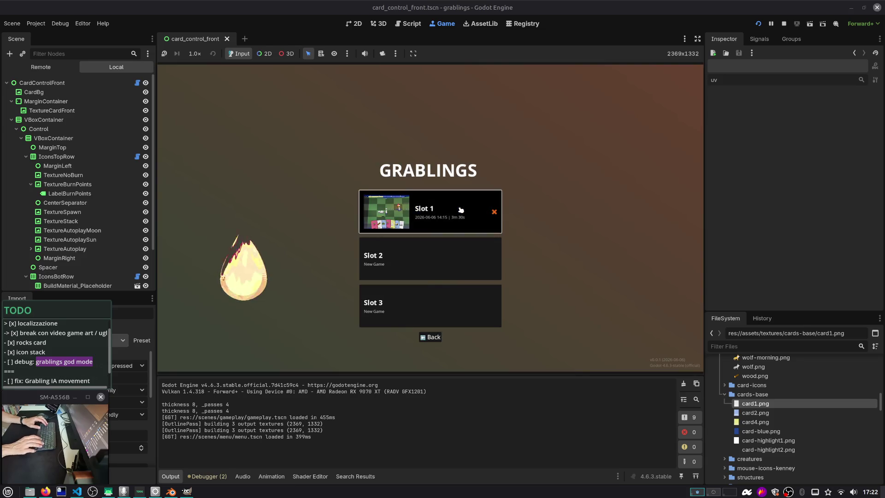